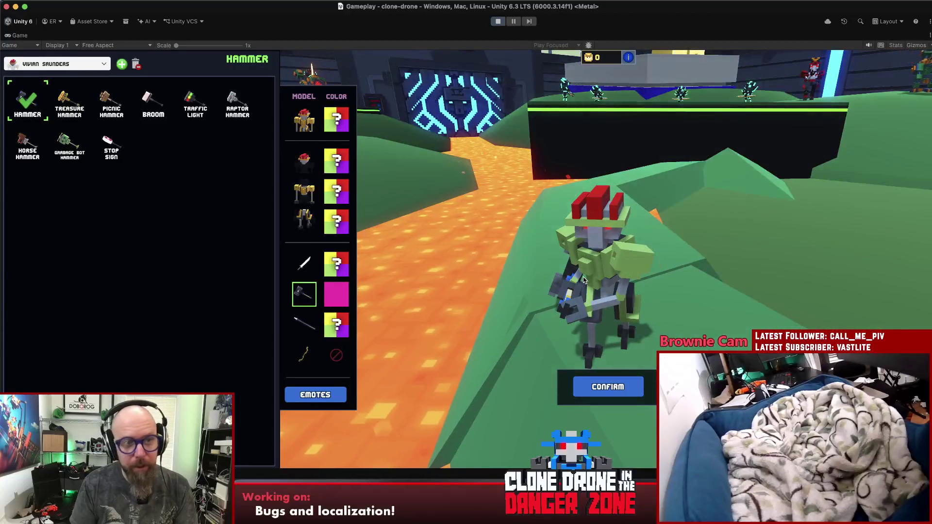
Look over the robot and its full model choices, confirm, then reopen the customization screen.
left_click_drag(588, 280, 503, 363)
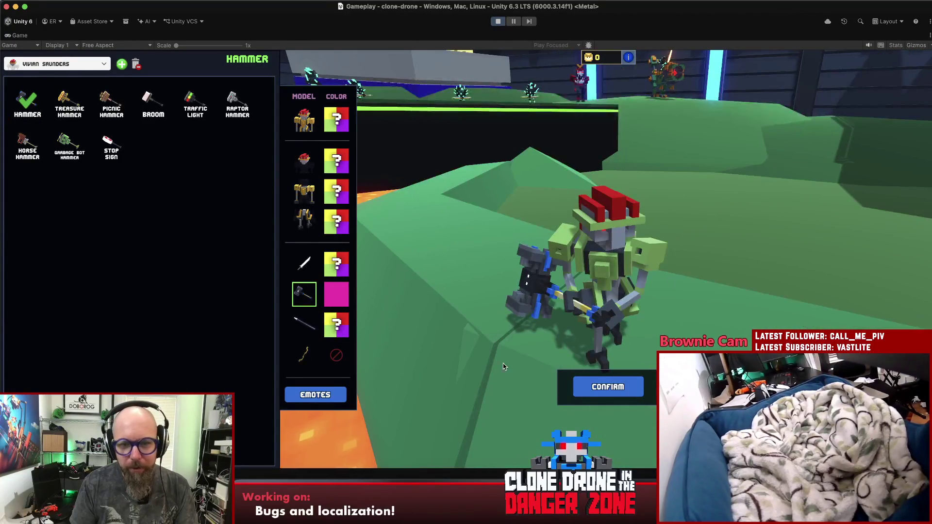
left_click(305, 115)
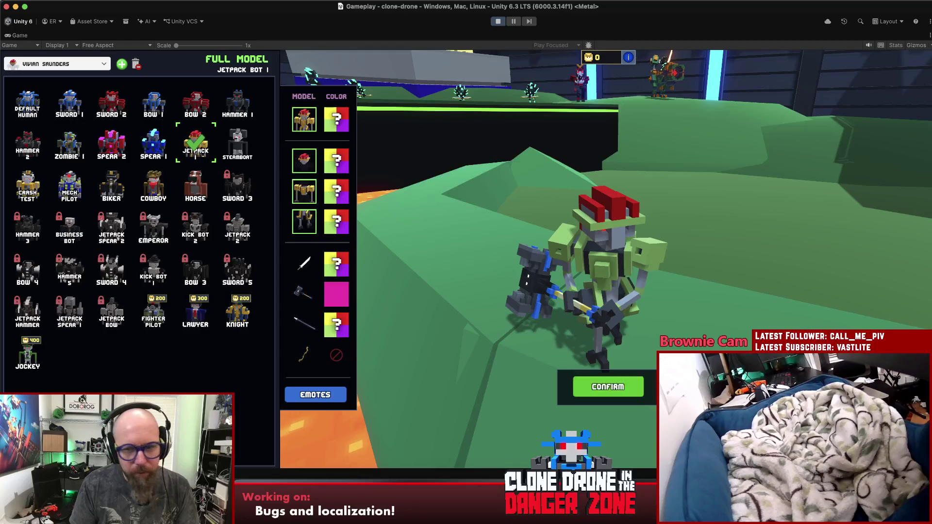
left_click(620, 396)
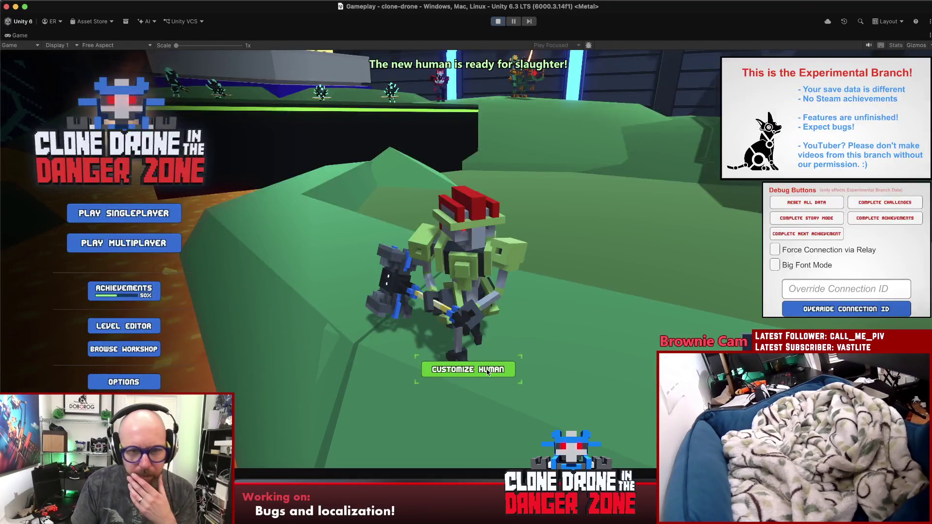
left_click(468, 369)
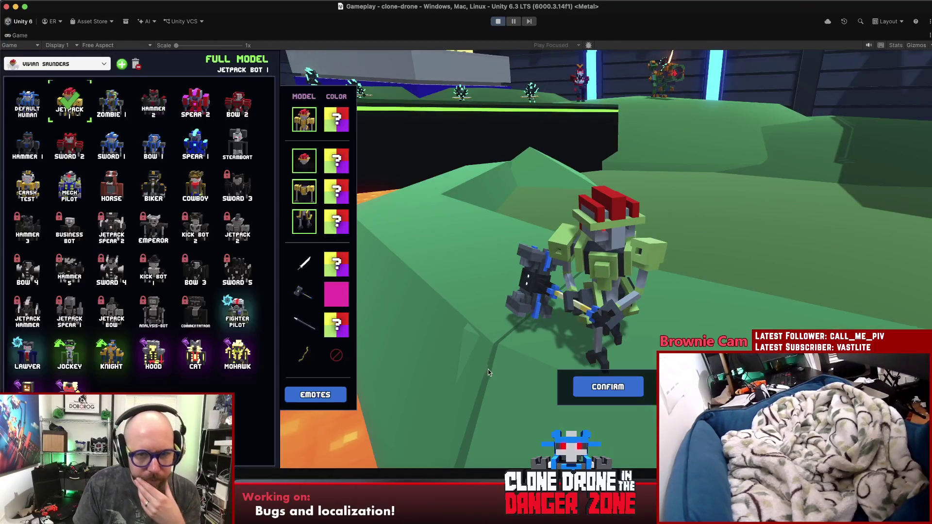
Set the hammer colour to Ocean.
left_click(304, 296)
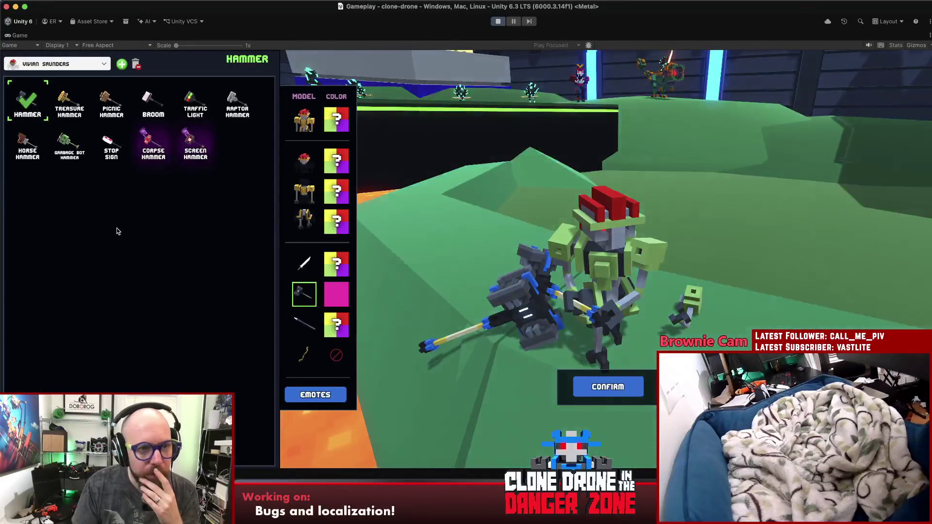
left_click(326, 293)
left_click(197, 146)
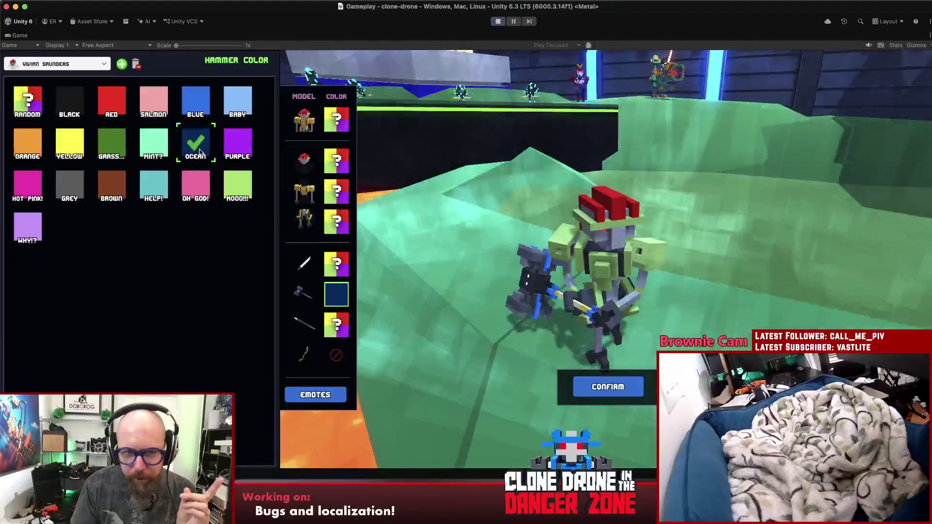
Change the full model to the Horse Bot and make its hammer Orange.
left_click(311, 128)
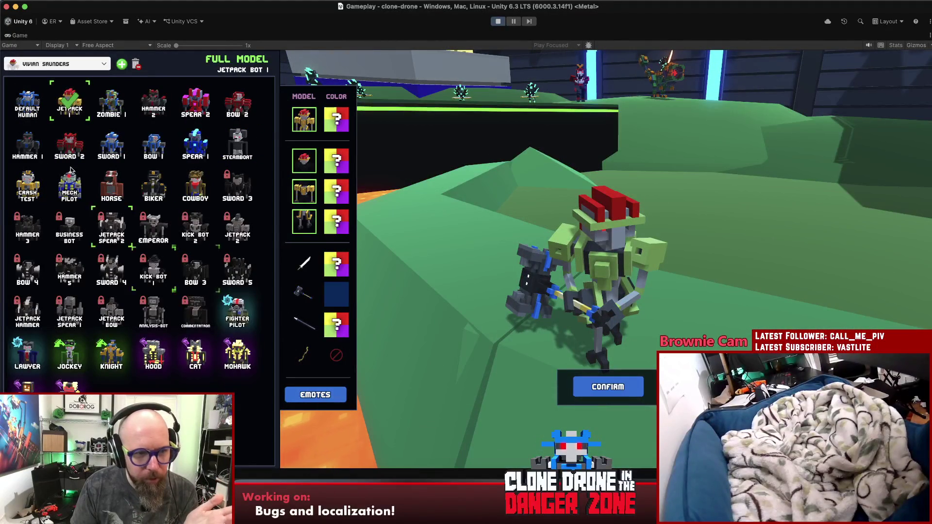
left_click(119, 185)
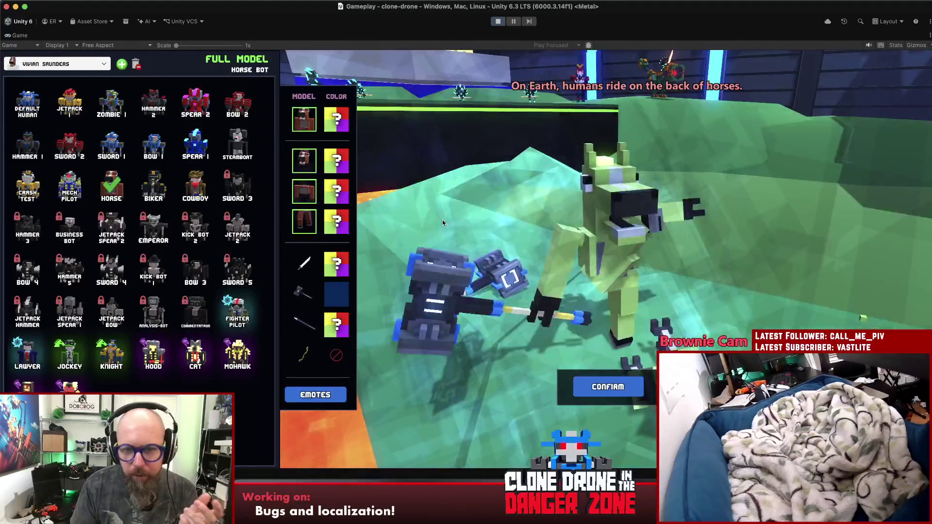
left_click(336, 294)
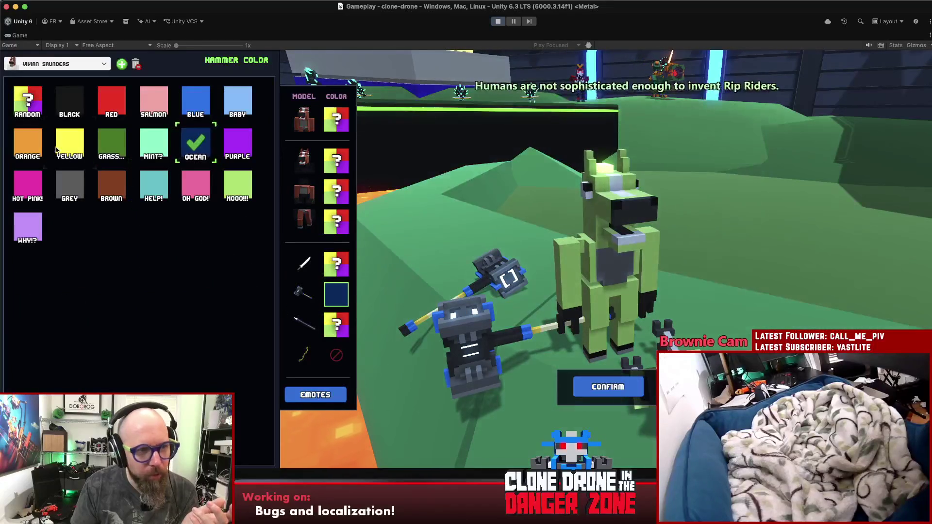
left_click(17, 141)
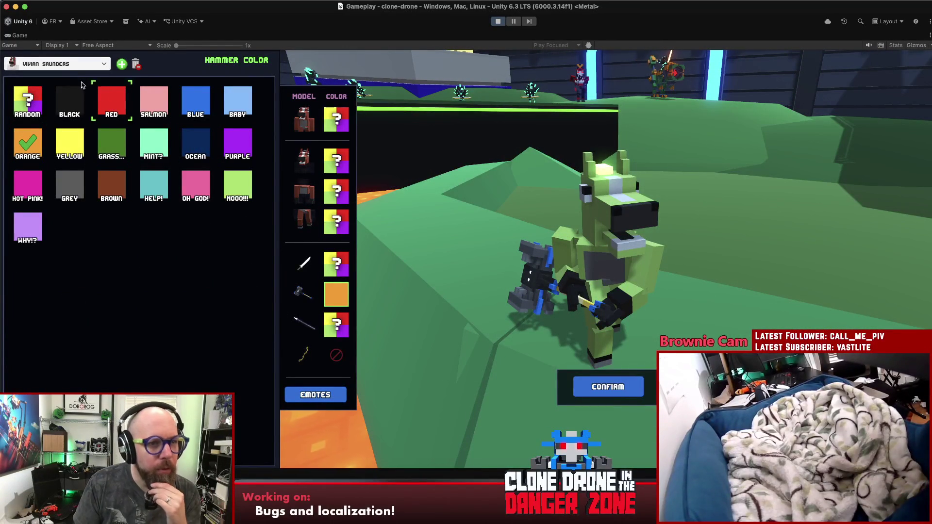
left_click(68, 64)
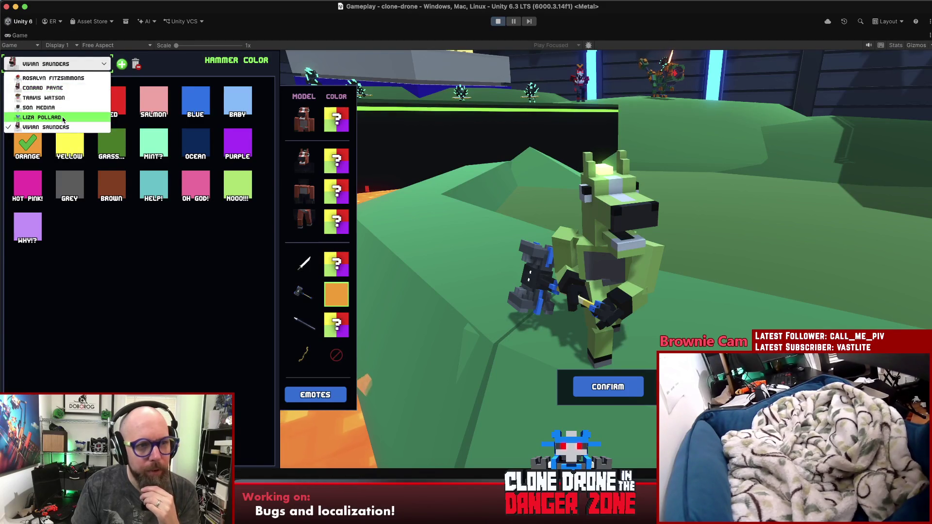
Switch between the horse character and two other saved characters to compare hammer colours.
left_click(62, 117)
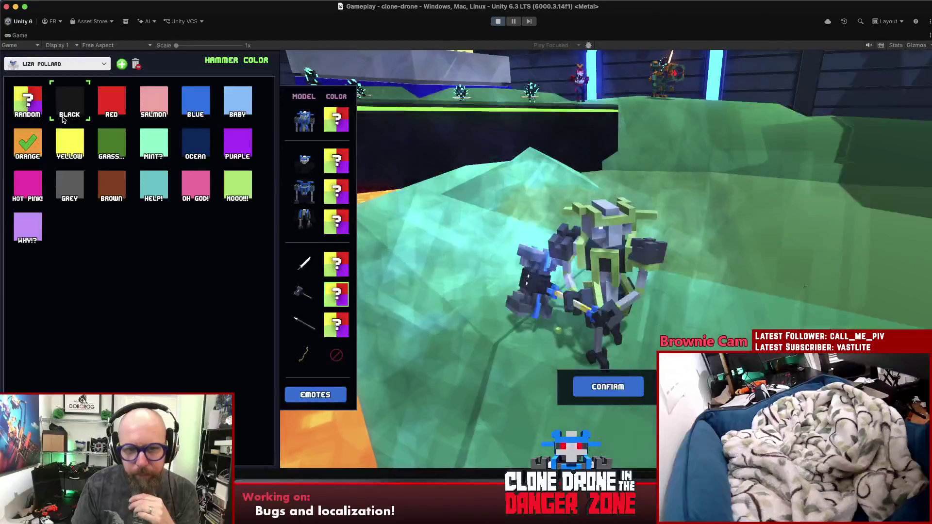
left_click(50, 64)
left_click(52, 130)
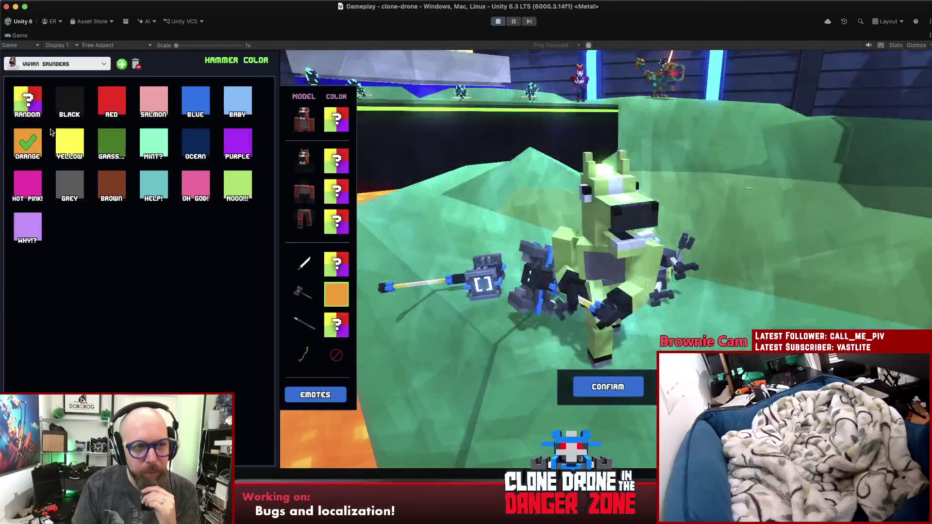
left_click(51, 63)
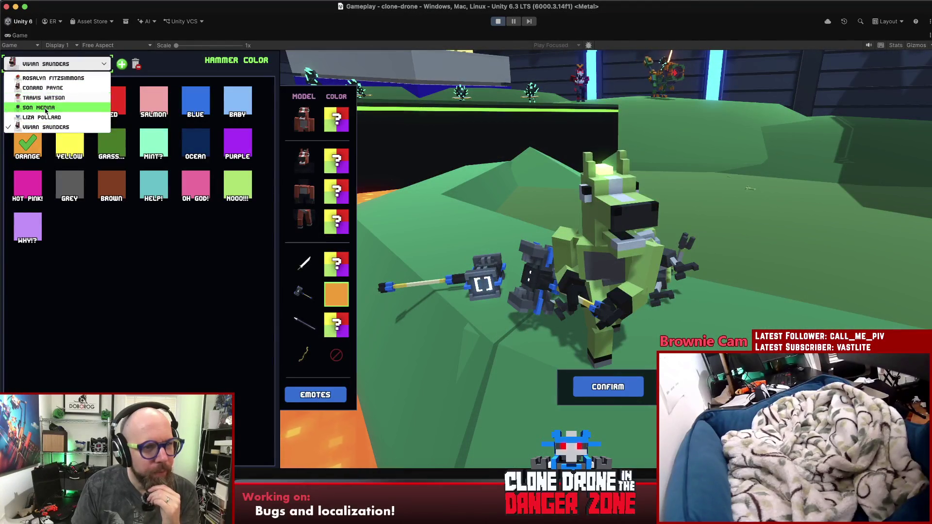
left_click(46, 107)
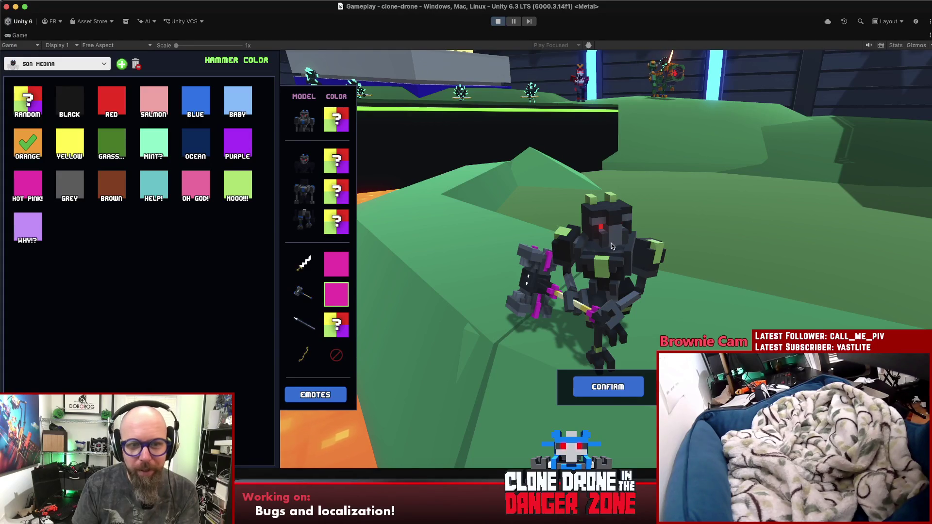
Return to the horse character, confirm it, and show its hammer model choices.
left_click(58, 64)
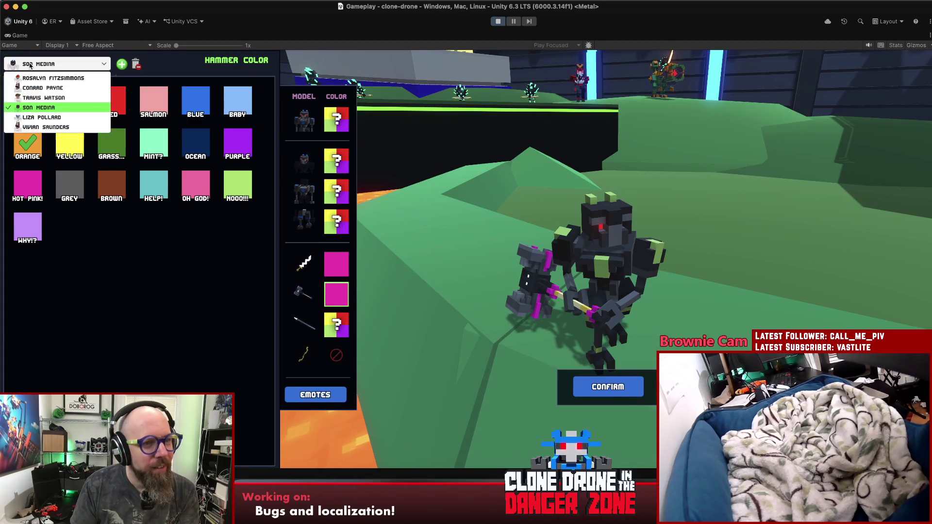
left_click(52, 127)
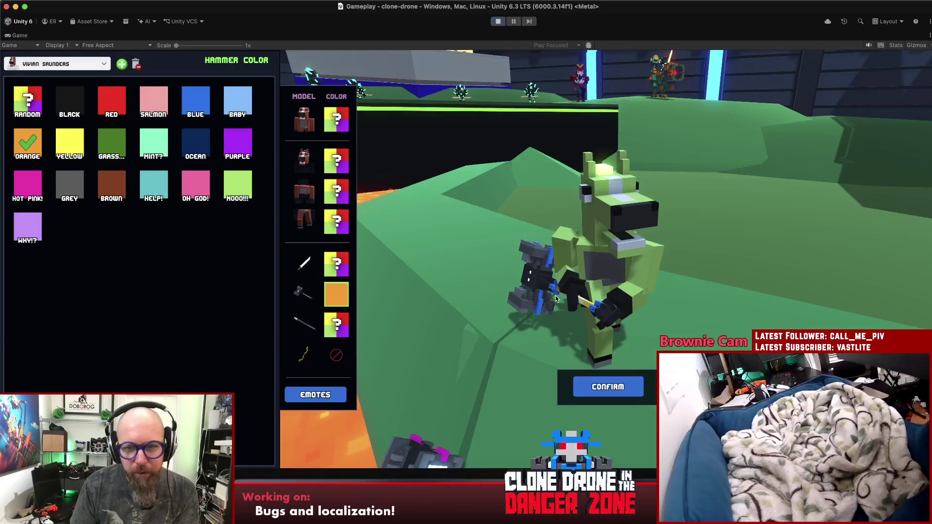
left_click(607, 387)
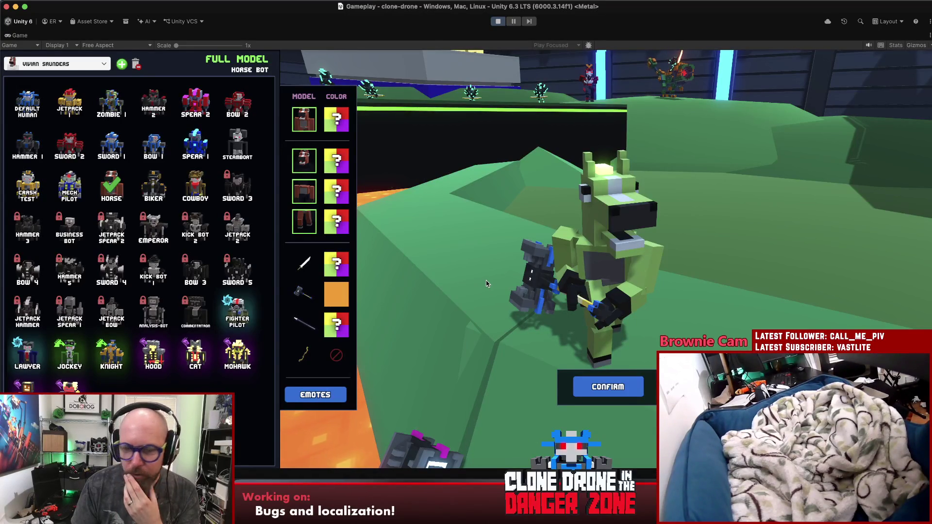
left_click(304, 294)
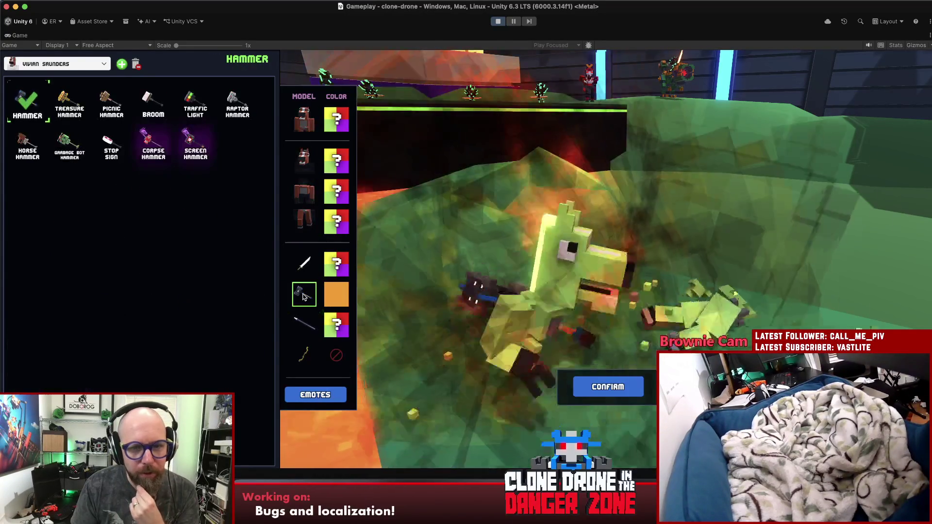
left_click(68, 103)
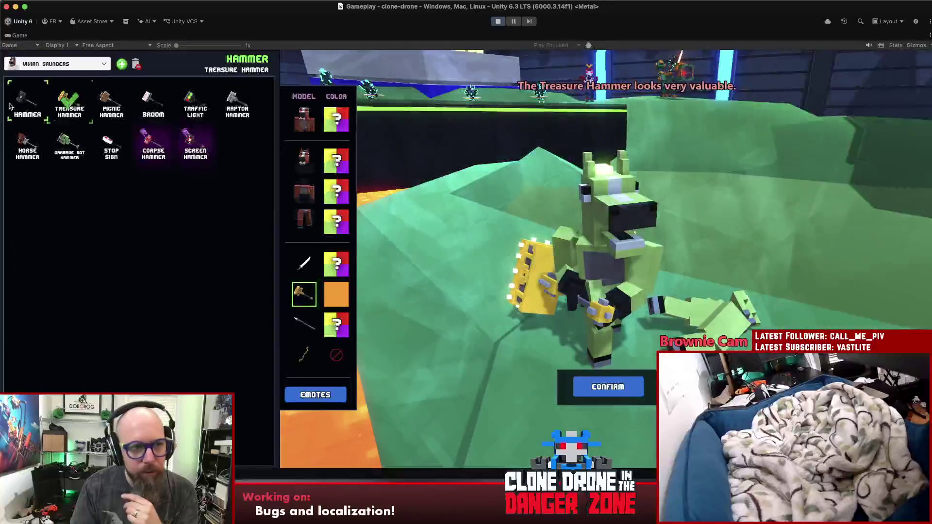
left_click(22, 103)
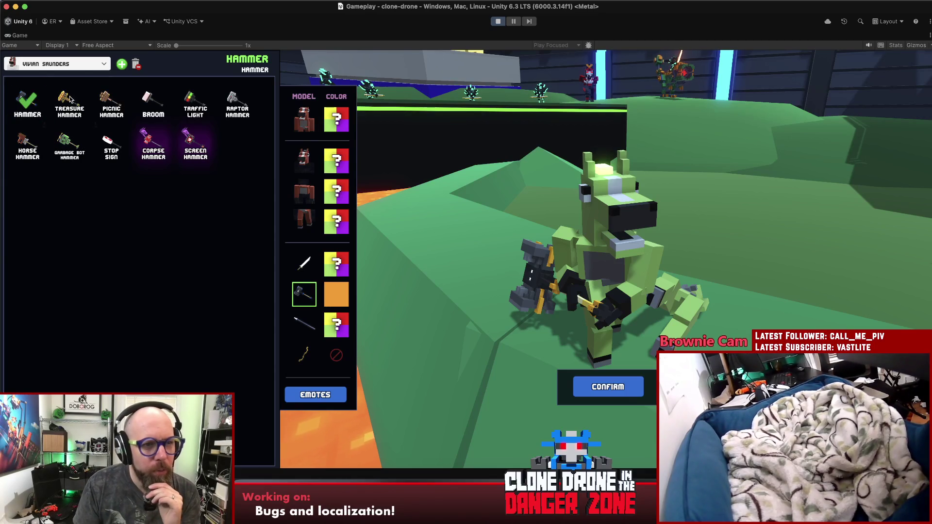
left_click(27, 101)
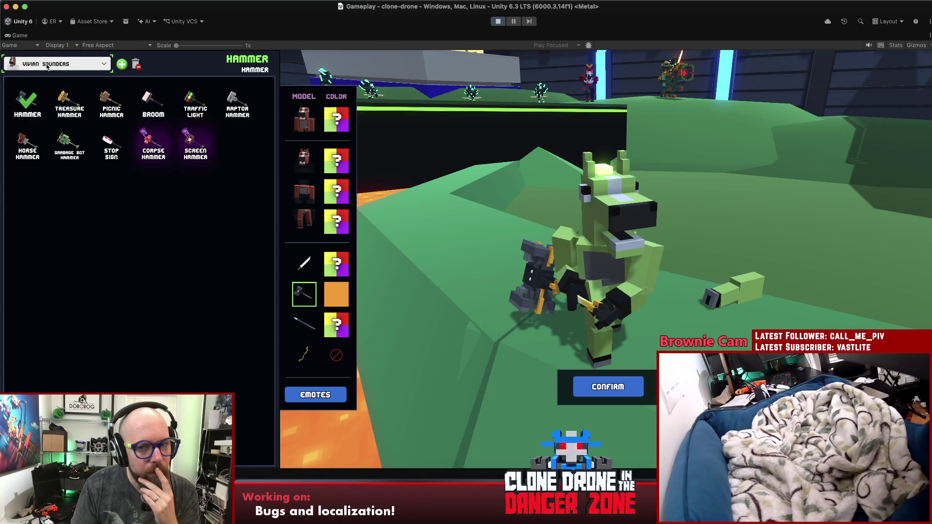
Add a new saved character and give its hammer the Hot Pink colour.
left_click(103, 65)
left_click(103, 71)
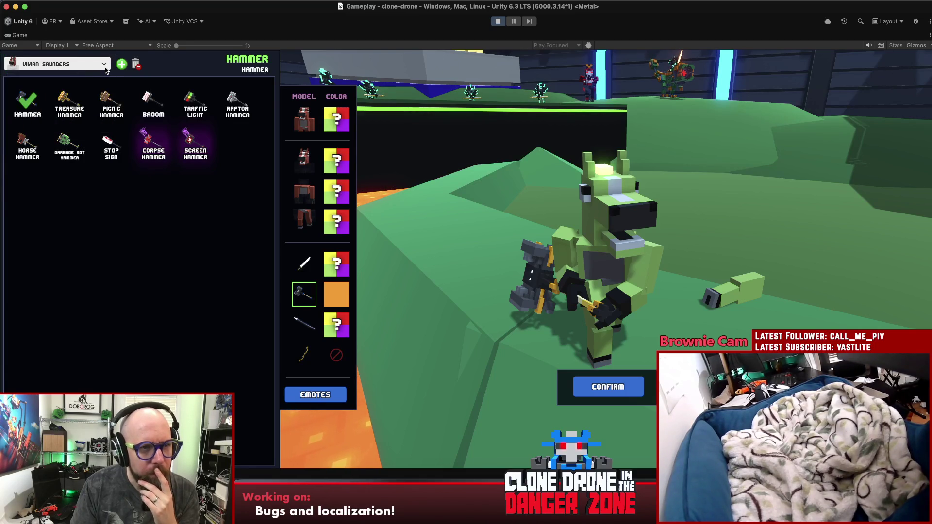
left_click(125, 65)
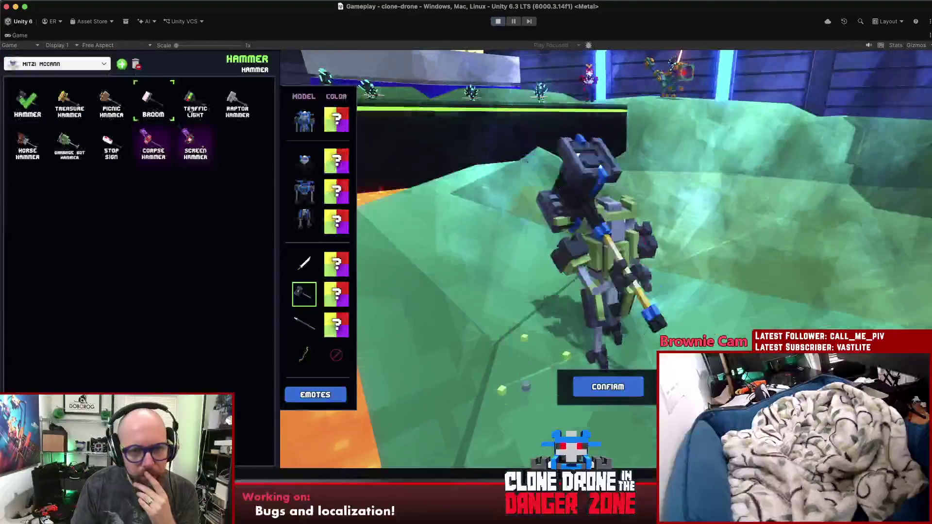
left_click(335, 295)
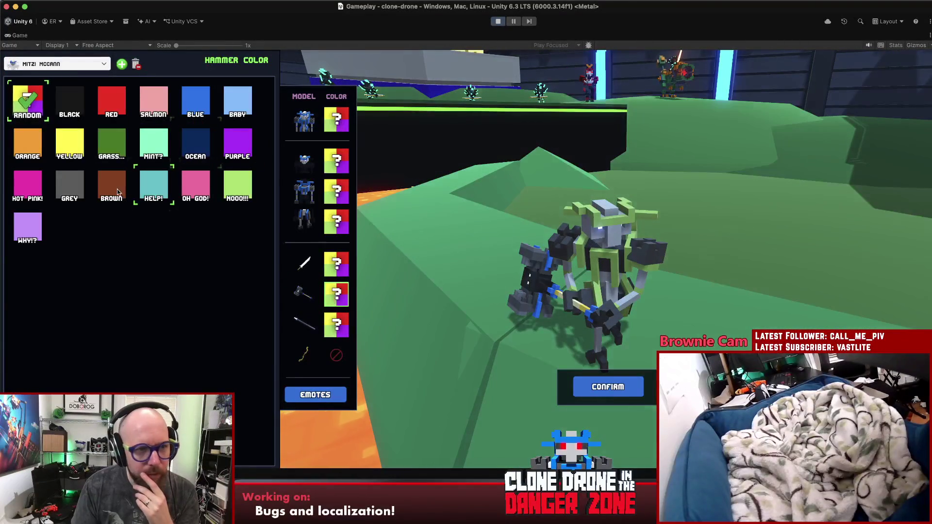
left_click(34, 187)
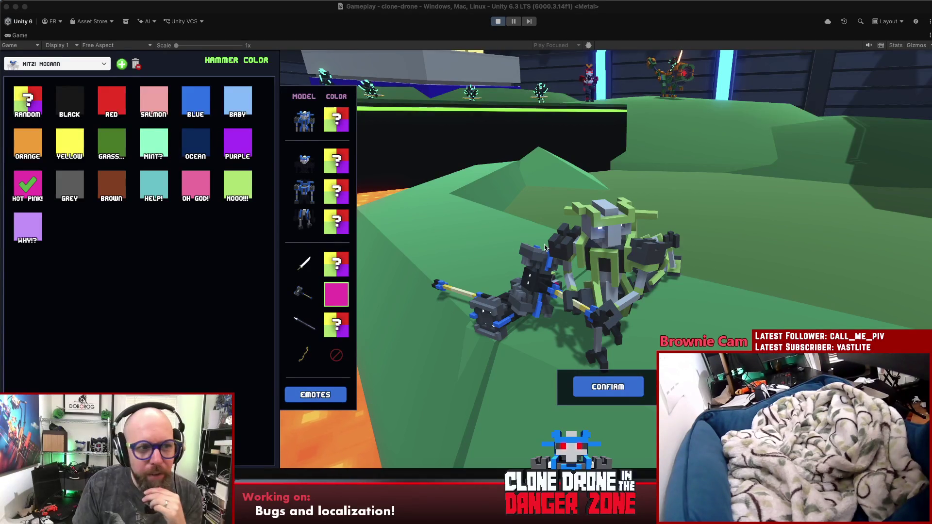
Inspect the new Hot Pink-hammer robot and confirm its customization.
left_click_drag(633, 276, 600, 275)
left_click(33, 65)
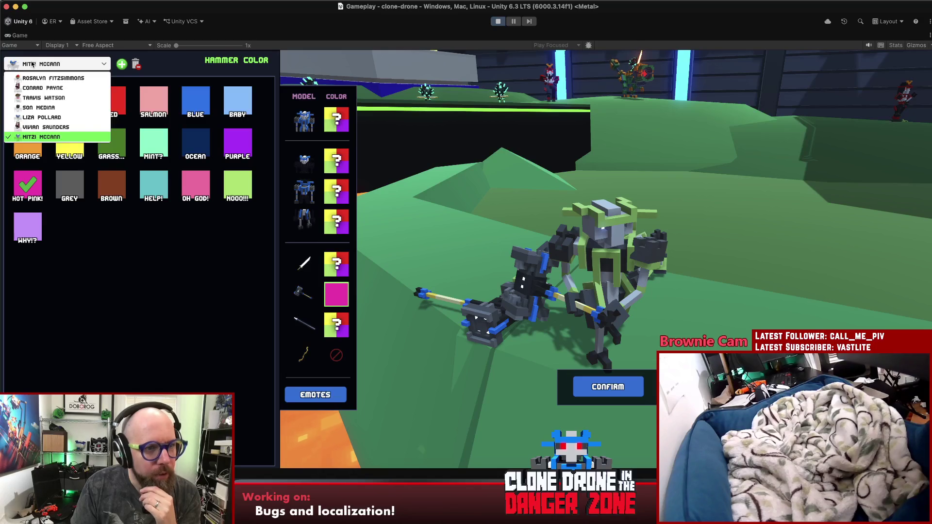
left_click(33, 64)
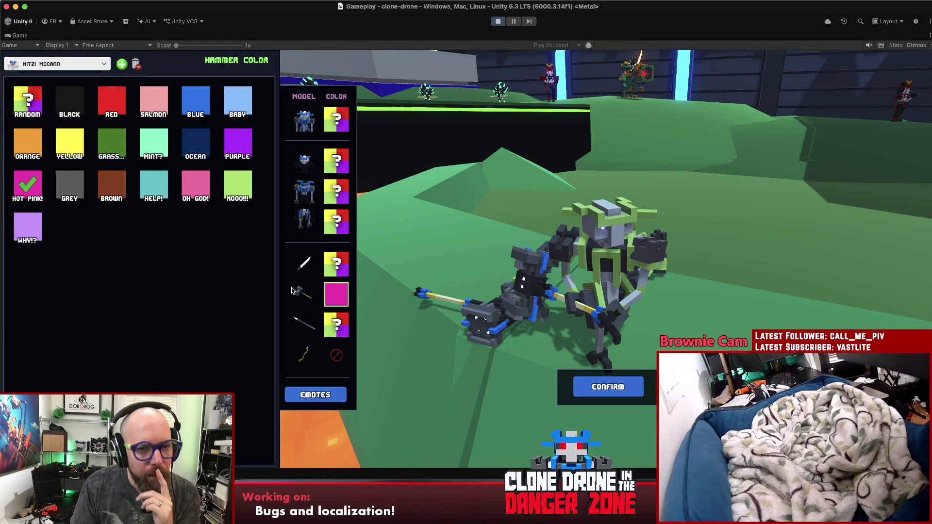
left_click(628, 383)
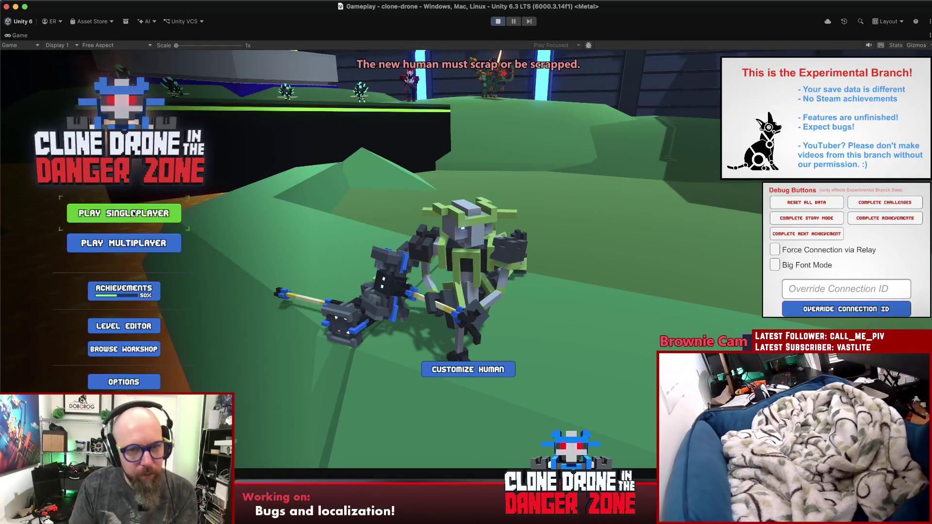
Start a singleplayer Endless Mode run, pause and stop play mode, then bring up Chrome.
left_click(123, 213)
left_click(452, 223)
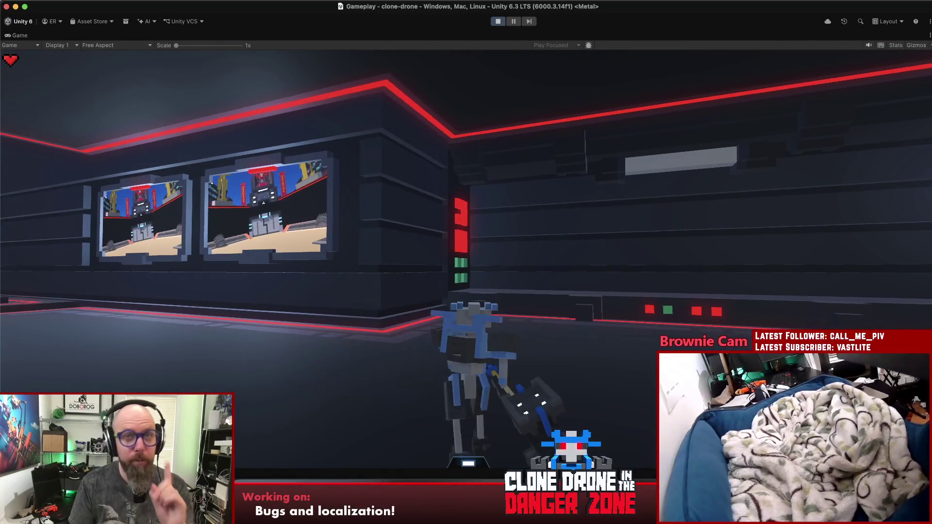
key("Escape")
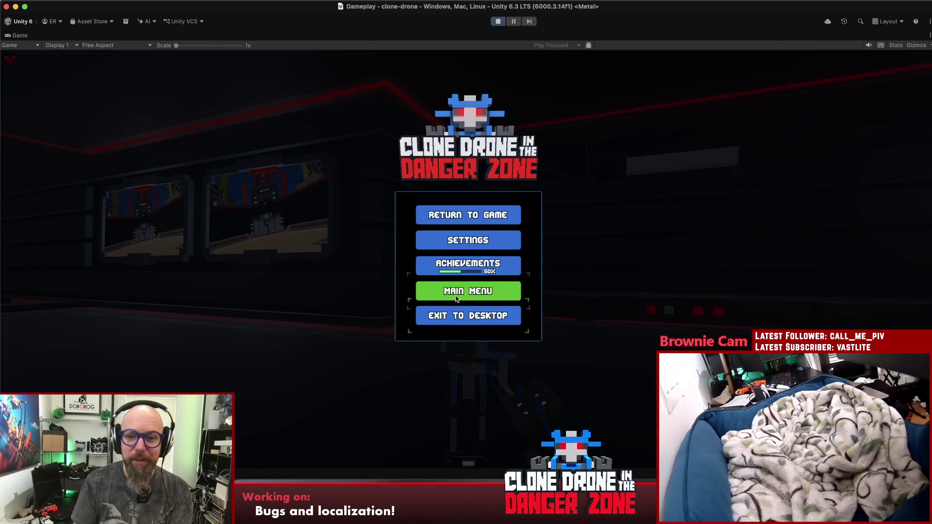
left_click(497, 20)
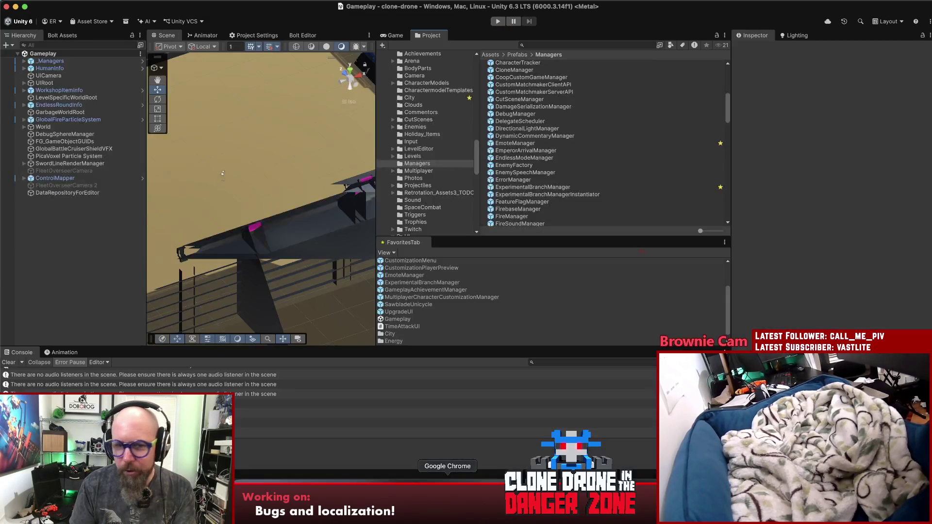
left_click(447, 510)
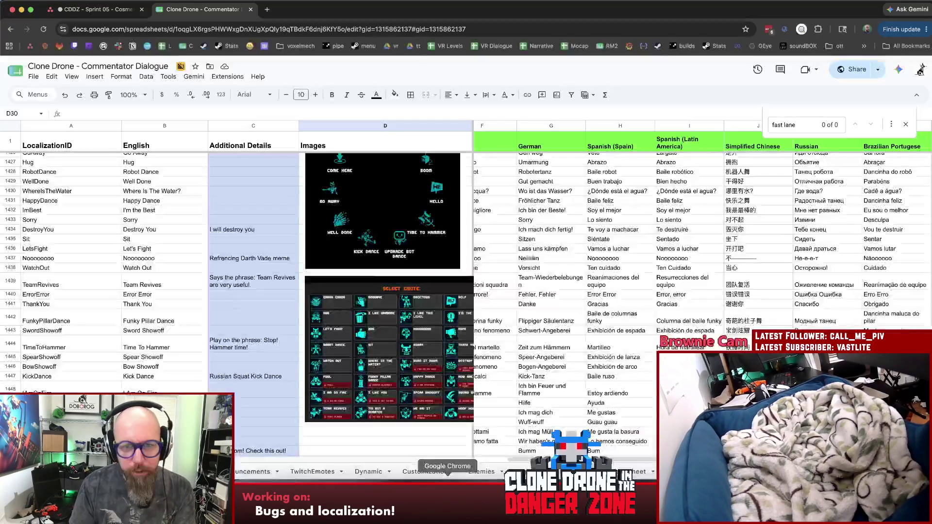
Add a Prioritized Bugs task named 'Default Hammer Model sometimes does not change color'.
left_click(122, 10)
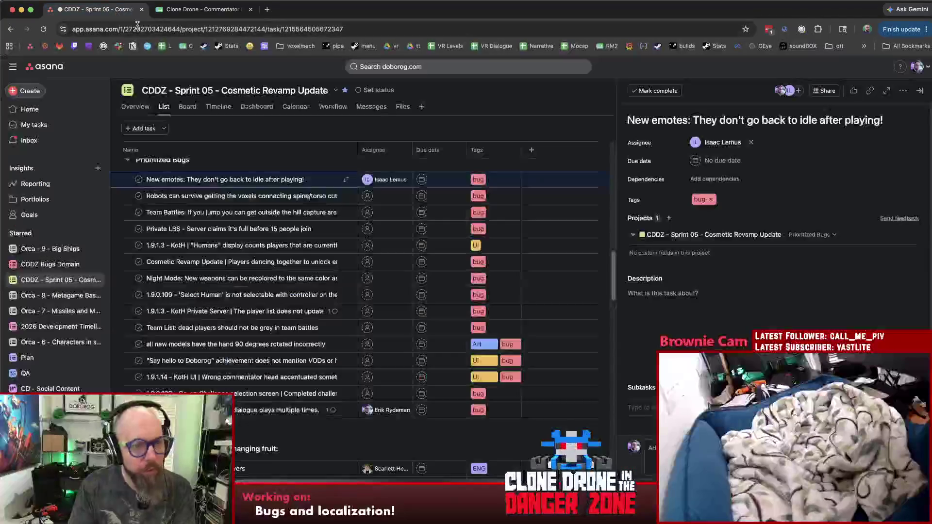
scroll(339, 209, "up", 2)
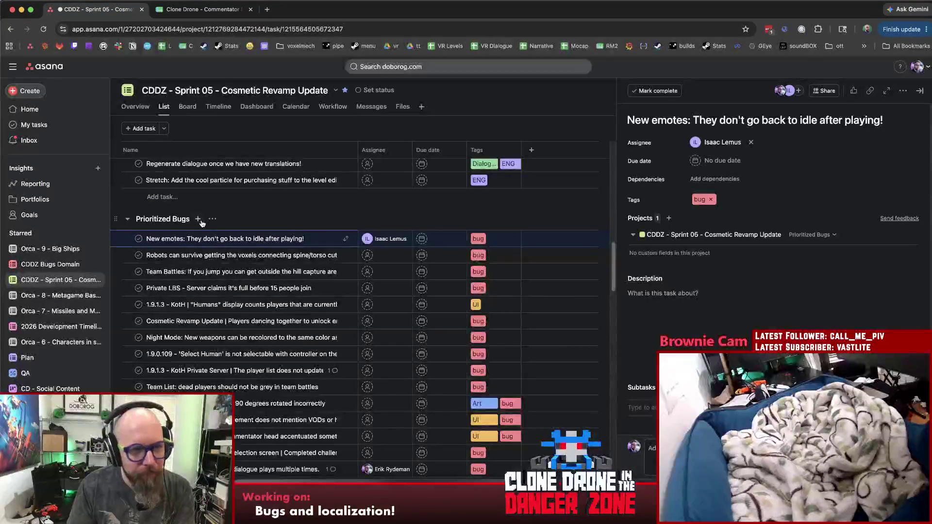
left_click(199, 220)
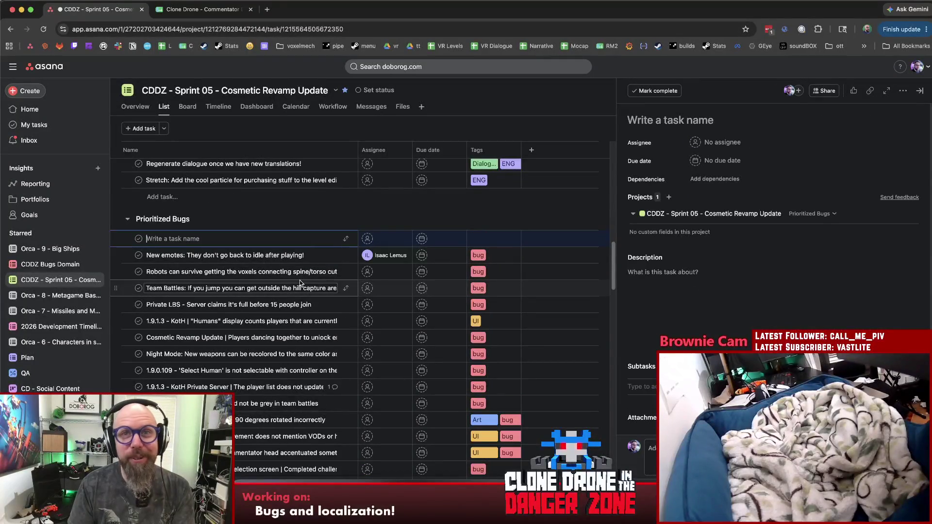
type("Default Hammer Mo")
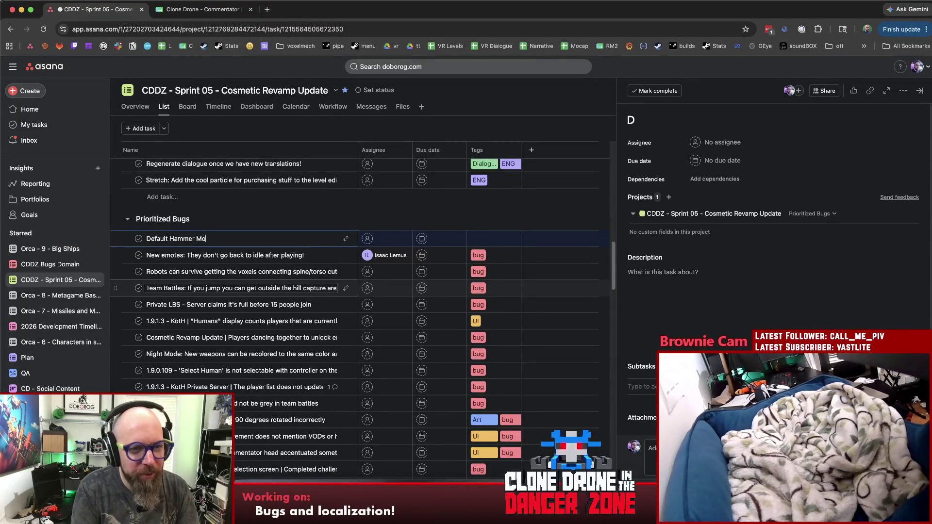
type("del doe")
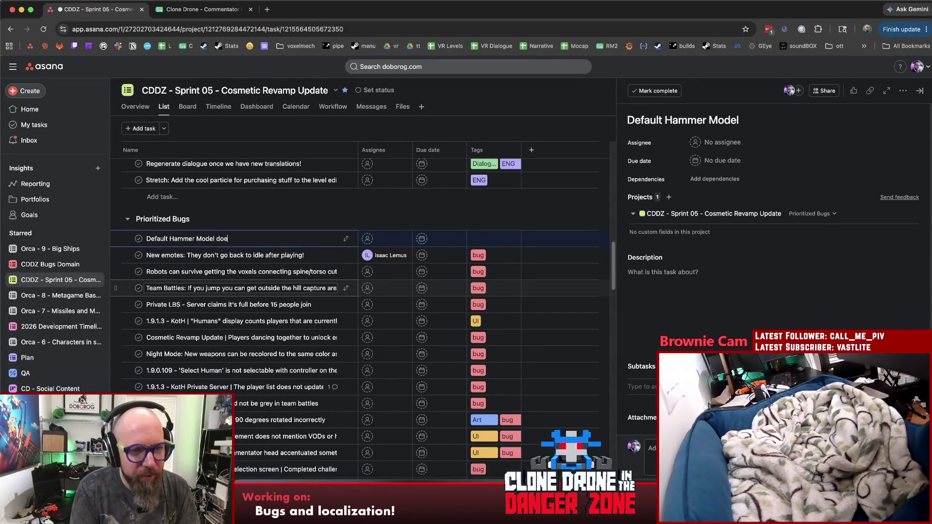
type("s not change c")
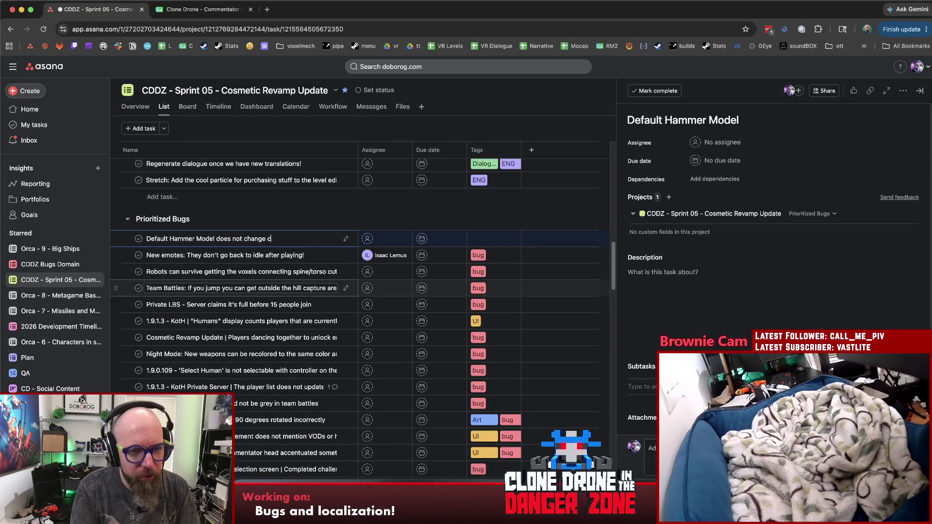
type("olor")
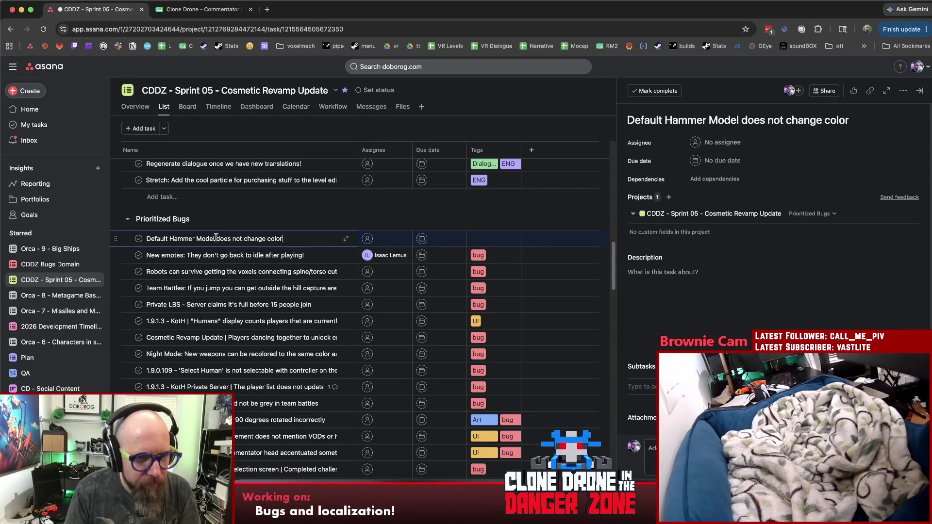
type("sometimes")
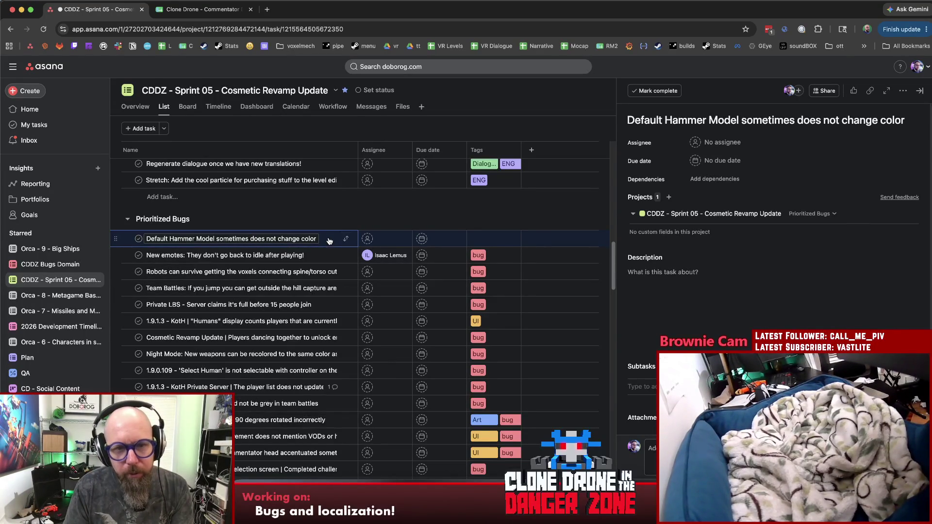
Tag the new task with the bug tag.
left_click(493, 235)
type("bug")
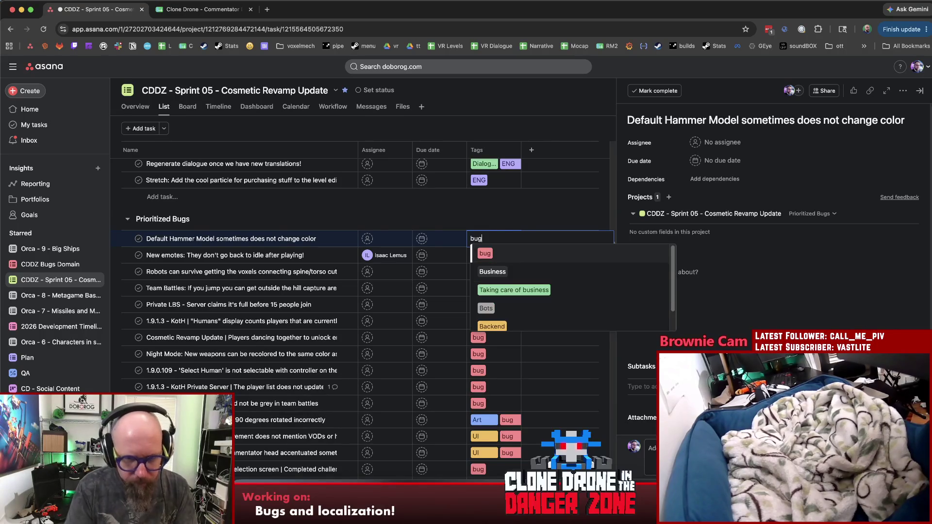
left_click(538, 258)
Write the first three repro-step bullets in the task description.
left_click(712, 295)
type("Steps to repro:")
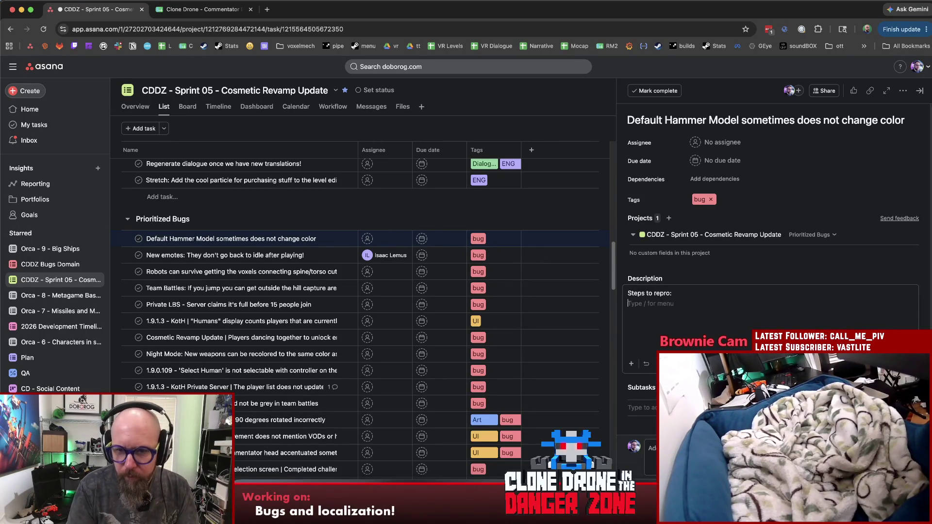
type("-")
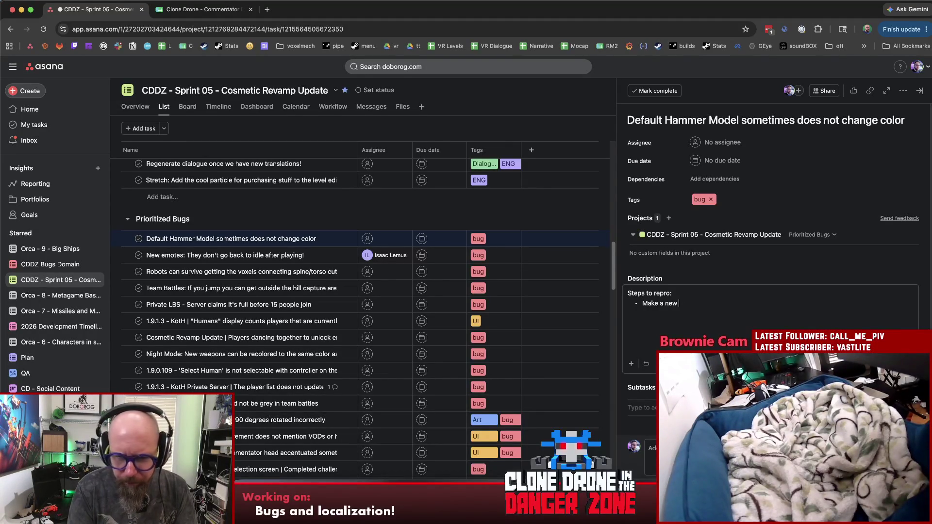
type("preset")
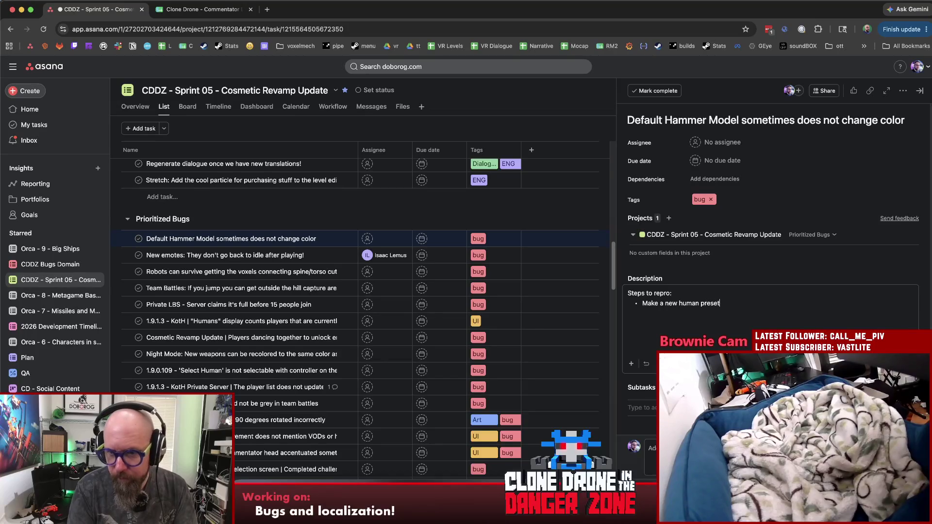
key("Return")
type("select")
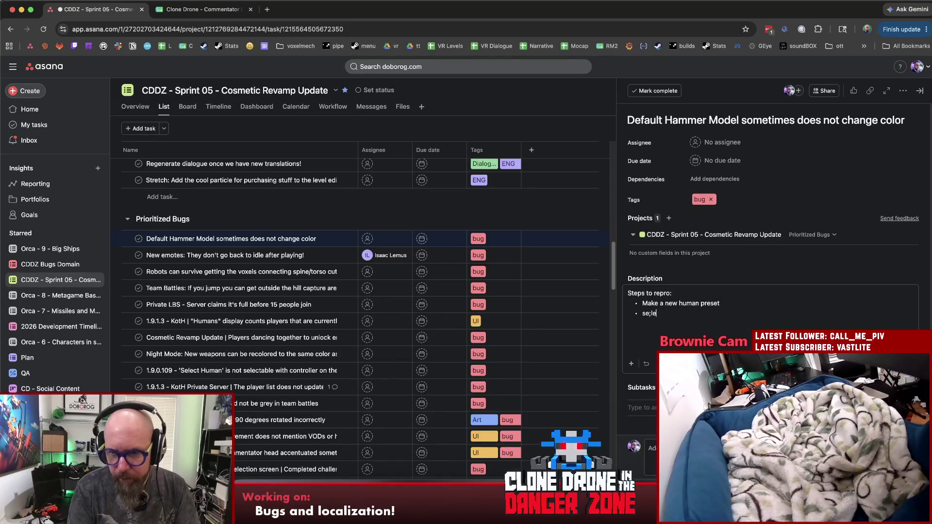
type(" ha")
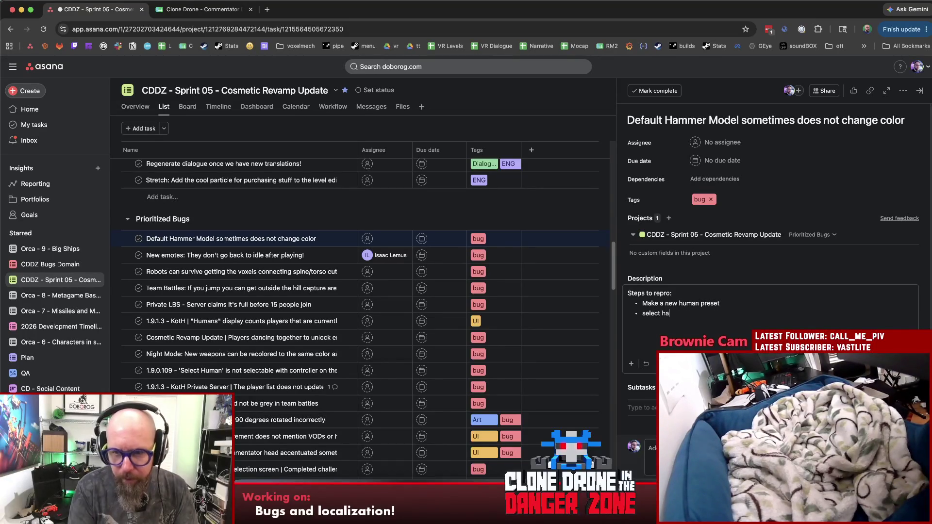
key("BackSpace")
key("BackSpace")
key("BackSpace")
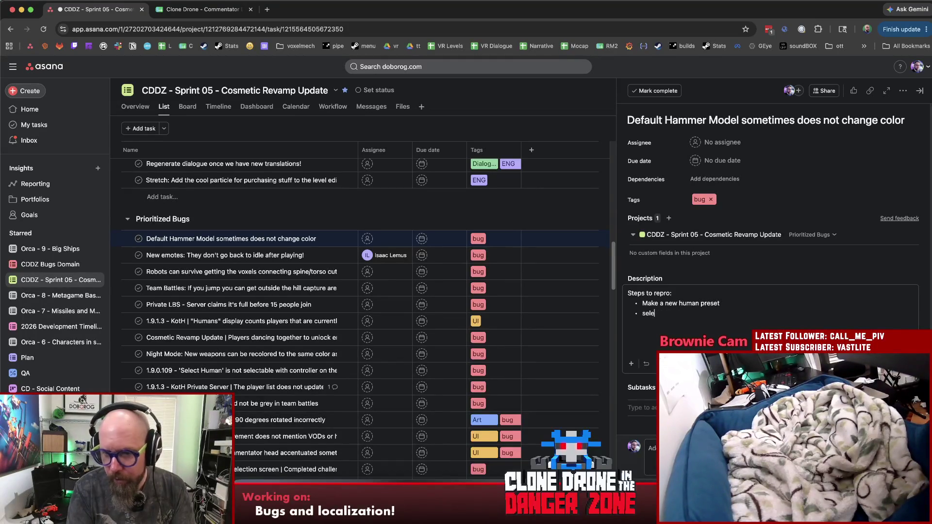
type("Change th")
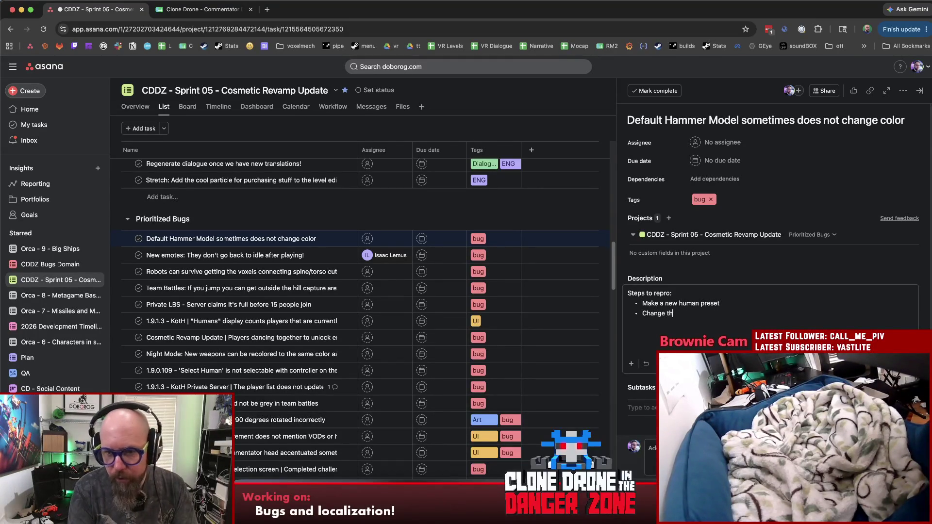
type("ammer")
key("Return")
type("Notice how")
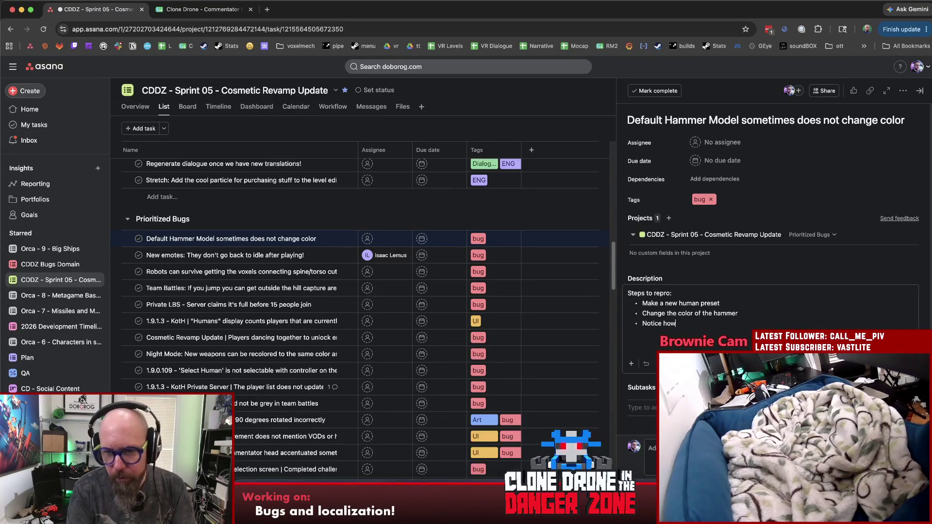
type("gas")
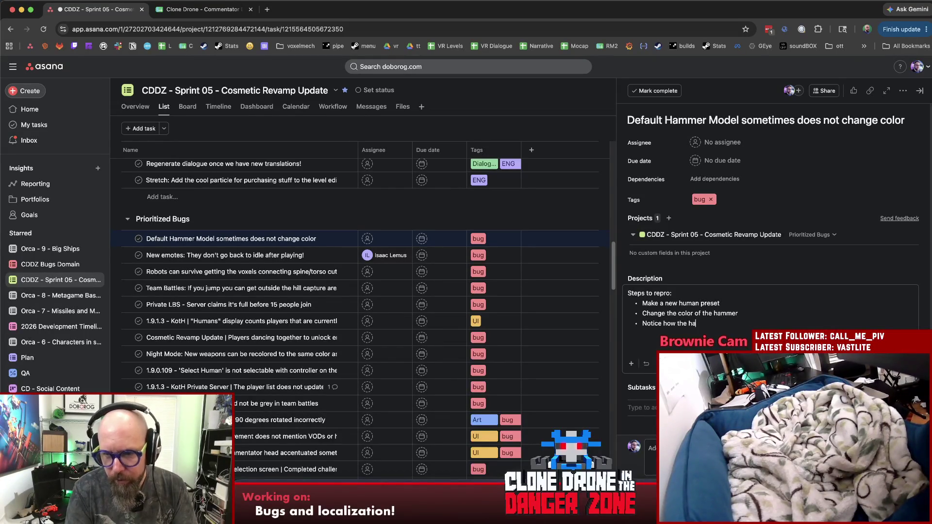
type("emains blue, both in th")
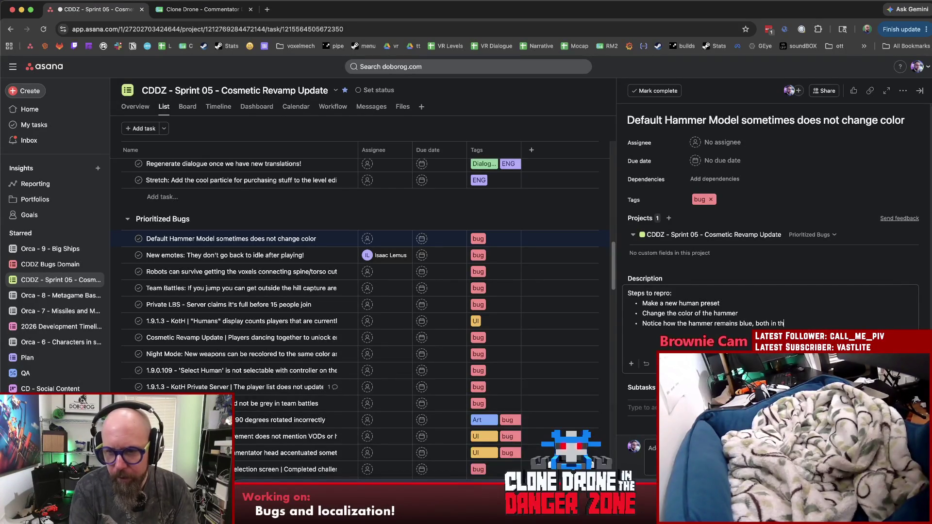
type("e customization")
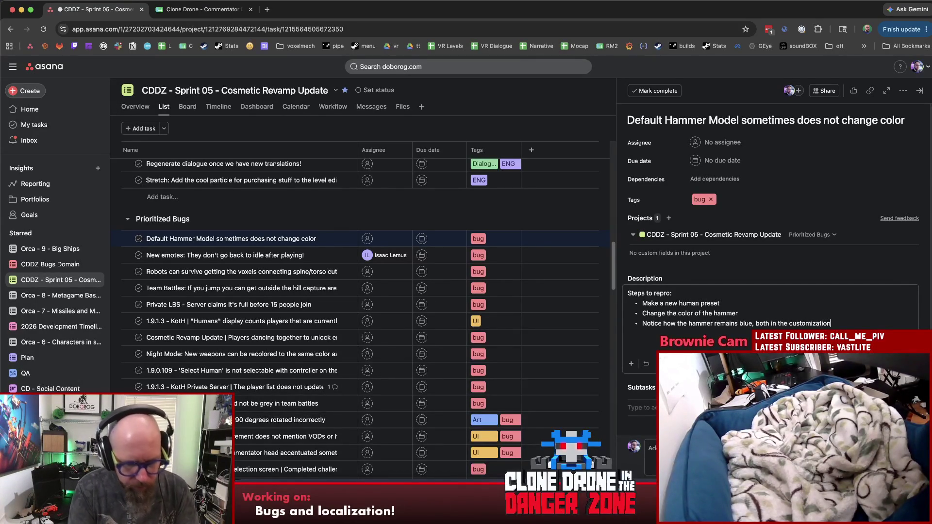
type(" UI and in the game")
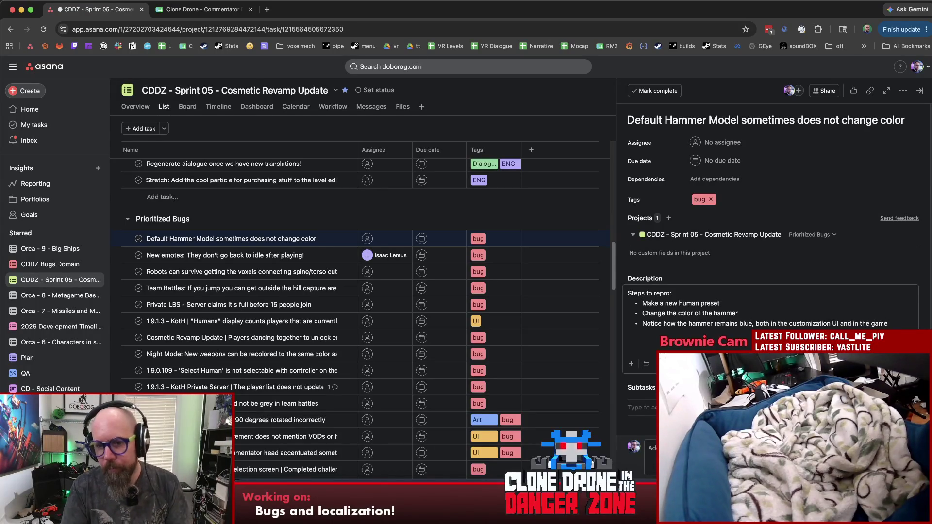
Add a fourth repro-step bullet and select its text for editing.
key("Return")
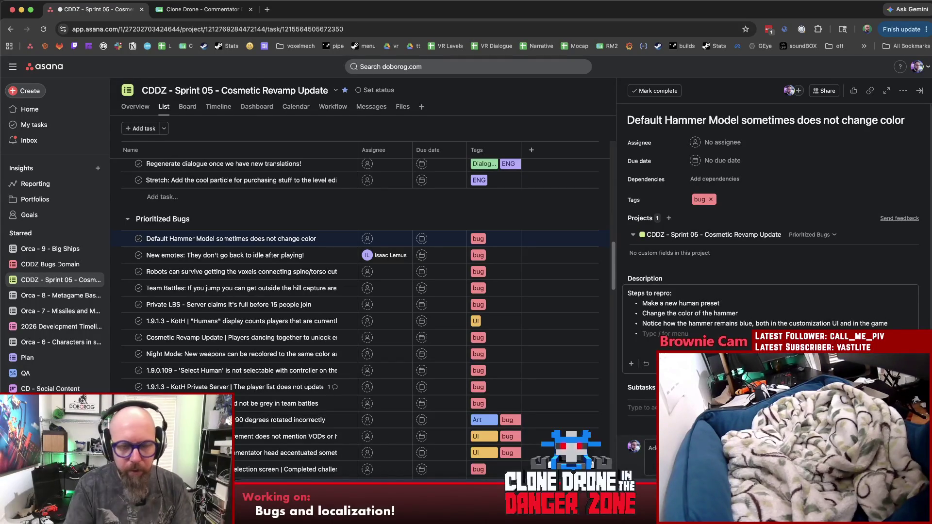
type("S")
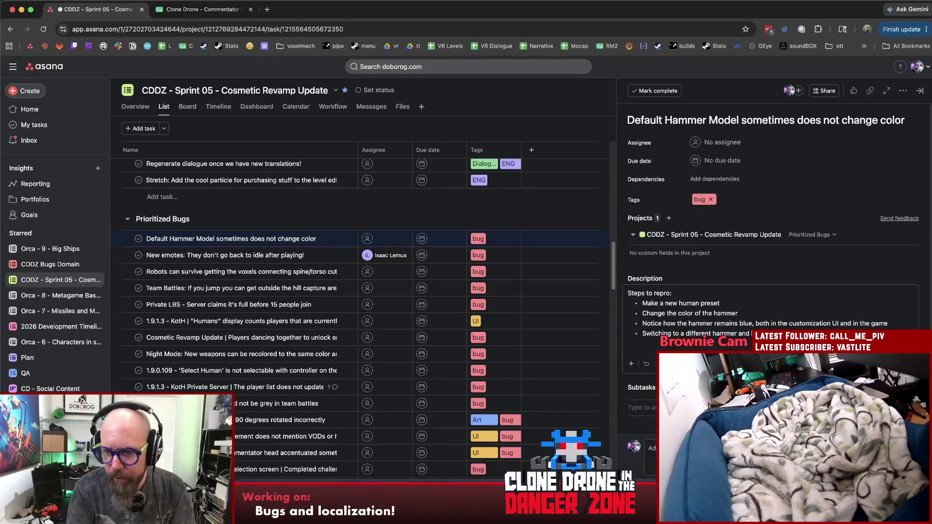
left_click(644, 334)
type("(")
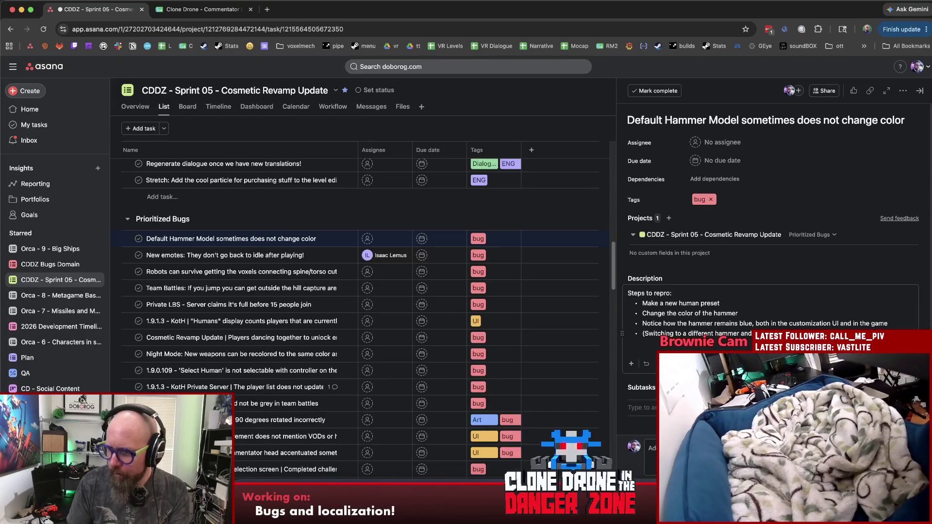
left_click_drag(831, 335, 643, 336)
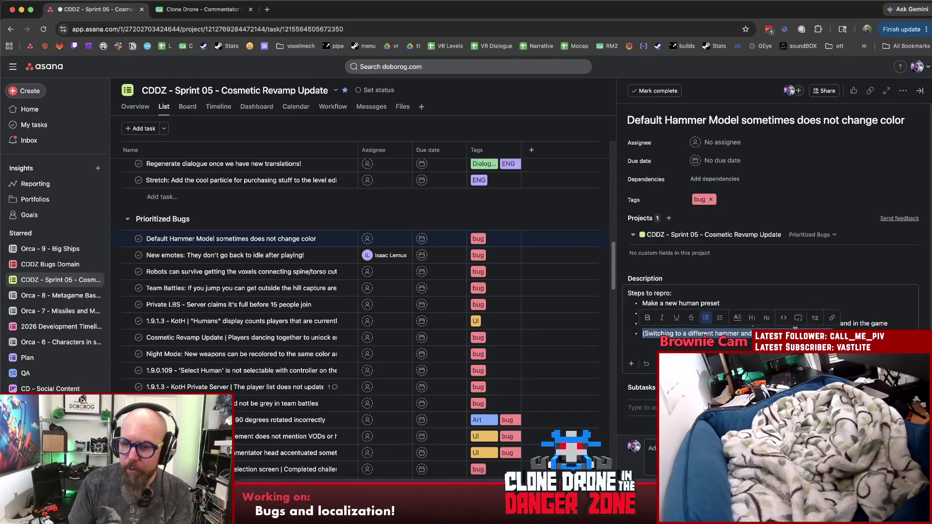
Assign the hammer colour bug to a developer.
left_click(769, 329)
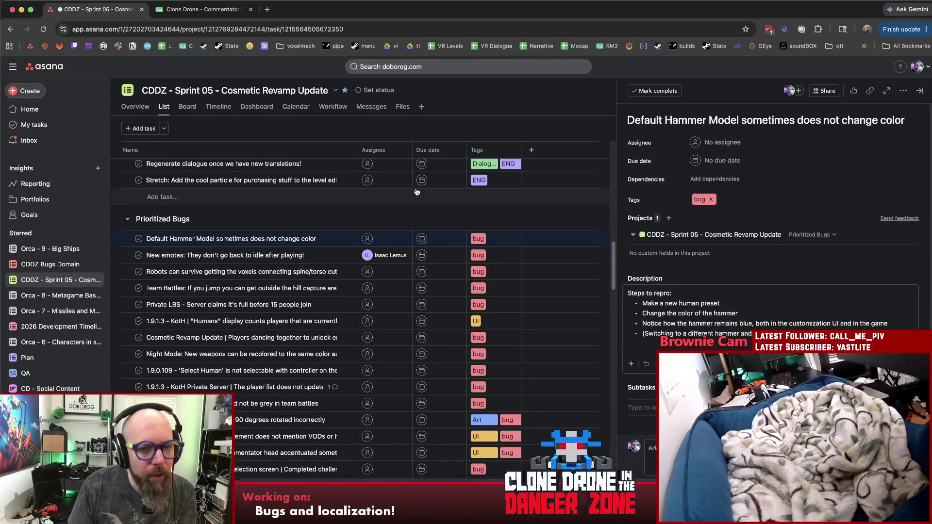
left_click(363, 239)
left_click(383, 255)
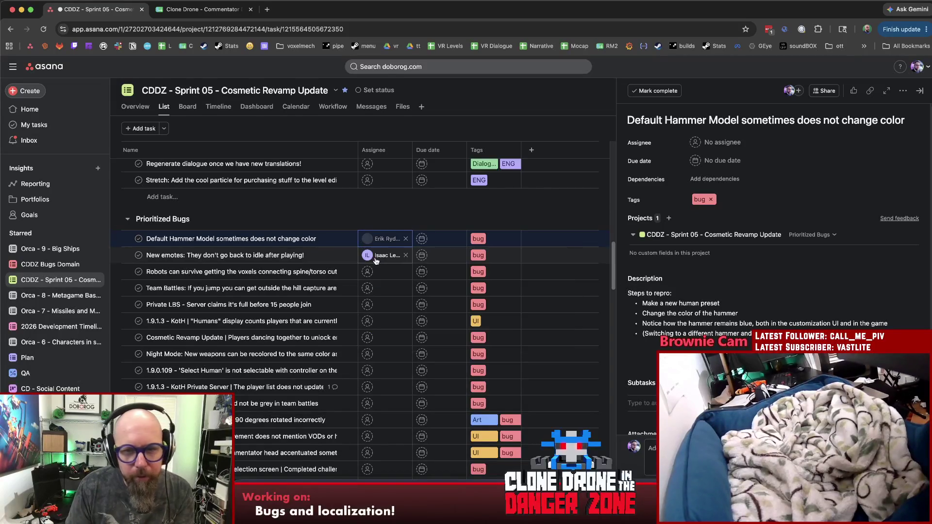
Move the task into the In Progress section and return to Unity.
left_click(810, 235)
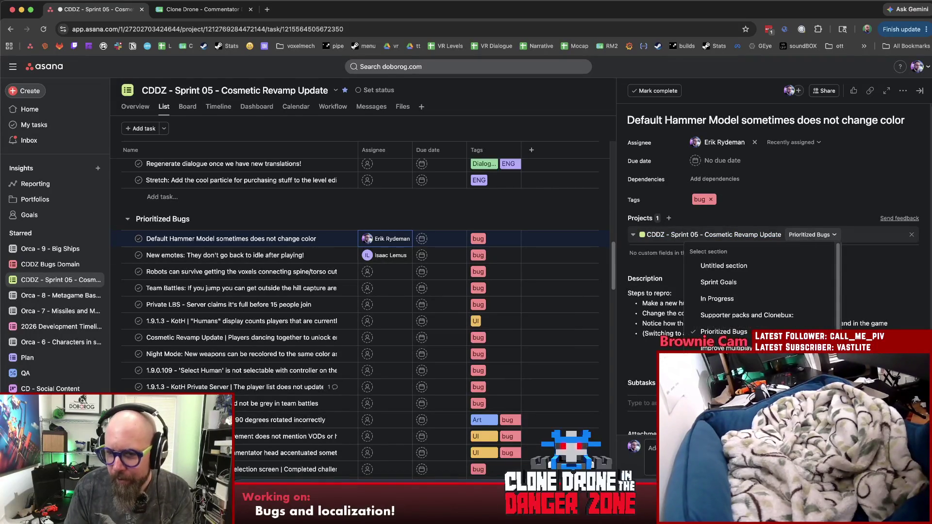
left_click(717, 300)
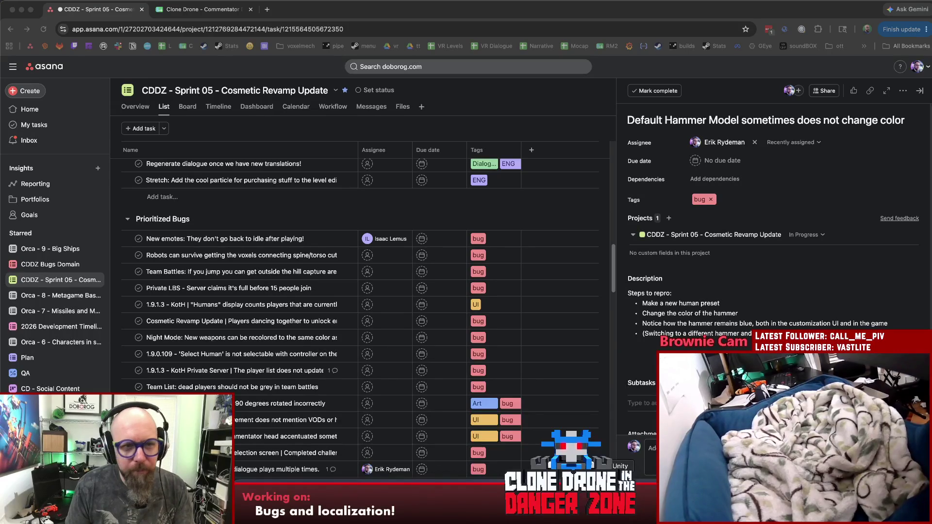
left_click(620, 500)
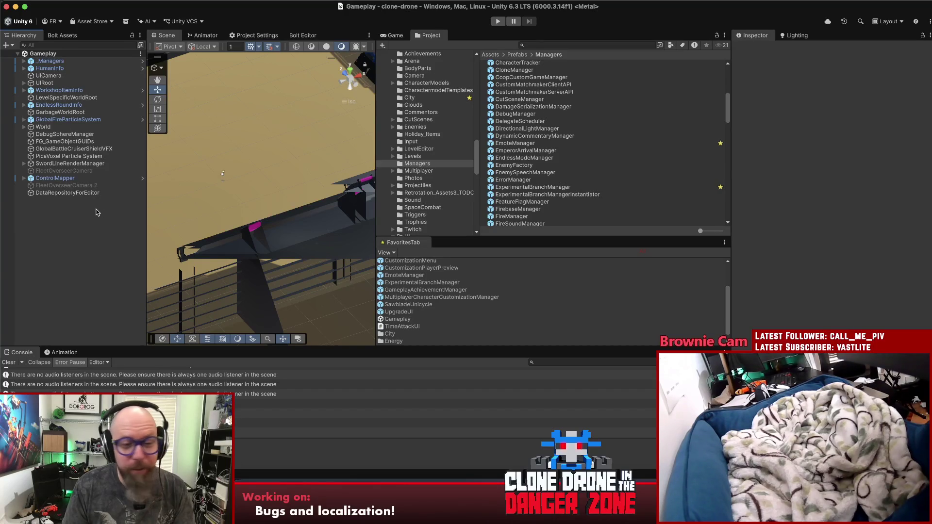
Open the CustomizationMenu prefab from the favourites for editing.
scroll(402, 304, "up", 3)
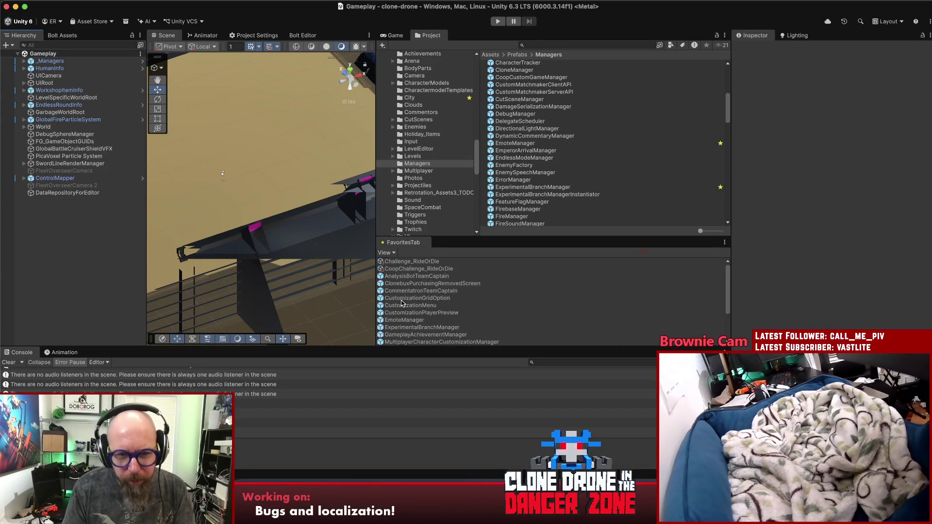
left_click(411, 306)
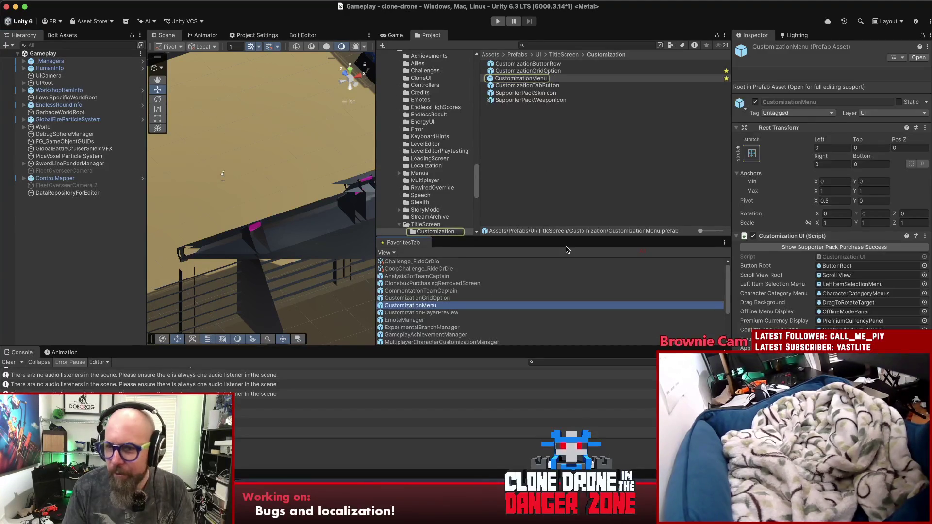
left_click(918, 57)
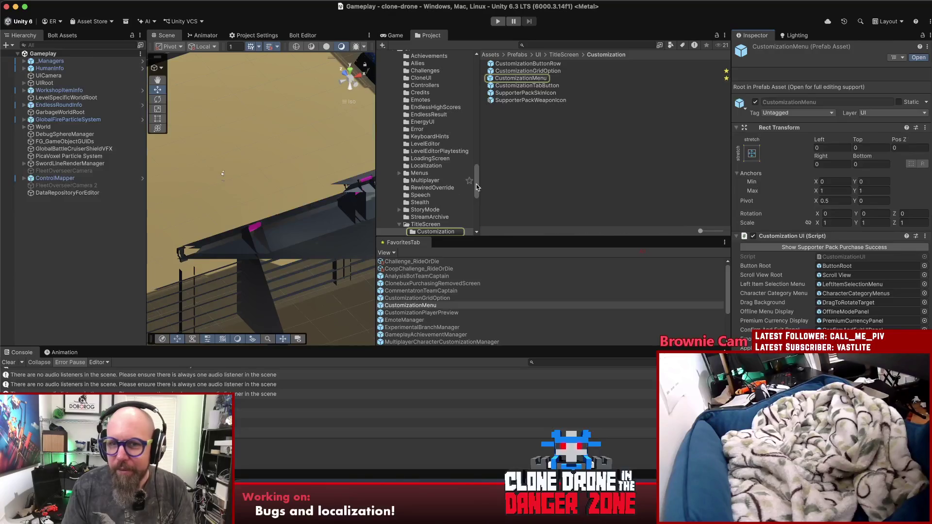
left_click(510, 180)
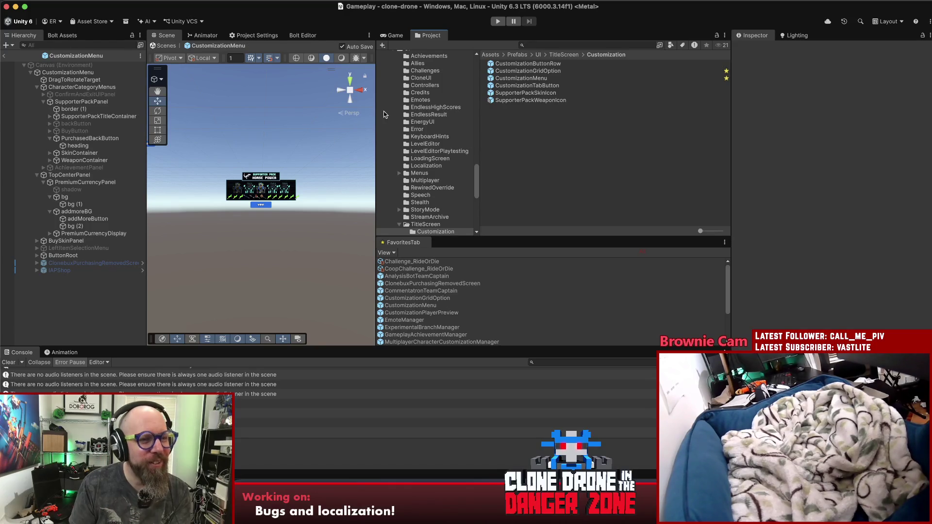
Expand SupporterPackTitleContainer and inspect the supporterPackName text object.
left_click(83, 116)
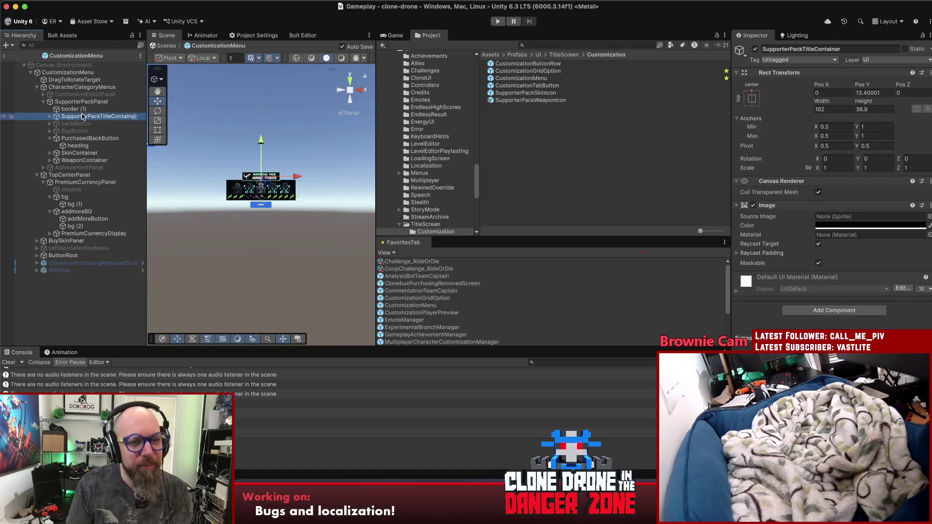
left_click(50, 116)
left_click(75, 139)
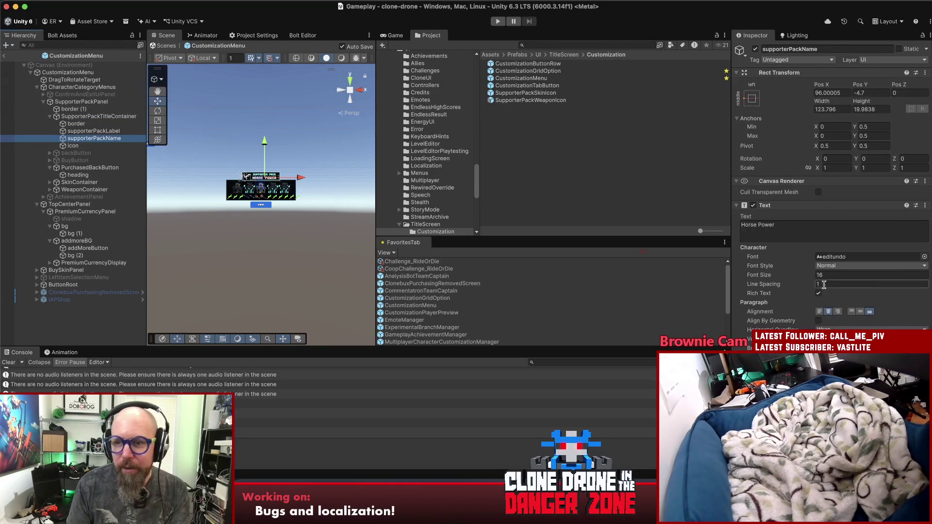
scroll(827, 286, "down", 5)
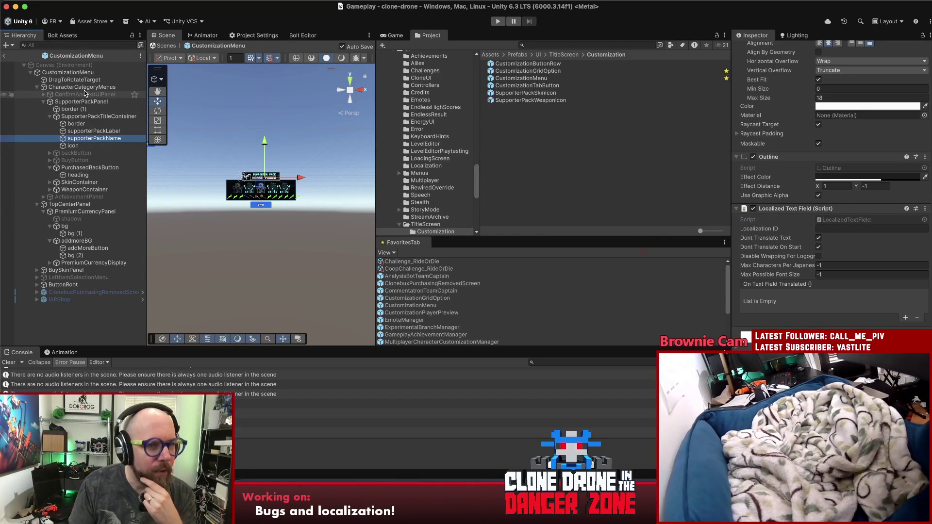
Select the CustomizationMenu root and open its CustomizationUI script in Rider.
left_click(83, 87)
left_click(68, 72)
left_click(842, 189)
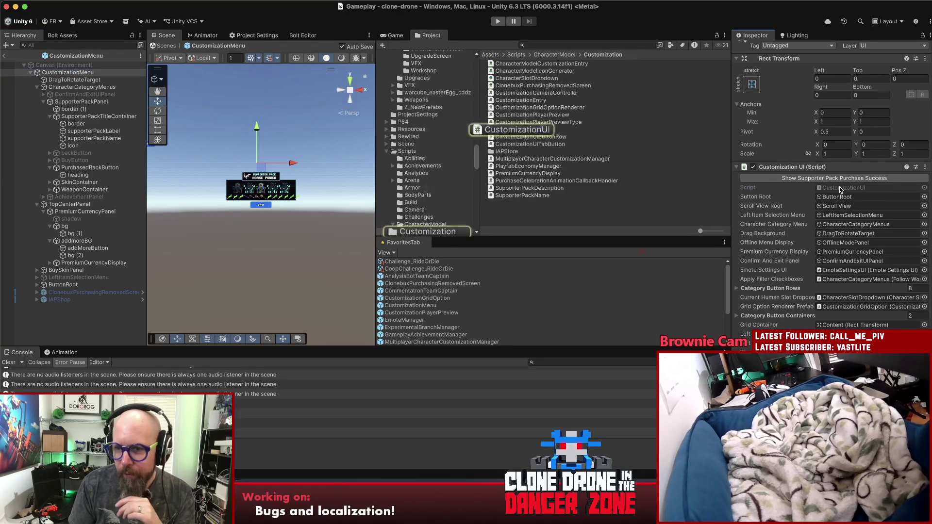
double_click(842, 189)
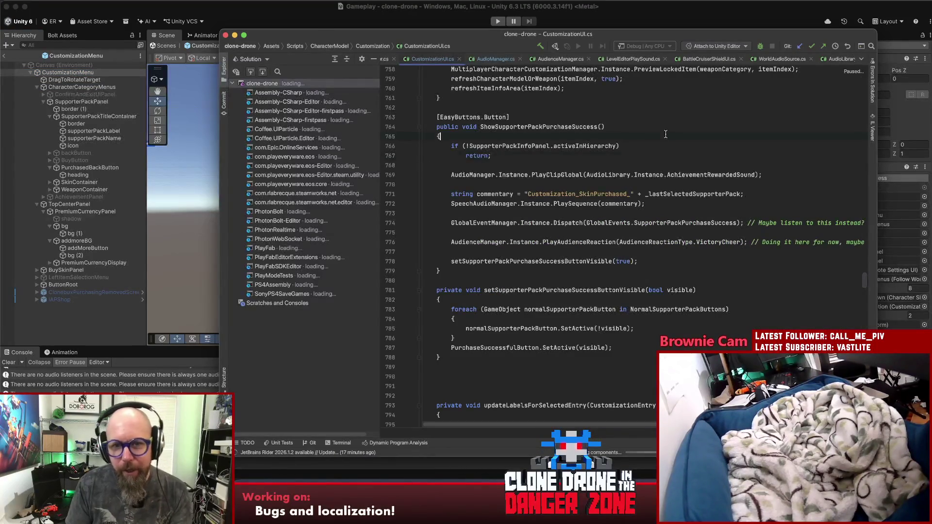
Find where SupporterPackNameLabel's text is set on line 699 of CustomizationUI.cs.
left_click_drag(539, 39, 477, 38)
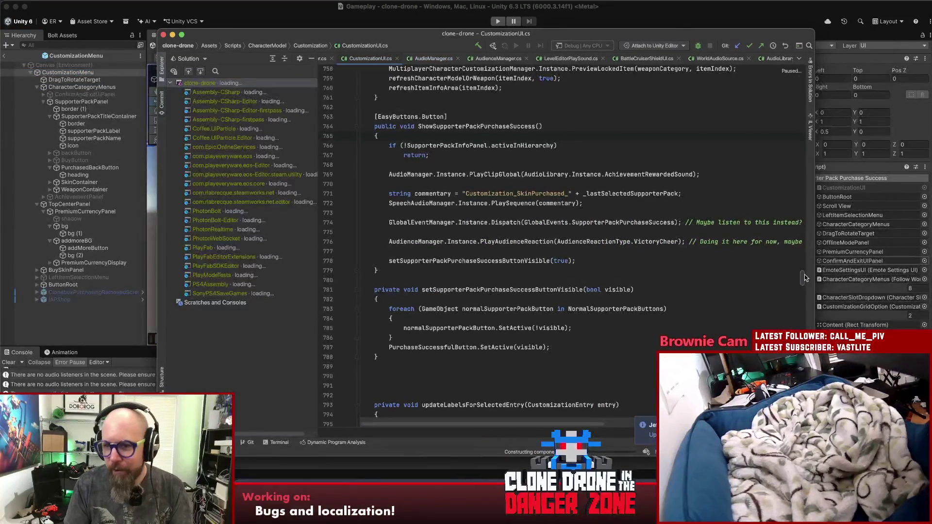
key("super+f")
type("supporterpa")
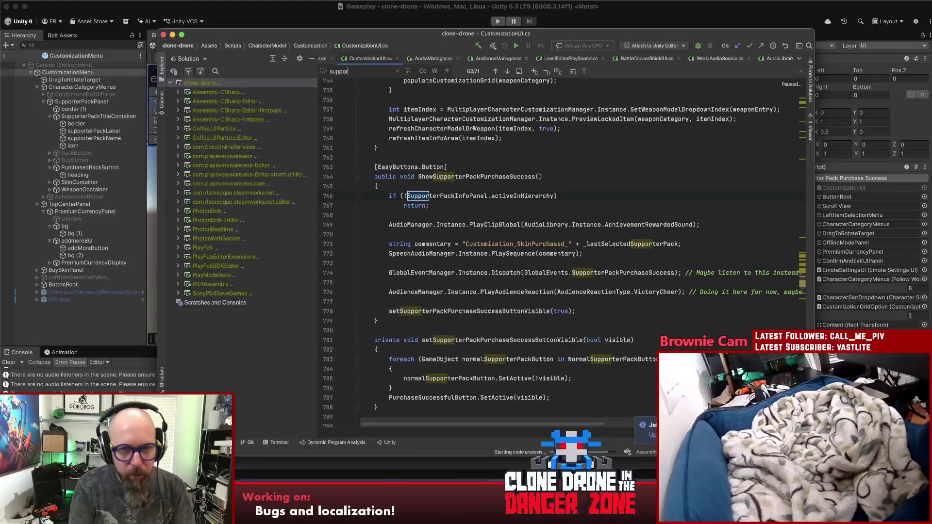
type("ckname")
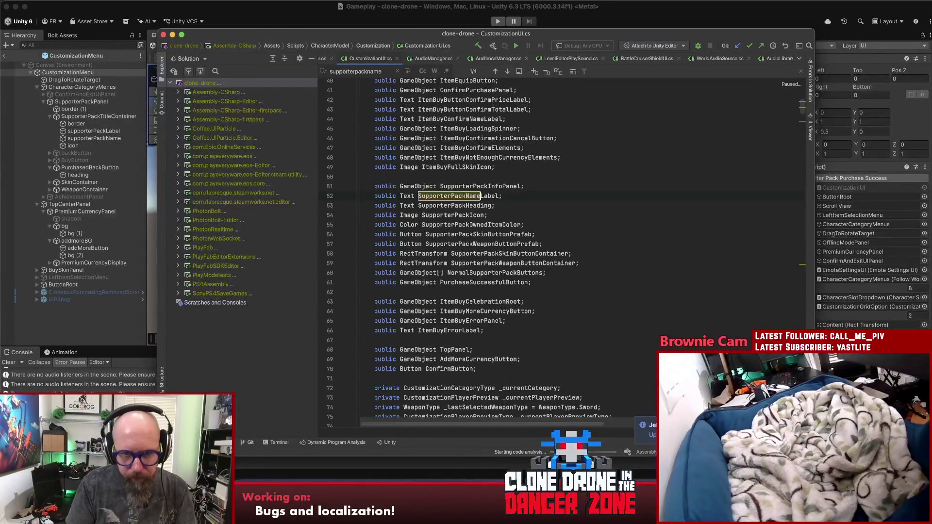
key("Escape")
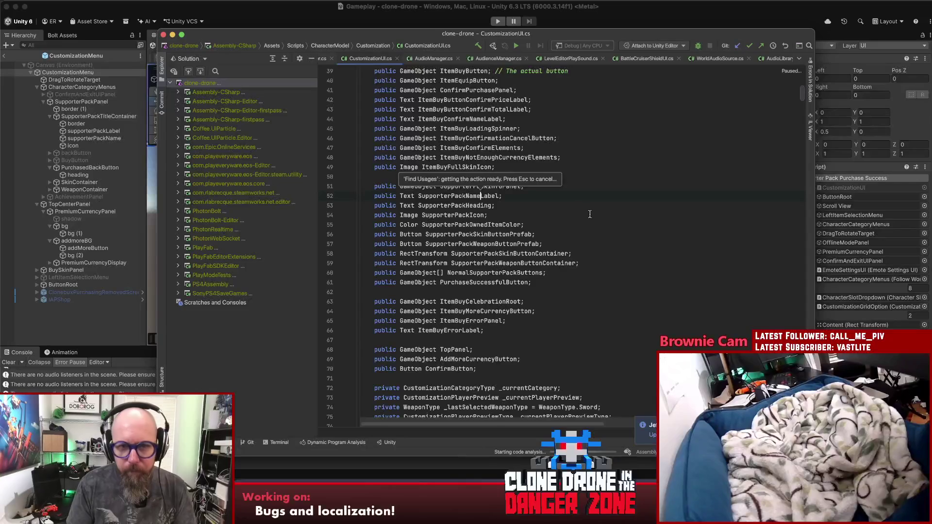
double_click(500, 196)
key("super+f")
key("Return")
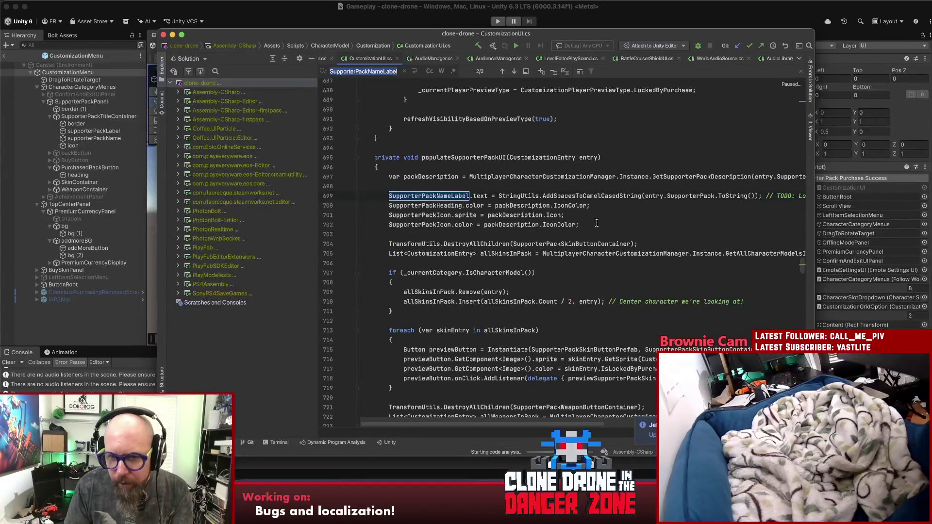
Strip the TODO: Localize comment, ToString call and AddSpacesToCamelCasedString wrapper from line 699.
left_click_drag(517, 422, 610, 421)
left_click_drag(649, 196, 585, 196)
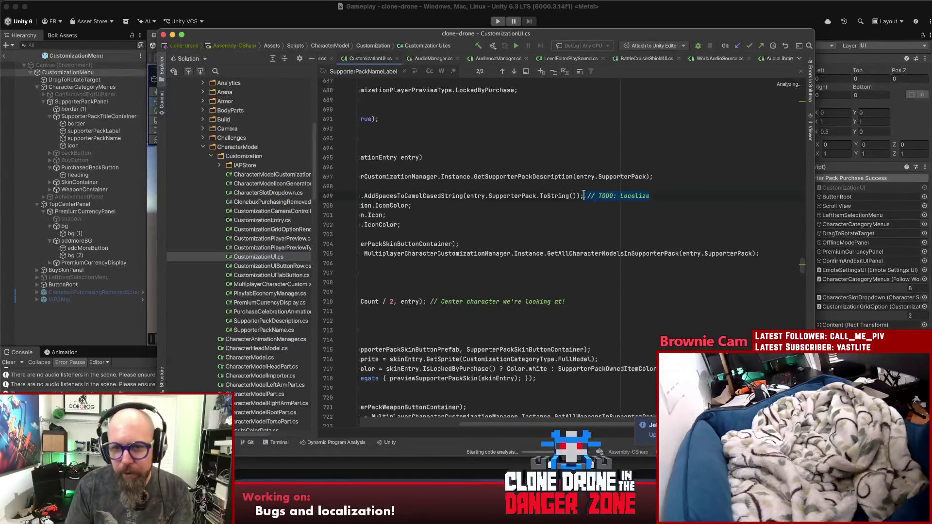
key("BackSpace")
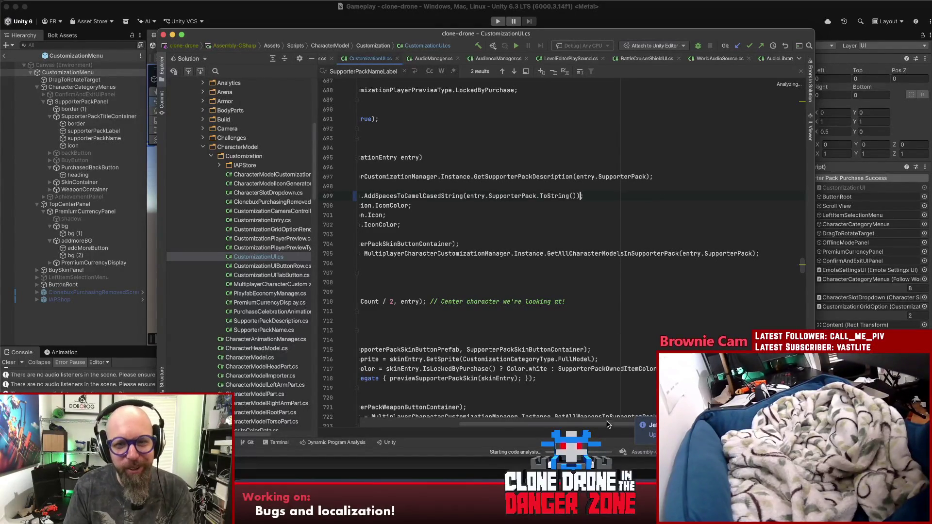
scroll(606, 428, "left", 5)
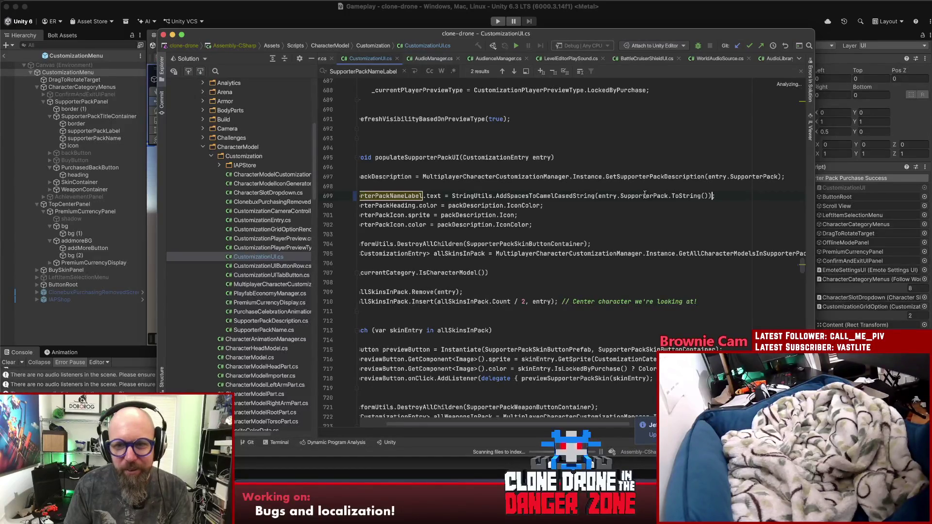
left_click_drag(710, 195, 667, 196)
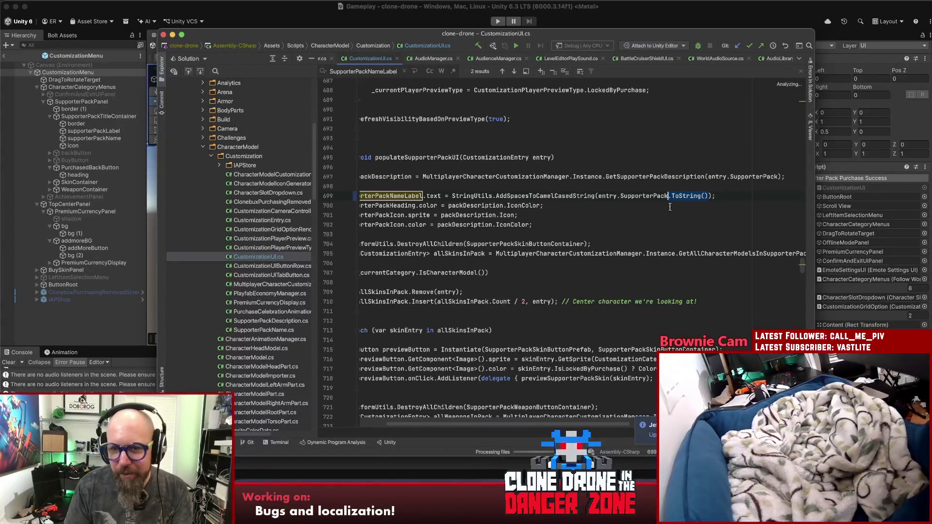
key("BackSpace")
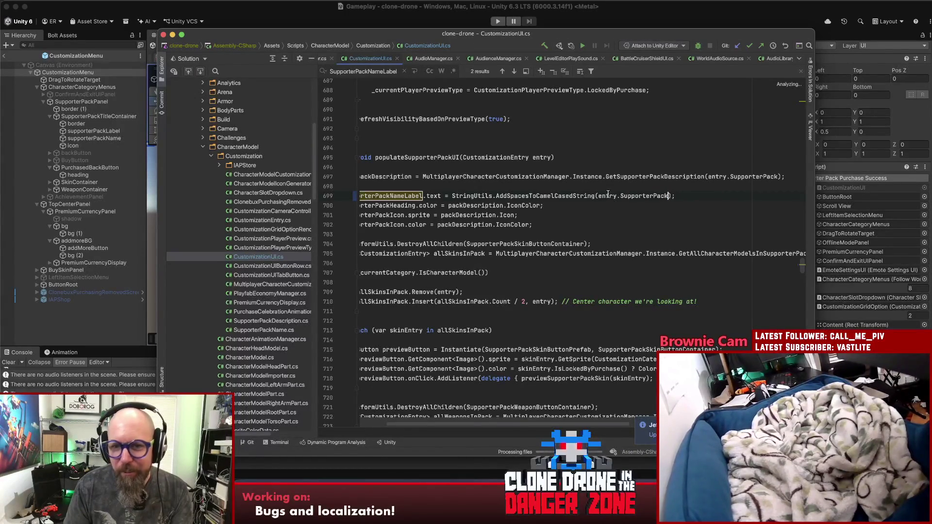
left_click_drag(454, 196, 598, 196)
key("BackSpace")
left_click(540, 195)
key("BackSpace")
key("BackSpace")
key("BackSpace")
type("k")
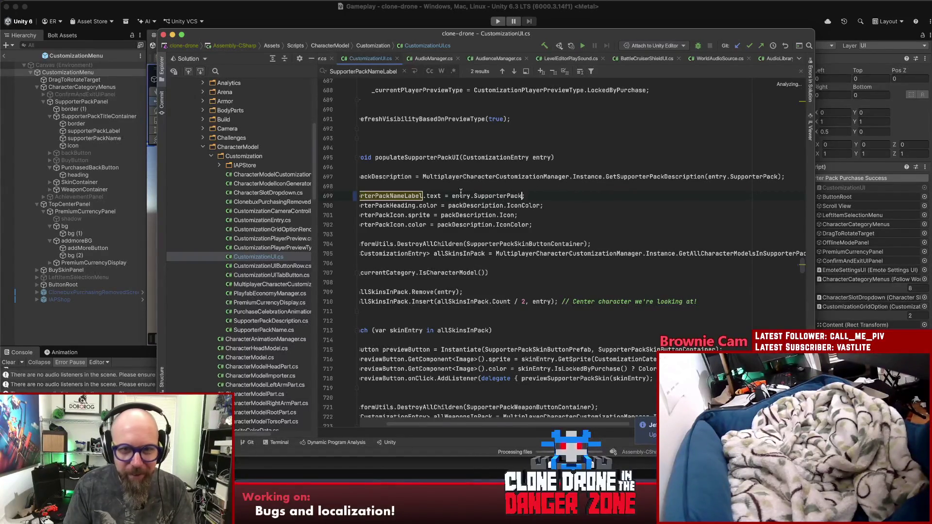
Wrap entry.SupporterPack in LocalizationManager.Instance.GetTranslatedString() on line 699.
left_click(451, 196)
type("Local")
type("izationManag")
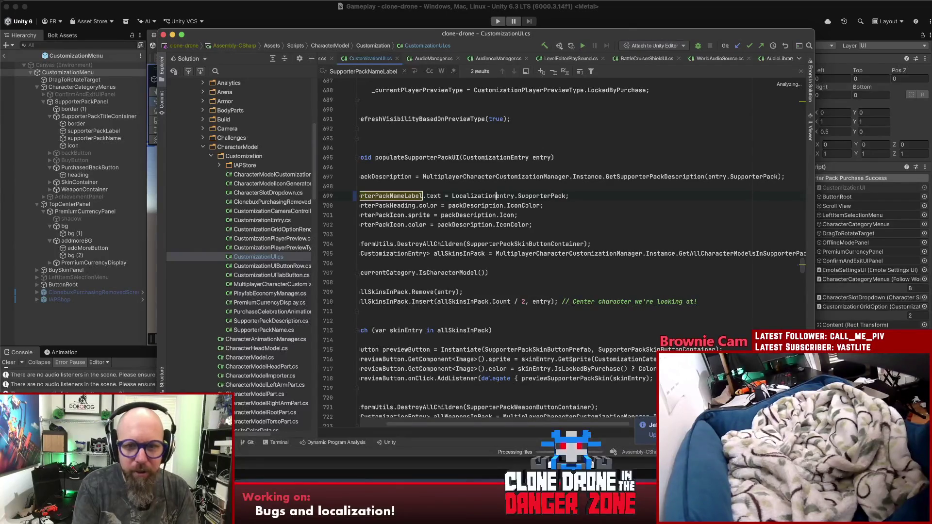
type("er.Instance.G")
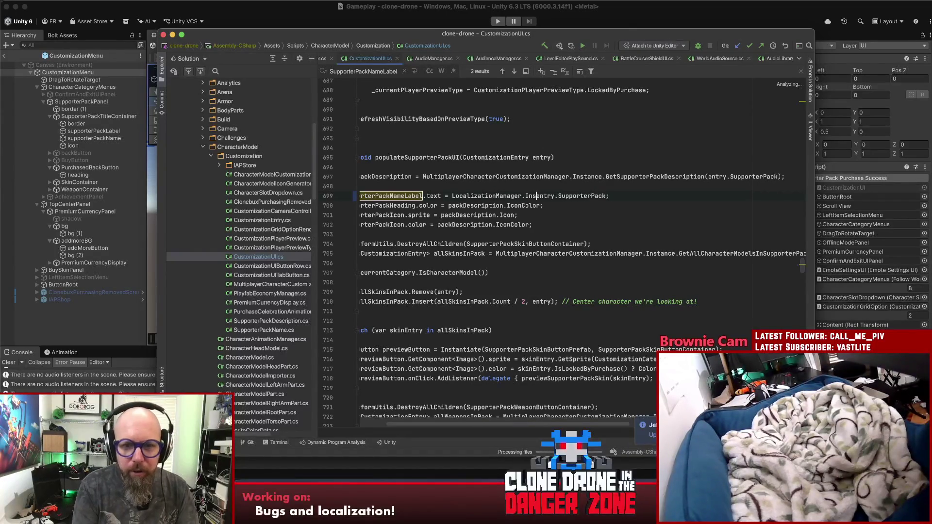
type("etTransa")
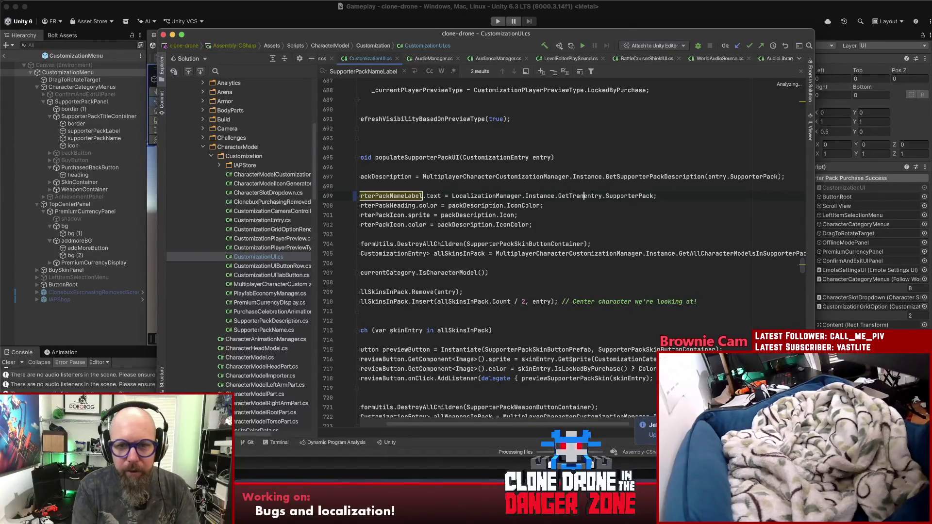
key("BackSpace")
type("latedStri")
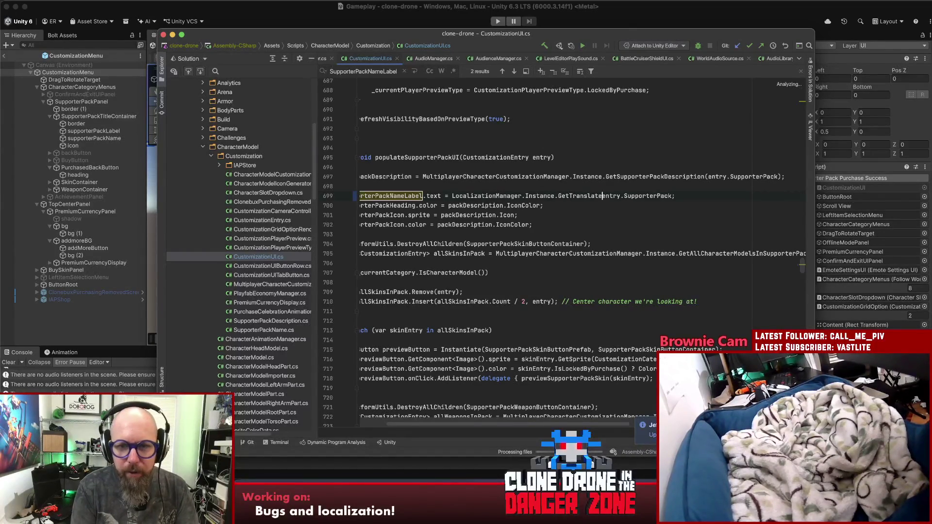
type("(e")
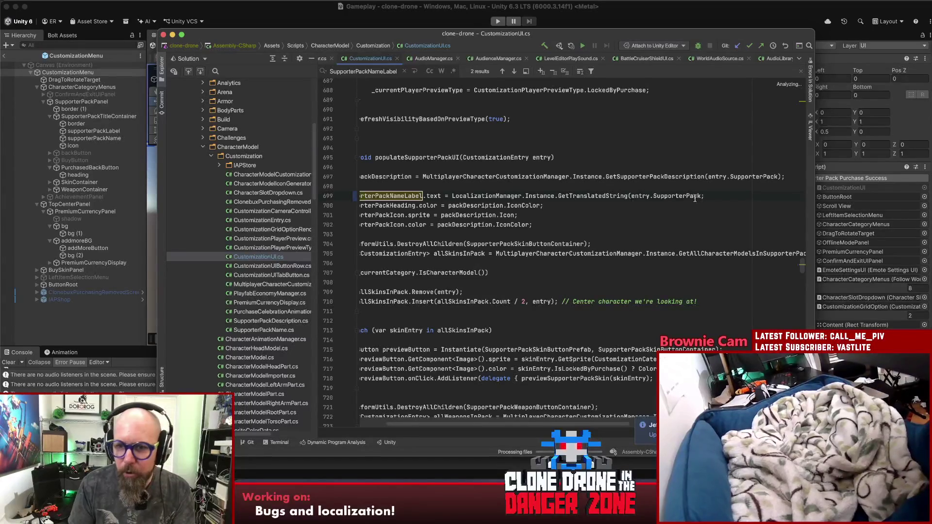
type(");")
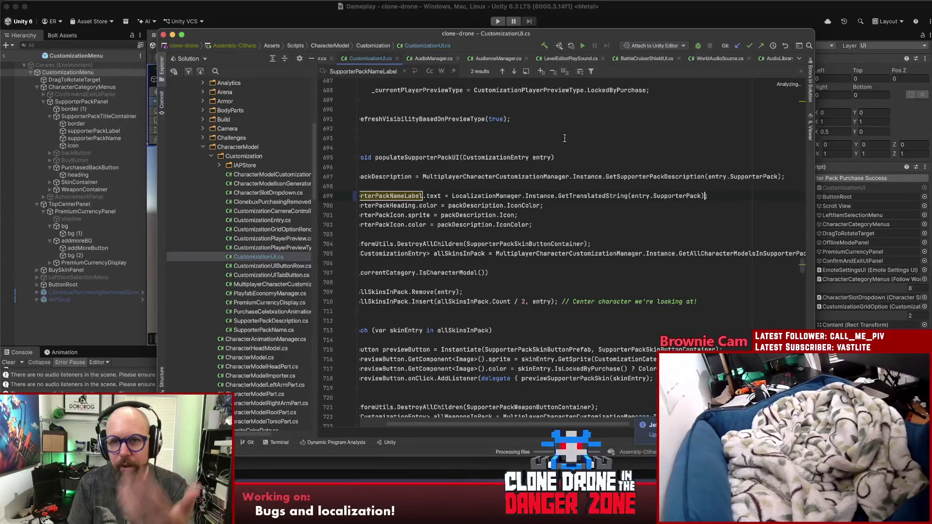
Check the code-analysis highlight options, then return to Unity to recompile.
mouse_move(782, 87)
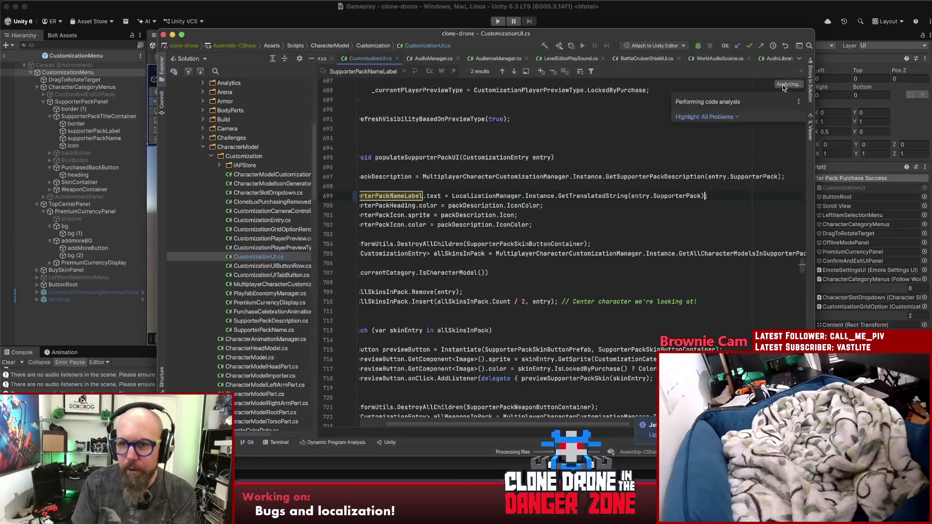
left_click(705, 116)
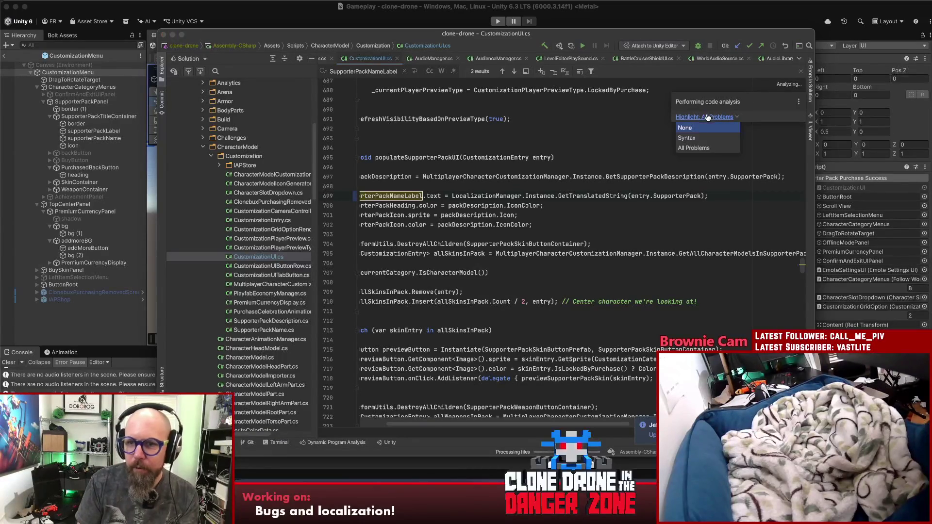
left_click(598, 211)
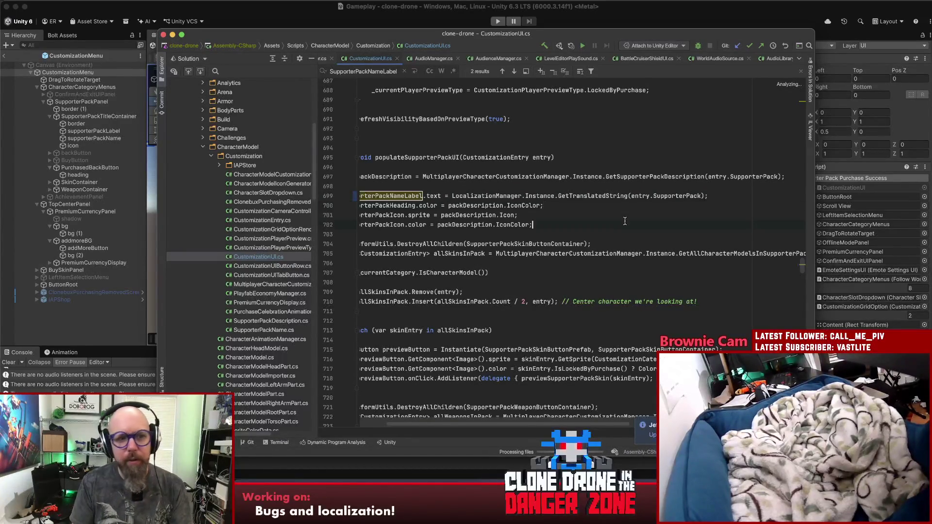
left_click(112, 328)
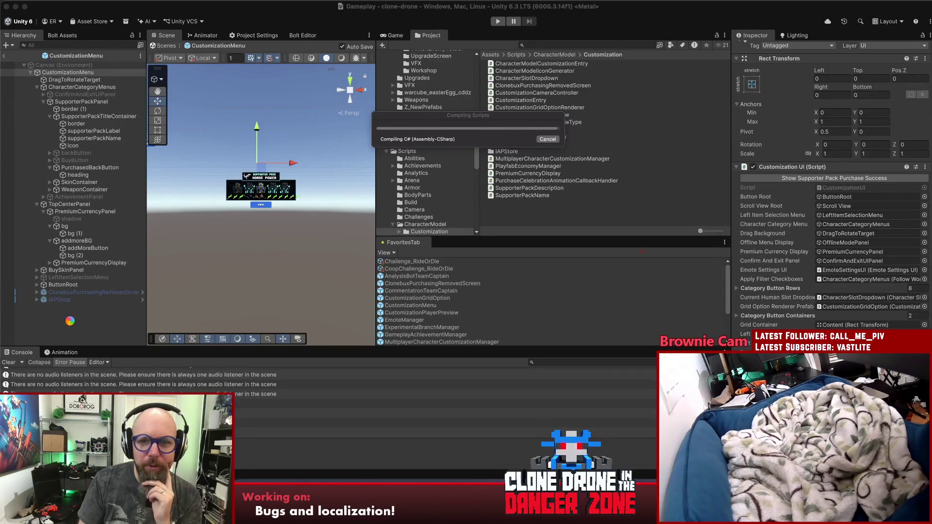
From the CS1503 error, append .ToString() to entry.SupporterPack, recompile in Unity, then open the browser.
left_click(10, 362)
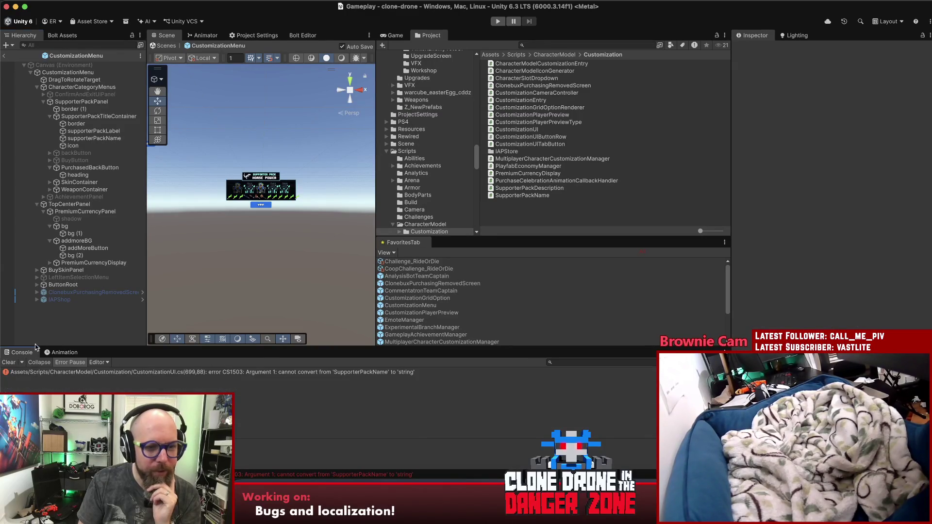
double_click(335, 372)
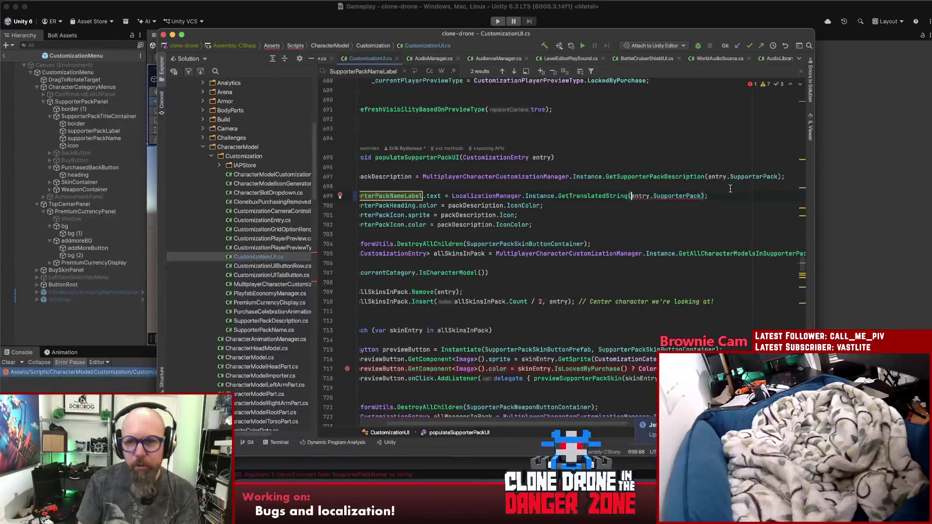
key("Left")
key("Left")
type(".ToS")
key("Return")
key("End")
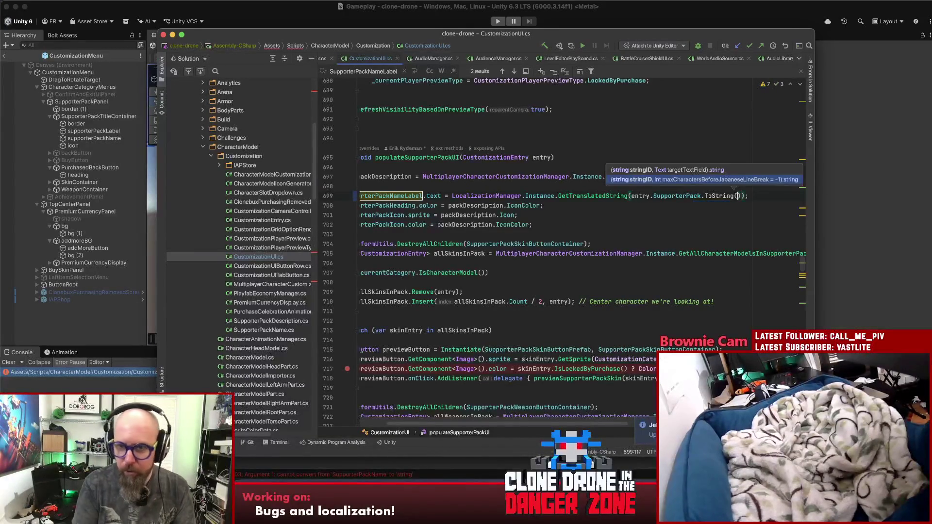
type("(")
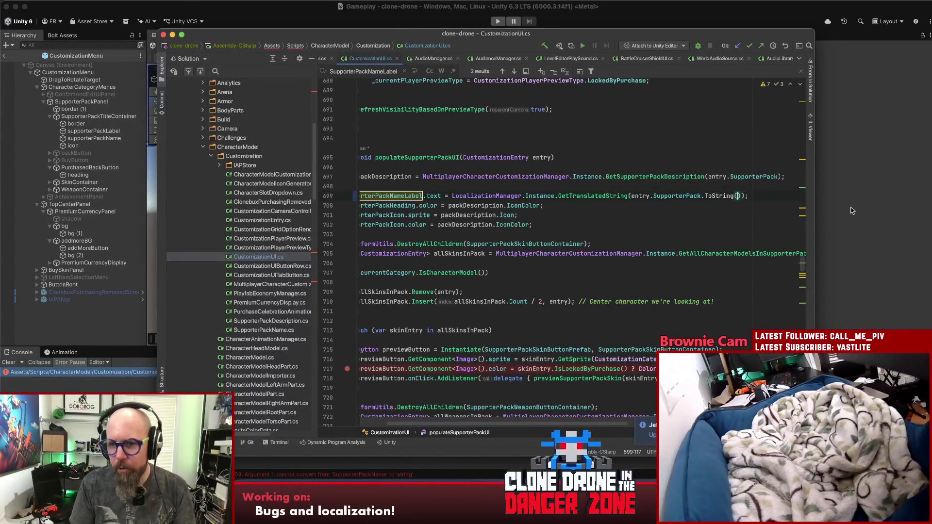
left_click(853, 209)
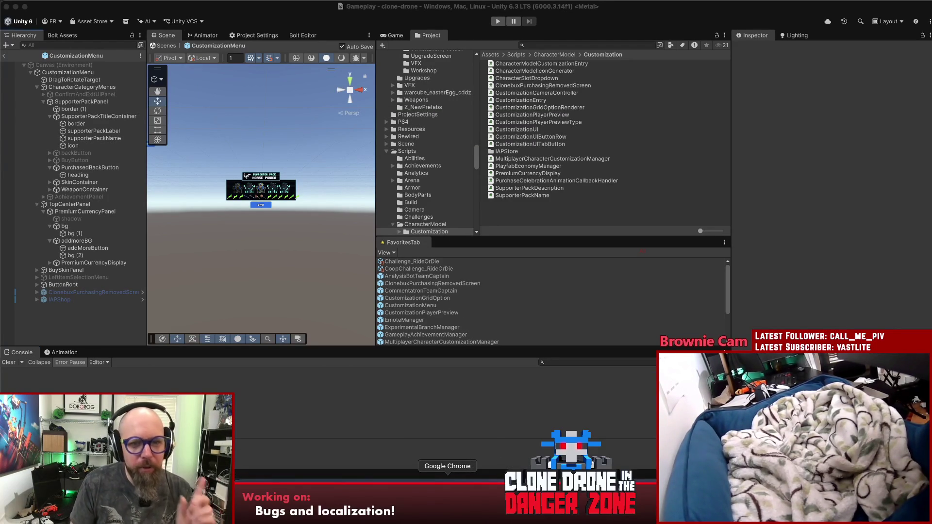
left_click(447, 486)
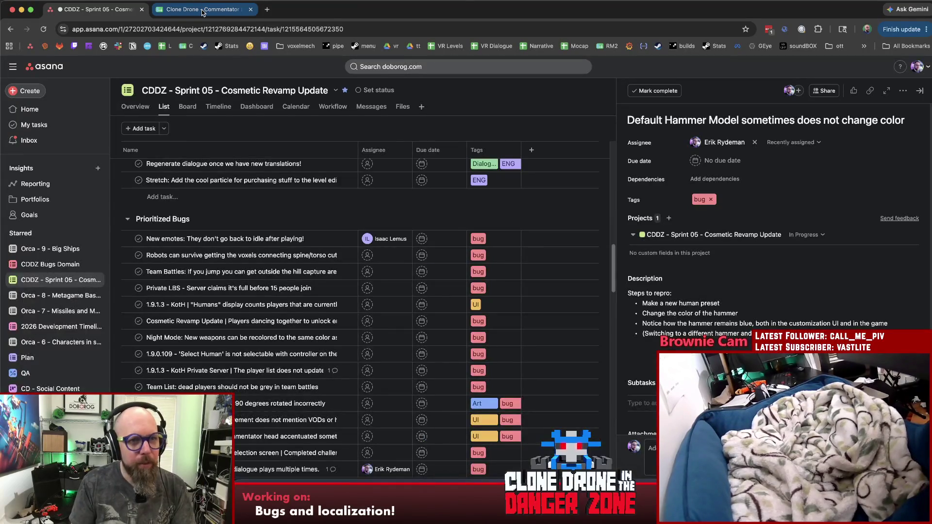
Find the sheet's last filled row, then copy FastLane, HorsePower and NightMode from the SupporterPackName enum.
left_click(203, 11)
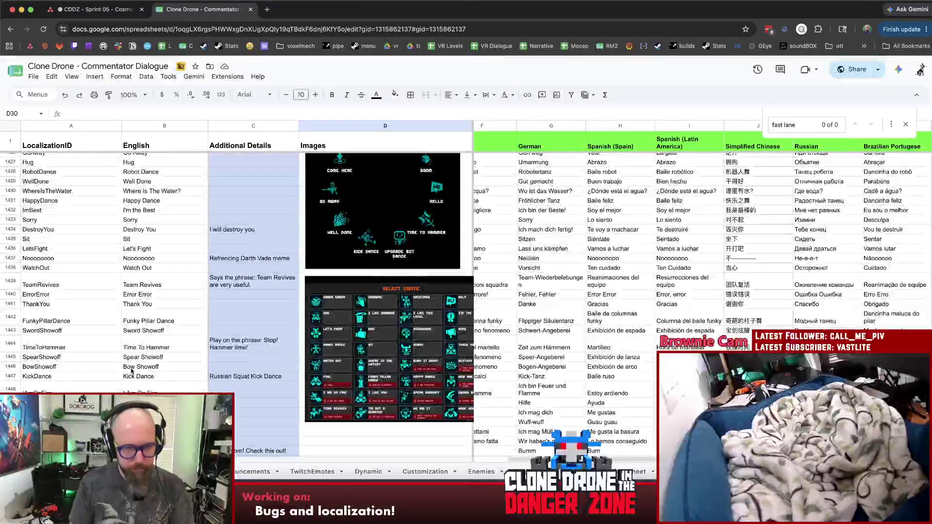
left_click(81, 361)
key("super+Down")
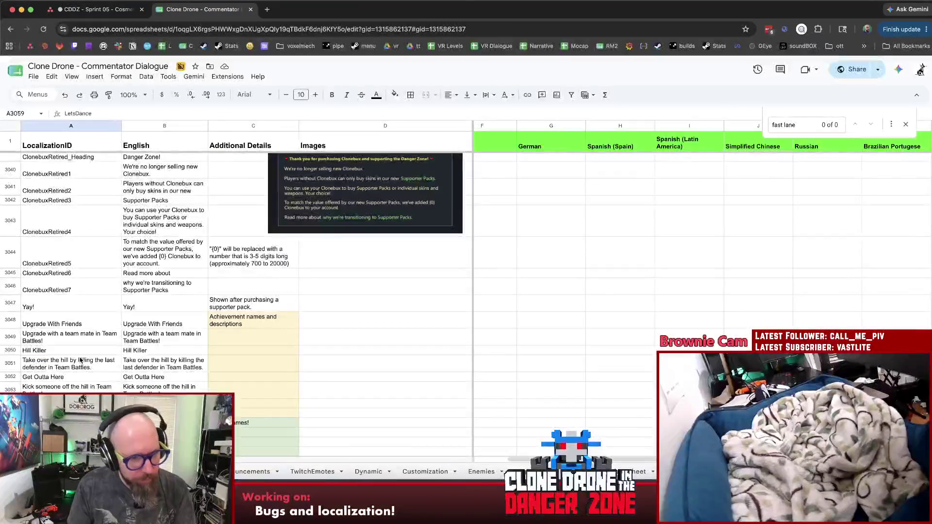
left_click(620, 485)
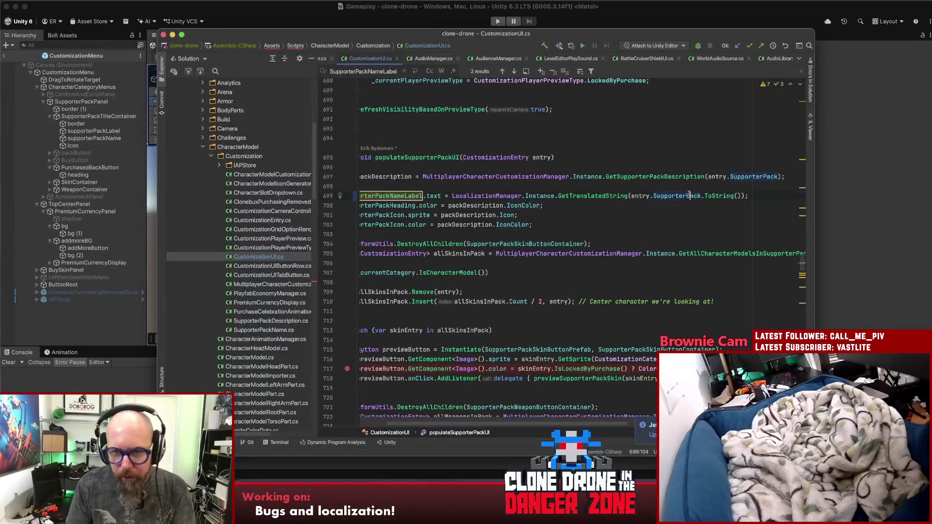
left_click(689, 195, "super")
left_click(423, 148, "super")
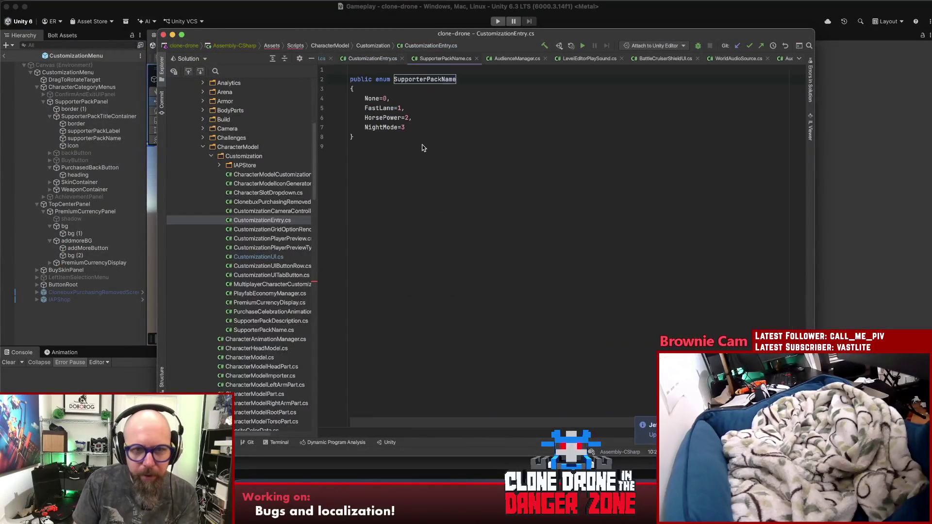
mouse_move(386, 118)
left_mouse_down()
mouse_move(409, 127)
mouse_move(401, 137)
left_mouse_up()
key("ctrl+c")
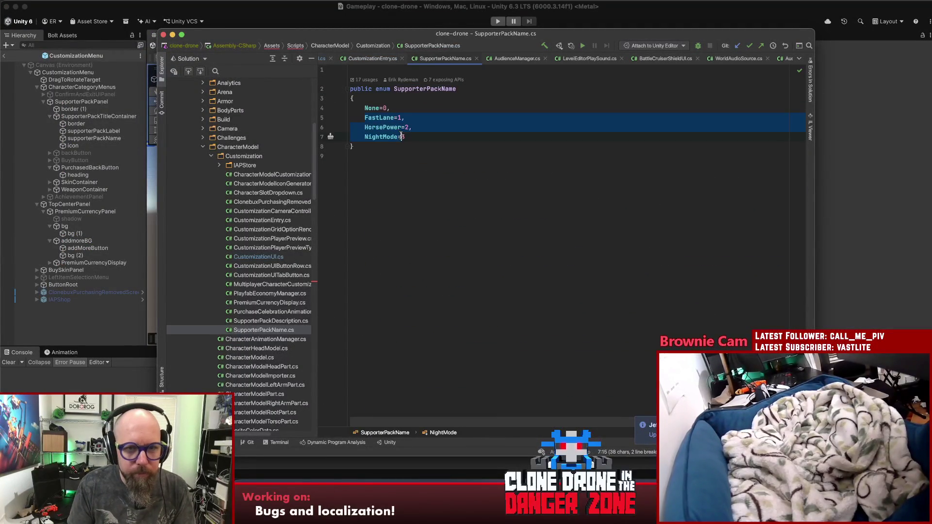
Paste the enum members into column A at A3060:A3062, below LetsDance.
left_click(449, 490)
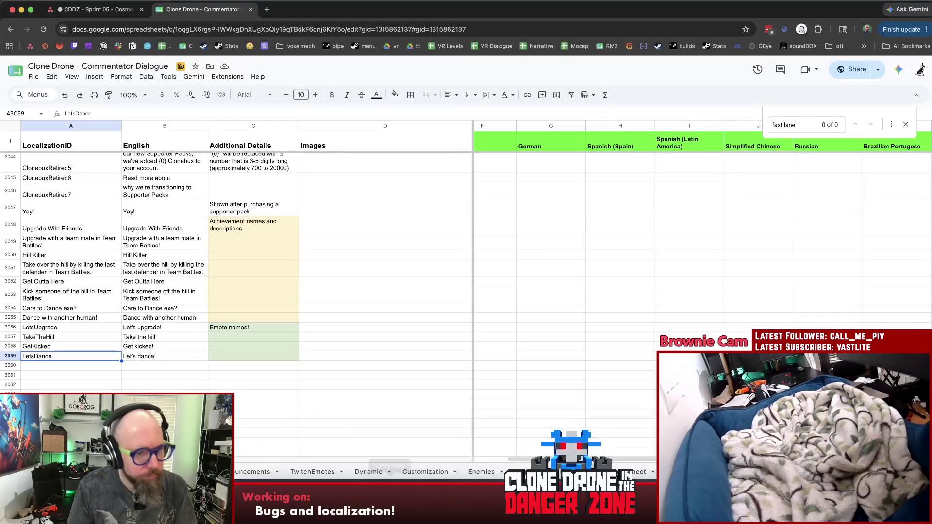
left_click(78, 368)
key("ctrl+v")
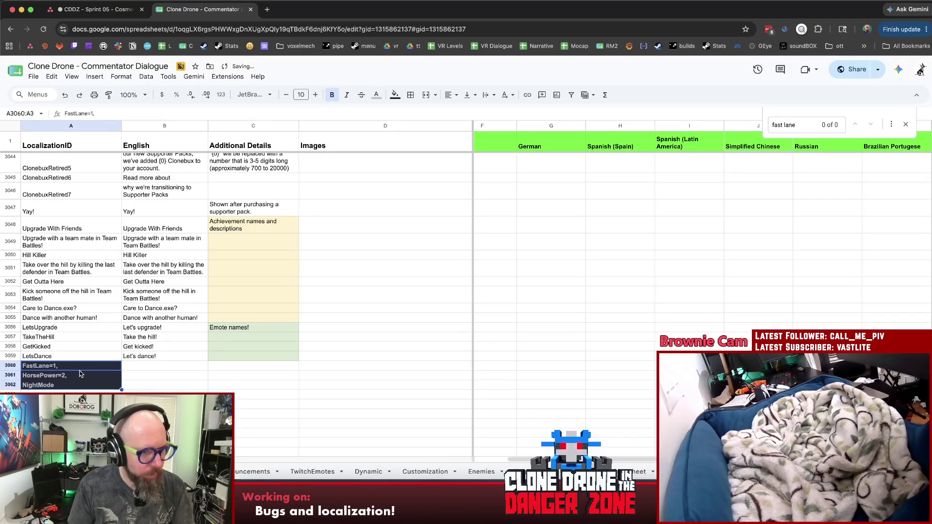
key("ctrl+z")
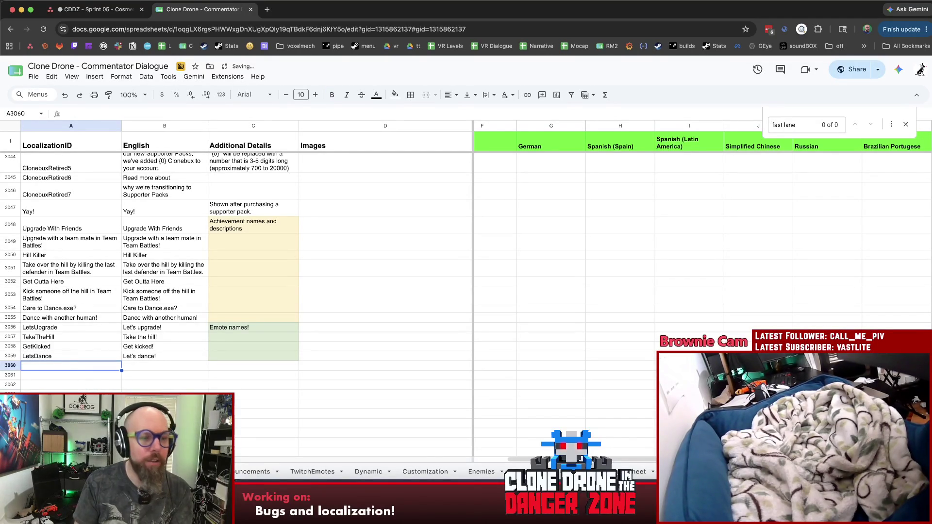
key("cmd+v")
left_click(153, 379)
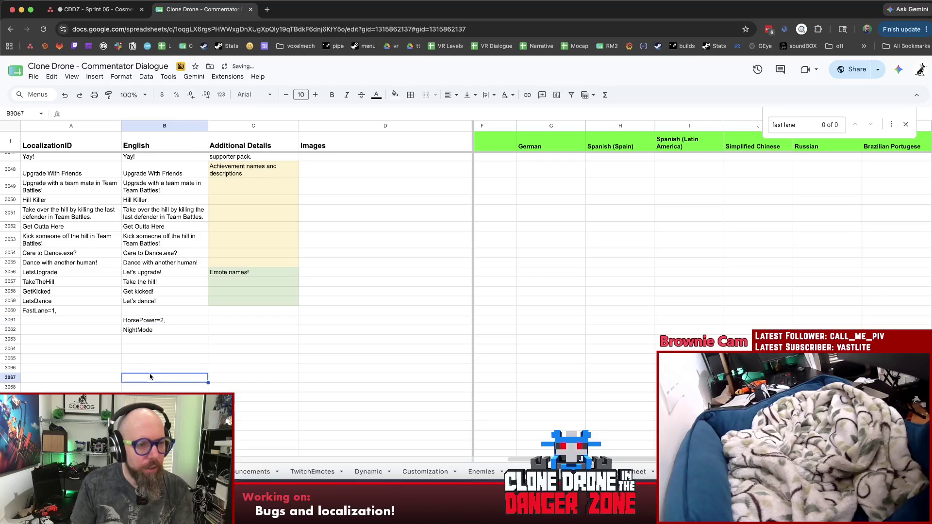
key("cmd+z")
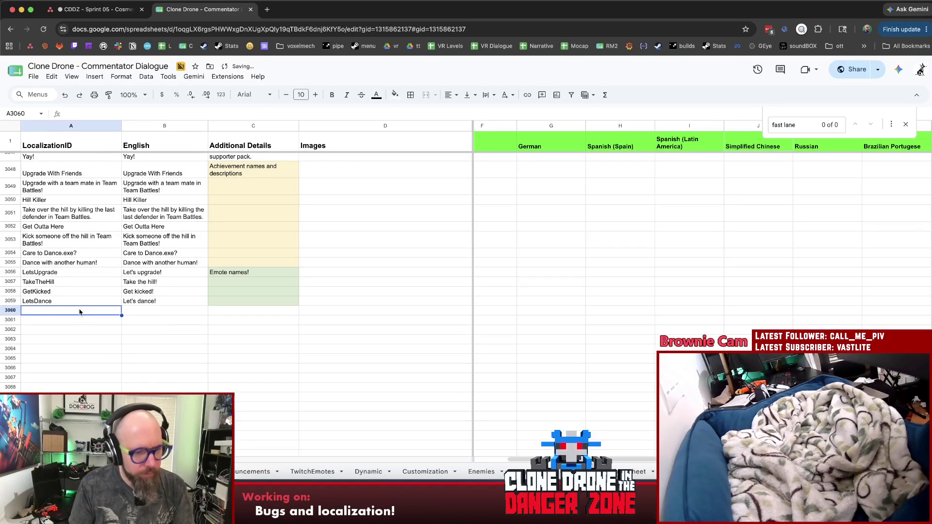
key("cmd+v")
mouse_move(146, 320)
left_mouse_down()
mouse_move(146, 330)
mouse_move(73, 328)
left_mouse_up()
Trim the pasted entries down to the bare IDs FastLane, HorsePower and NightMode.
left_click(161, 352)
double_click(67, 314)
key("BackSpace")
key("BackSpace")
key("BackSpace")
double_click(68, 321)
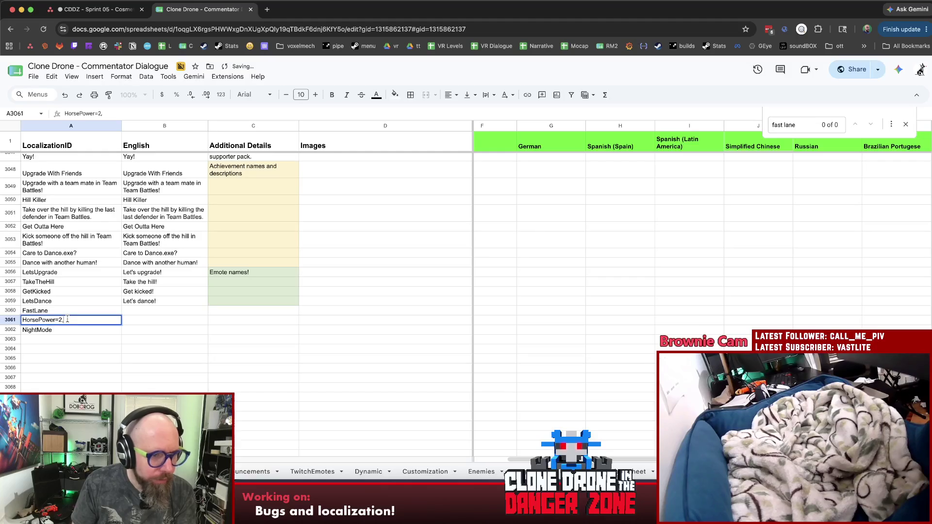
key("Return")
double_click(83, 328)
left_click(124, 367)
Enter the English texts Fast Lane, Horse Power and Night Mode in column B, then return to Unity.
left_click(155, 313)
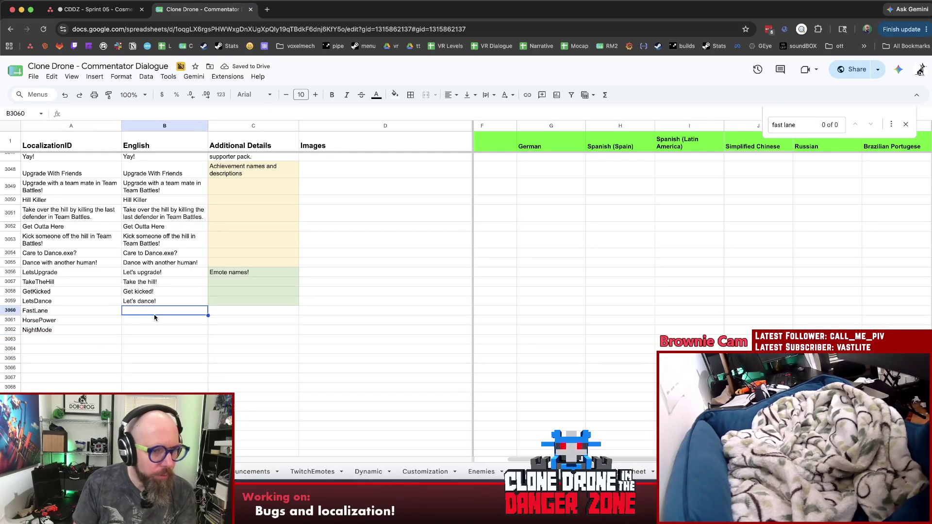
type("Fast Lane")
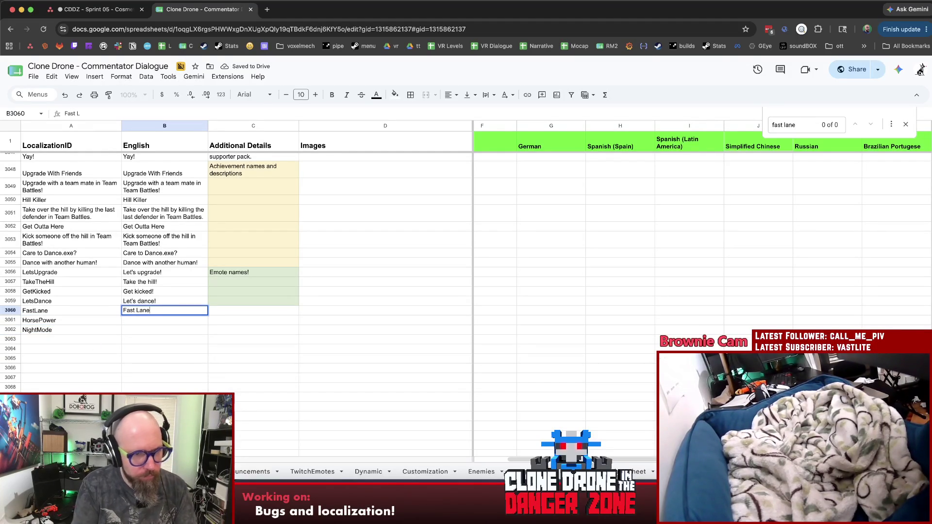
key("Return")
type("Horse Pow")
key("Return")
type("Night Mod")
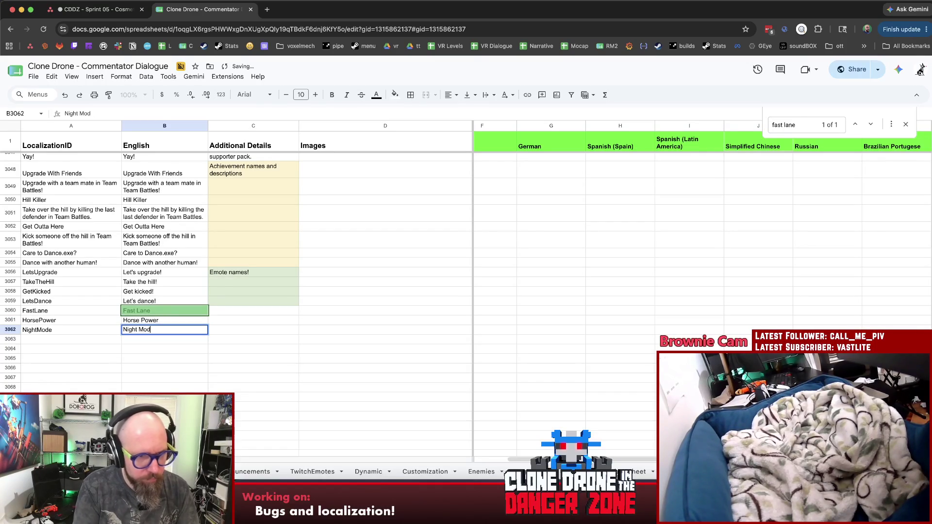
type("e")
key("Return")
left_click(494, 330)
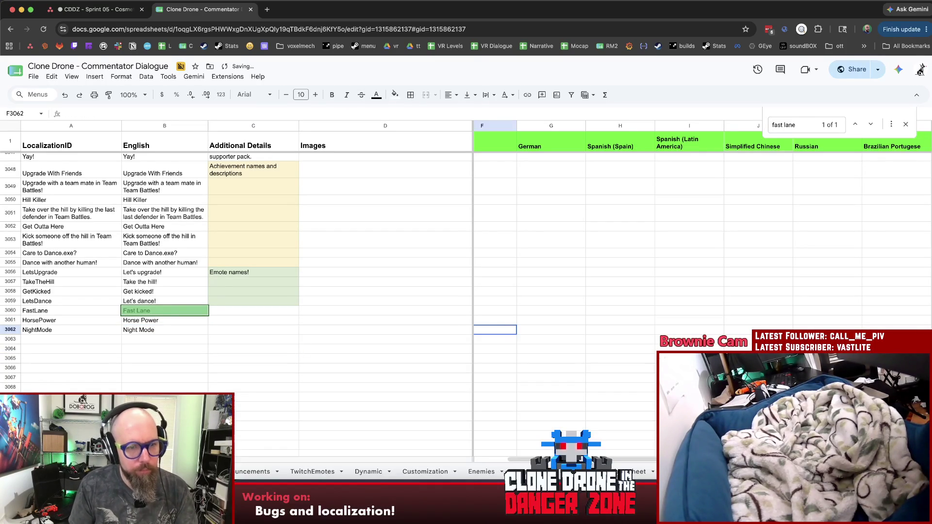
left_click(631, 406)
key("super+Tab")
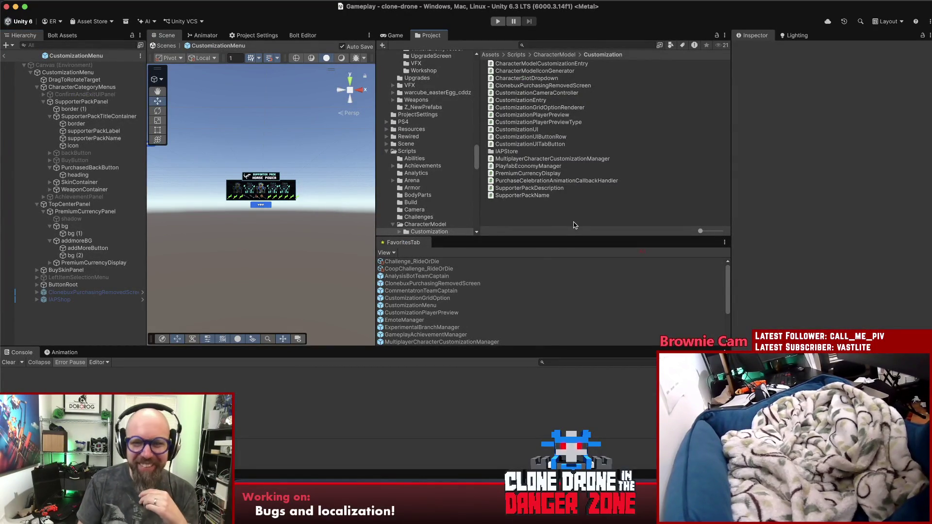
Exit the CustomizationMenu prefab and save the project.
left_click(5, 55)
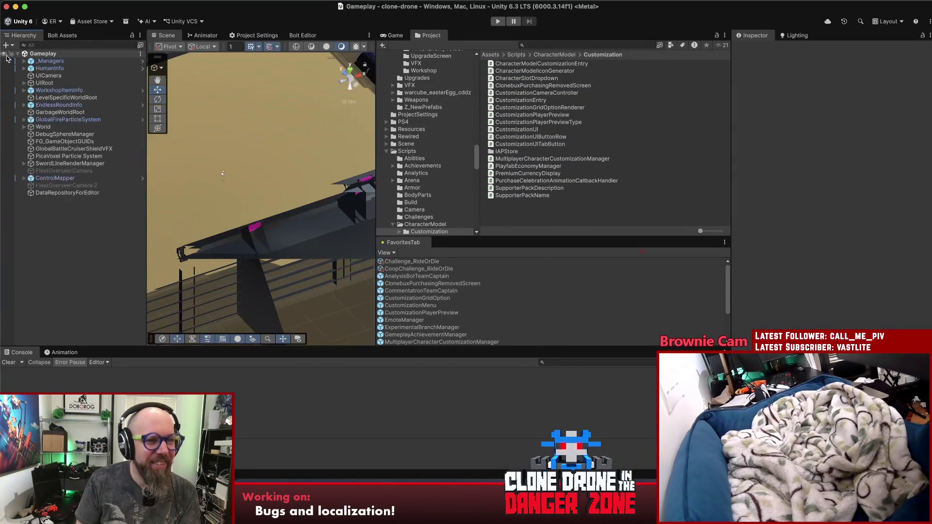
left_click(54, 0)
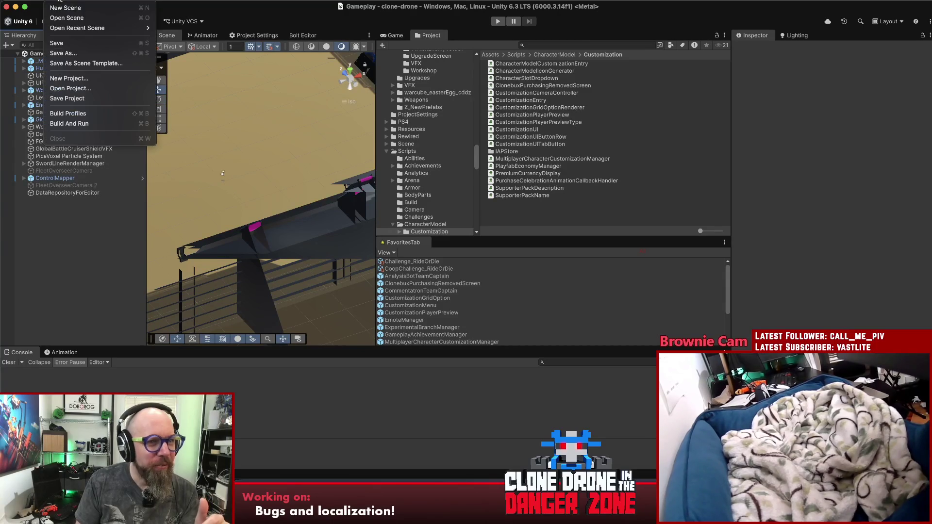
left_click(76, 100)
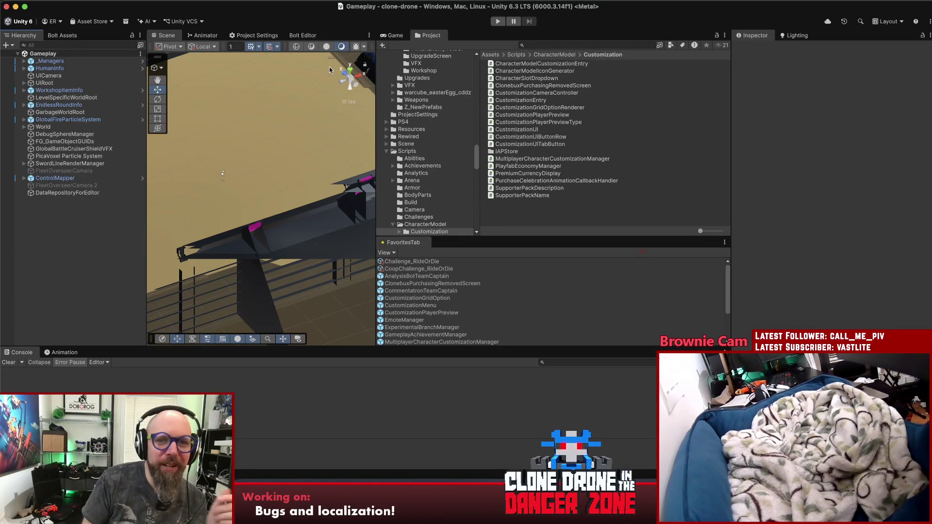
Run Download UI Localization Spreadsheet from the tools menu and clear the Console.
left_click(308, 1)
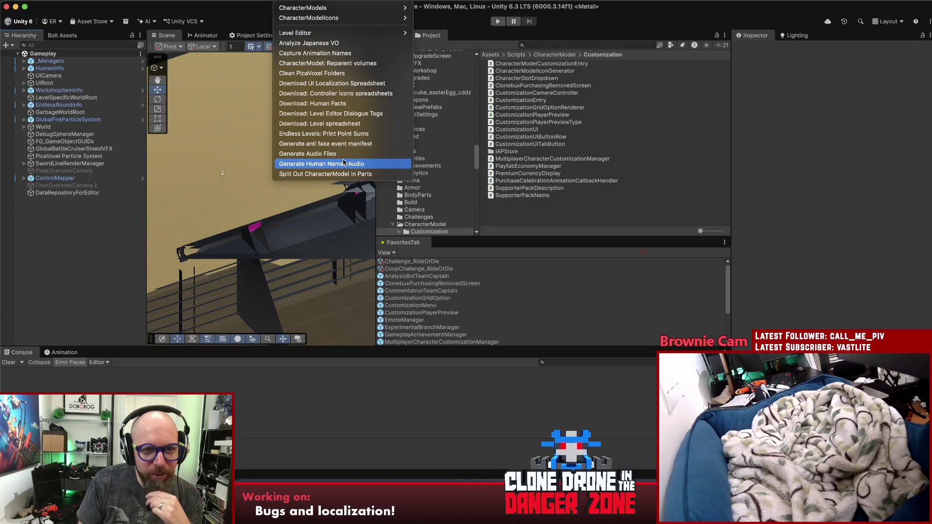
left_click(340, 83)
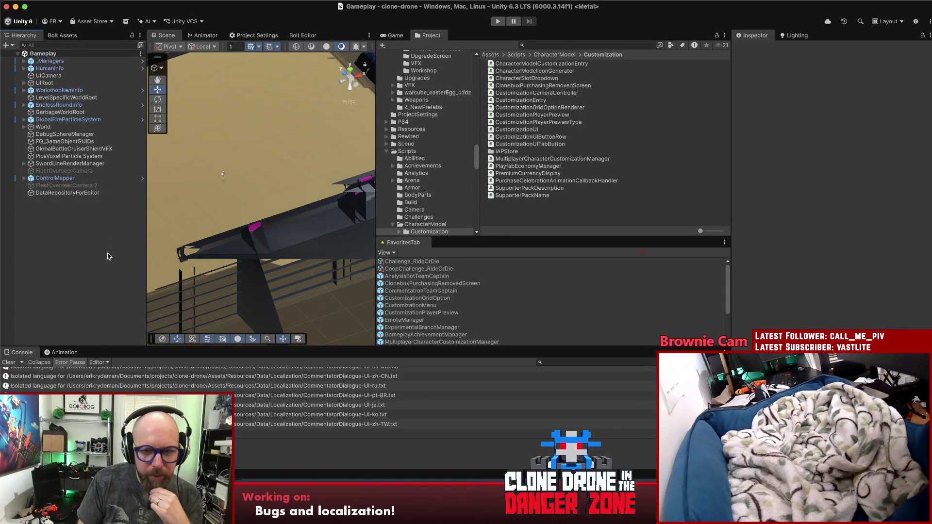
left_click(9, 363)
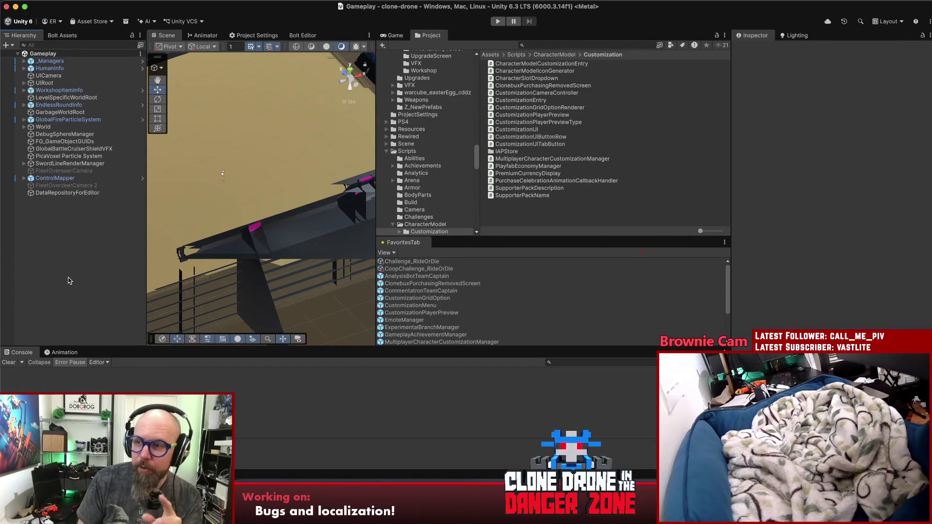
Play the game maximized, open Customize Human, preview the Fighter Pilot and Knight skins, then stop.
left_click(500, 21)
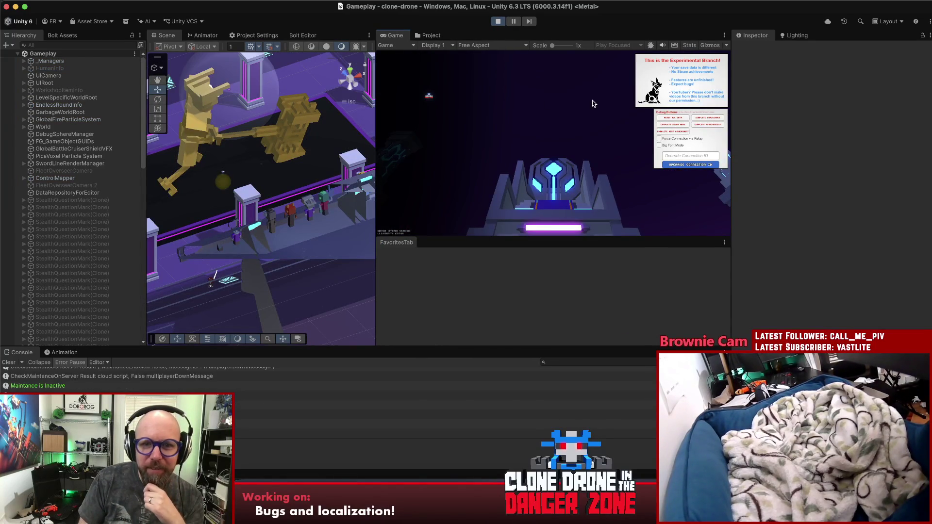
double_click(388, 34)
key("grave")
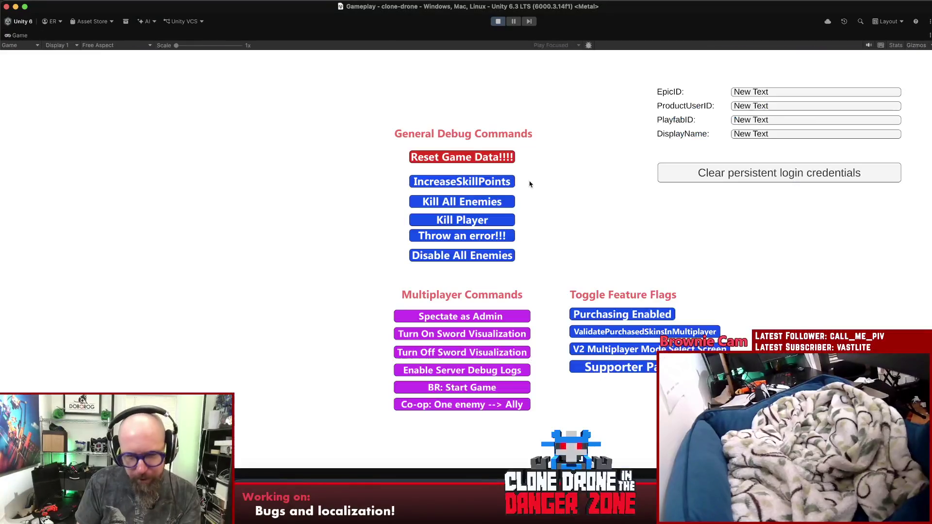
key("grave")
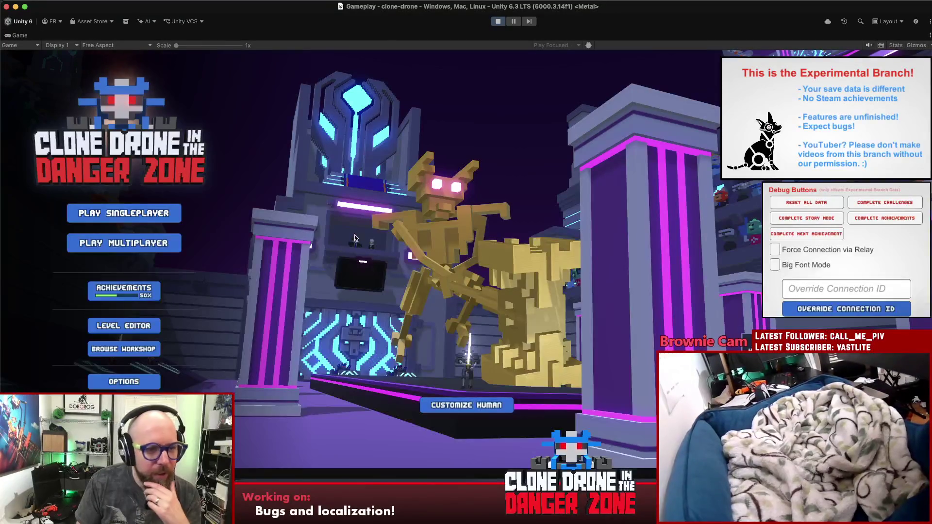
left_click(491, 403)
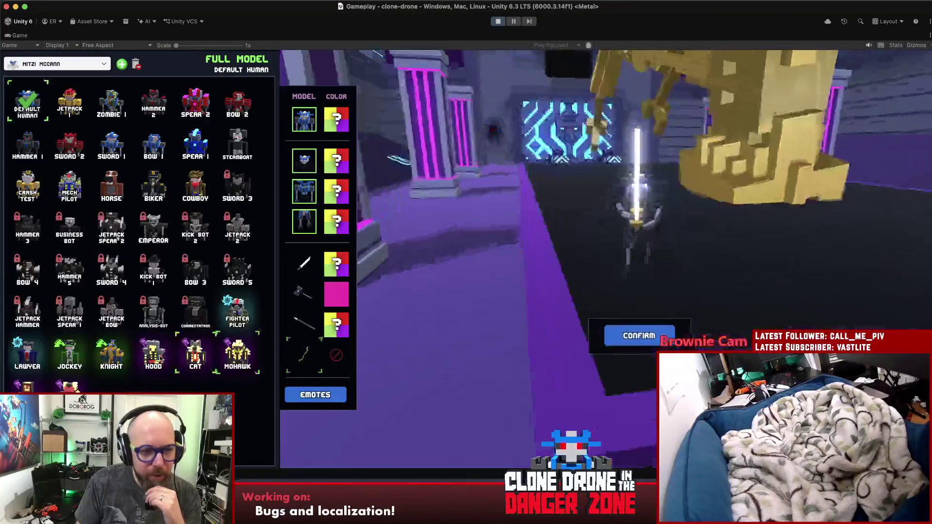
left_click(167, 353)
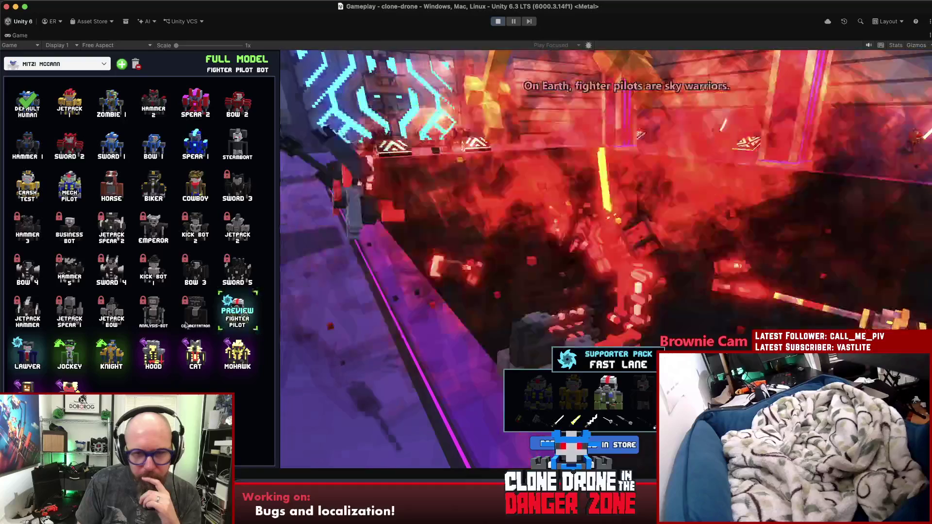
left_click(115, 361)
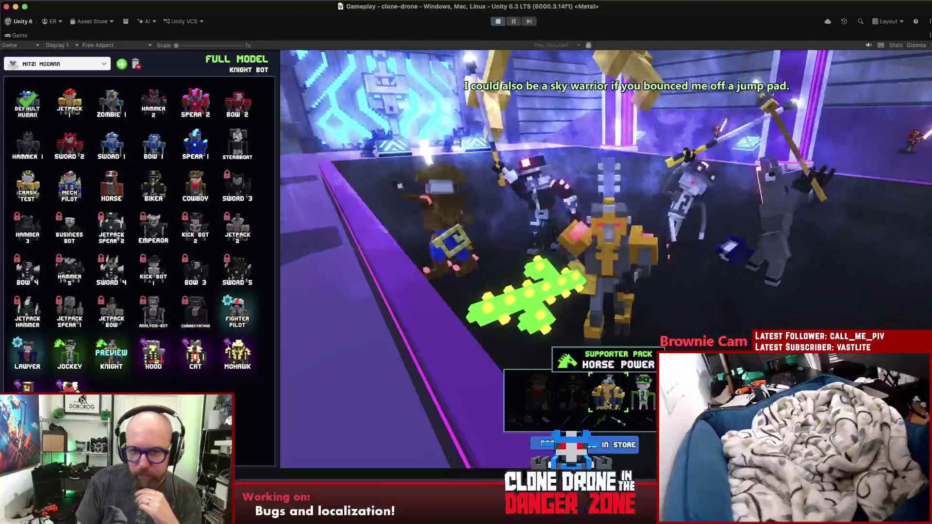
left_click(502, 23)
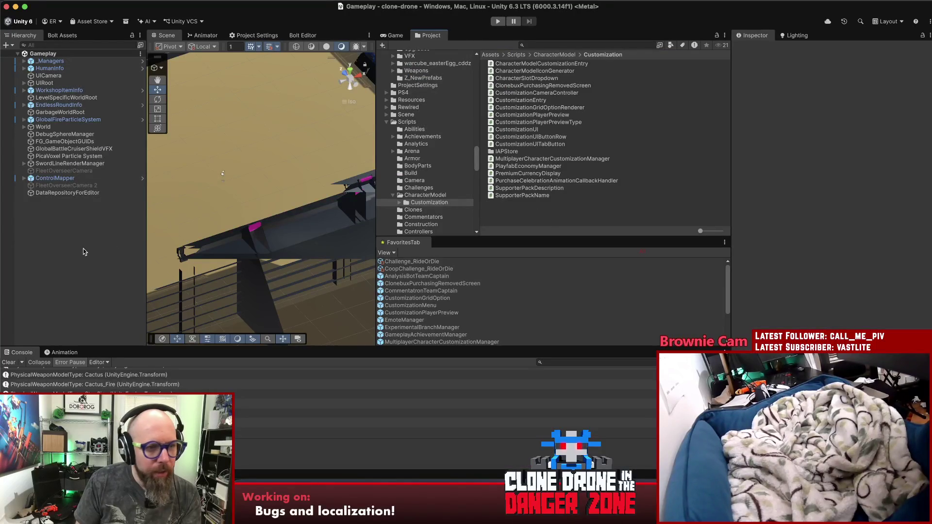
Clear the Console and bring up the Commentator Dialogue sheet with cell D3069 selected.
left_click(7, 364)
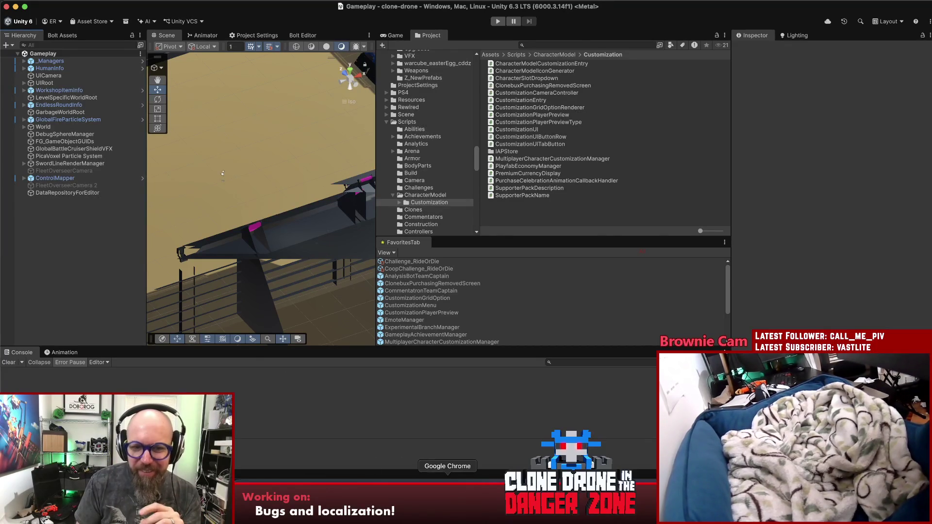
left_click(448, 486)
left_click(270, 416)
left_click(336, 388)
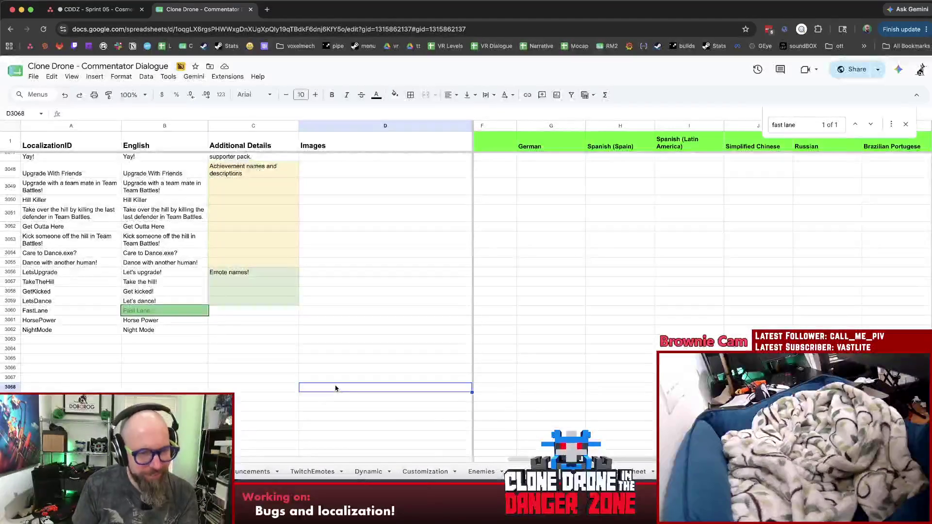
left_click(322, 396)
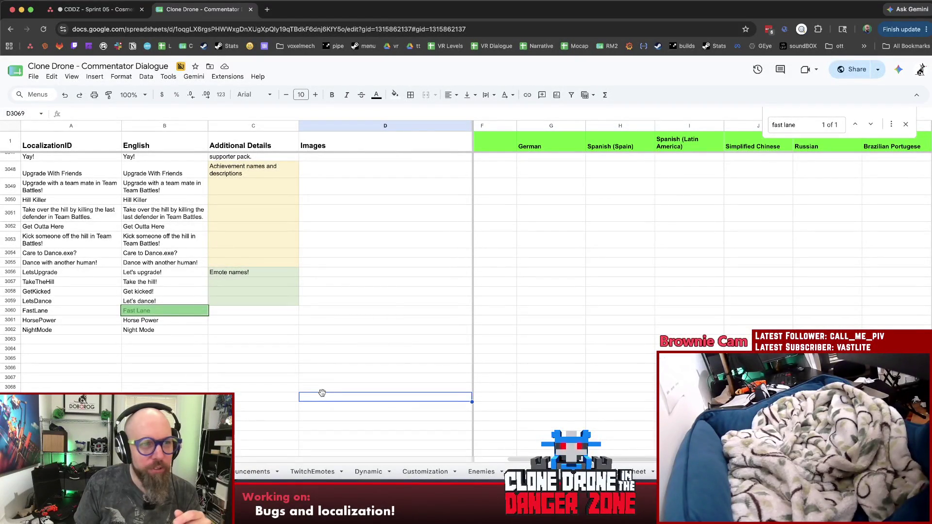
Move the Emote achievements task to Ready To Test, then open the Default Hammer Model bug task.
key("ctrl+shift+Tab")
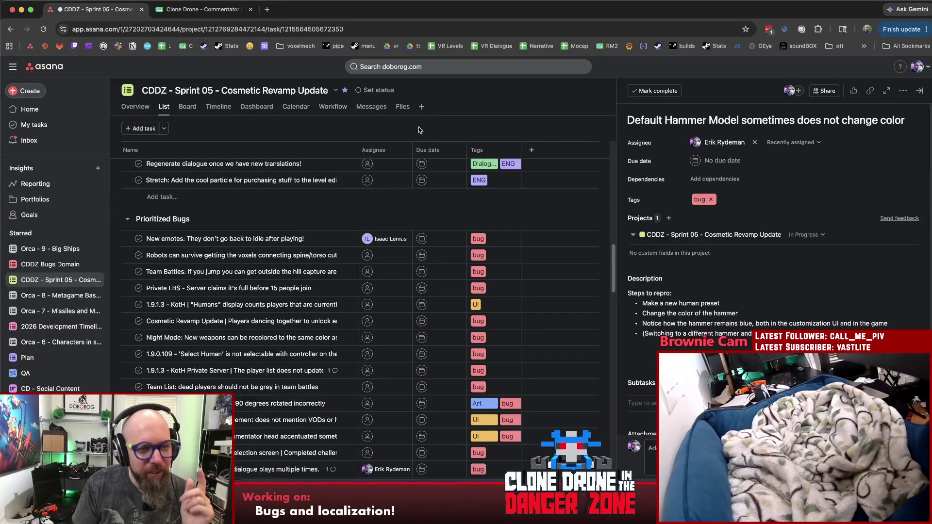
scroll(441, 260, "up", 10)
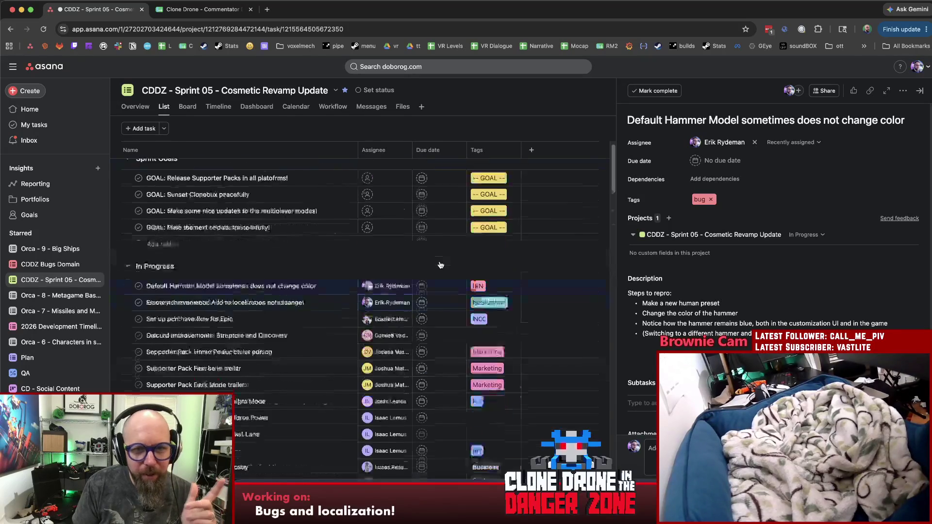
scroll(427, 261, "down", 3)
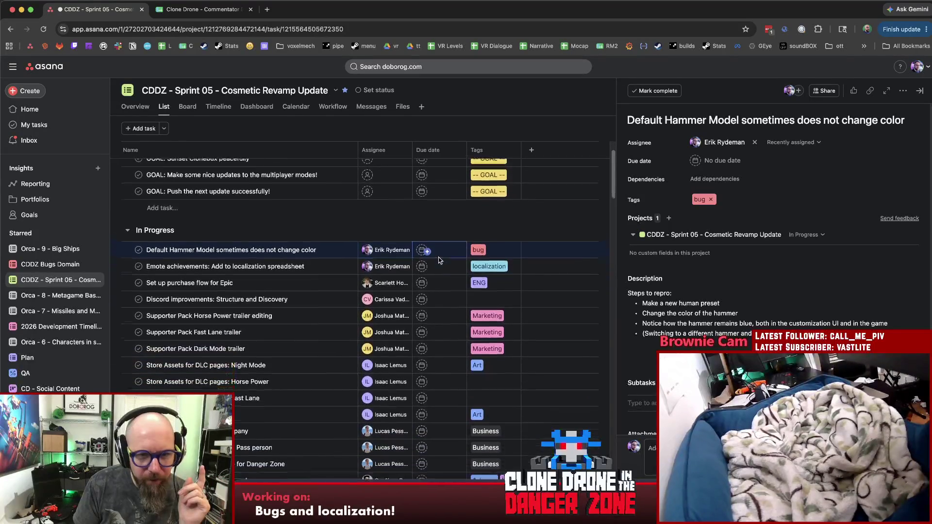
left_click(323, 264)
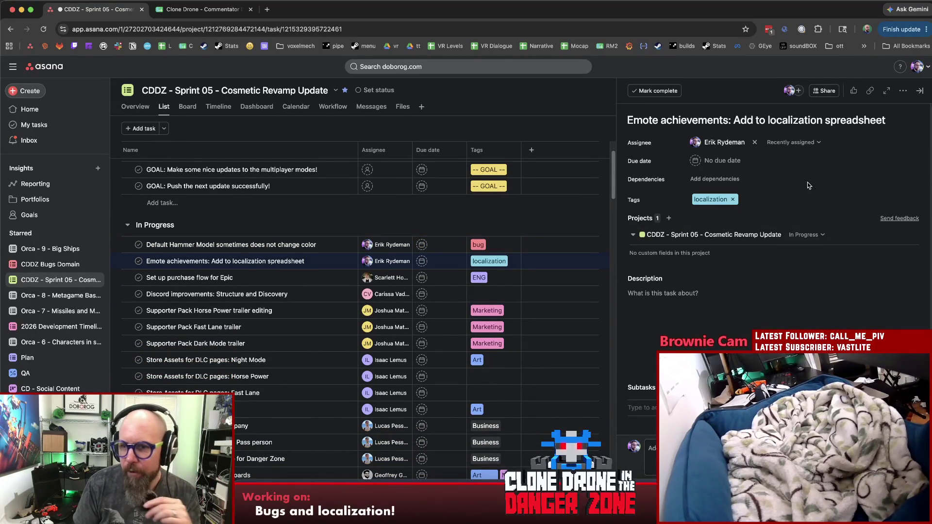
left_click(806, 235)
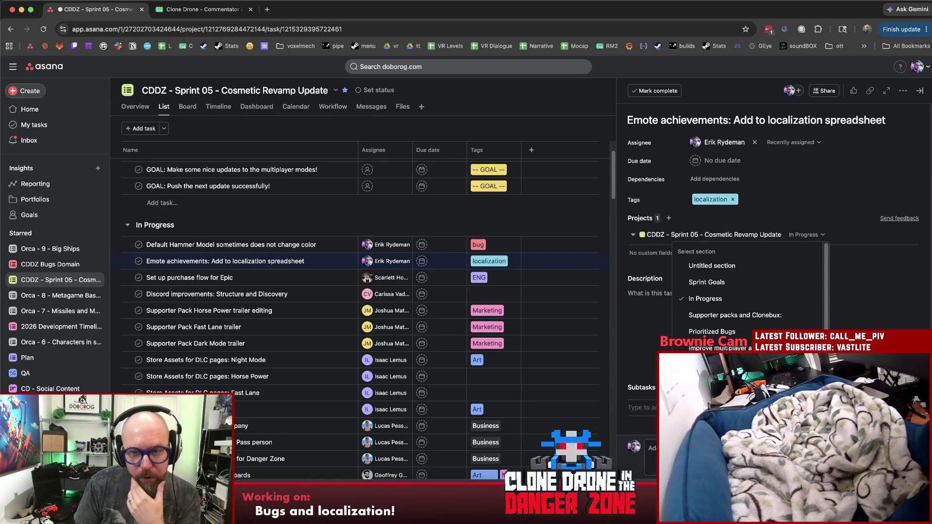
left_click(709, 365)
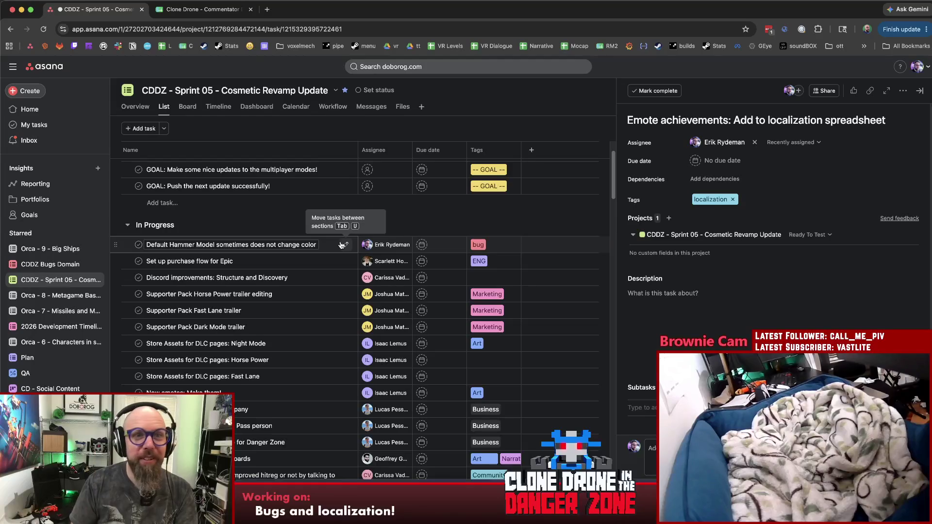
left_click(326, 248)
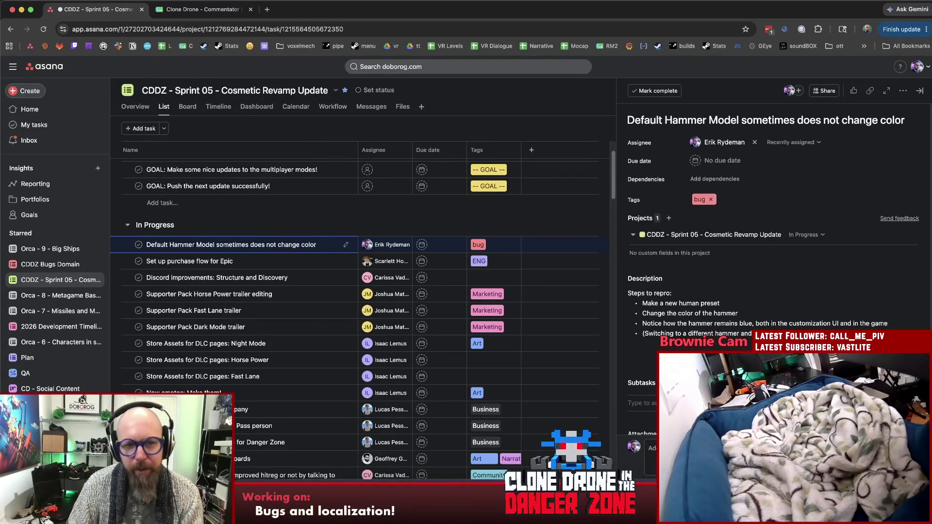
Browse in Finder to the Doborog > Clone Drone in the Danger Zone save folder.
left_click(246, 493)
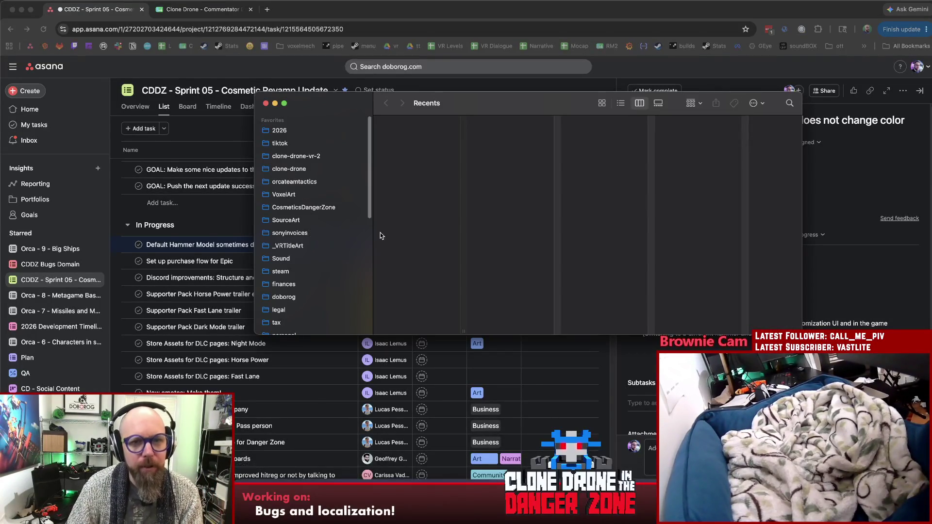
left_click(271, 183)
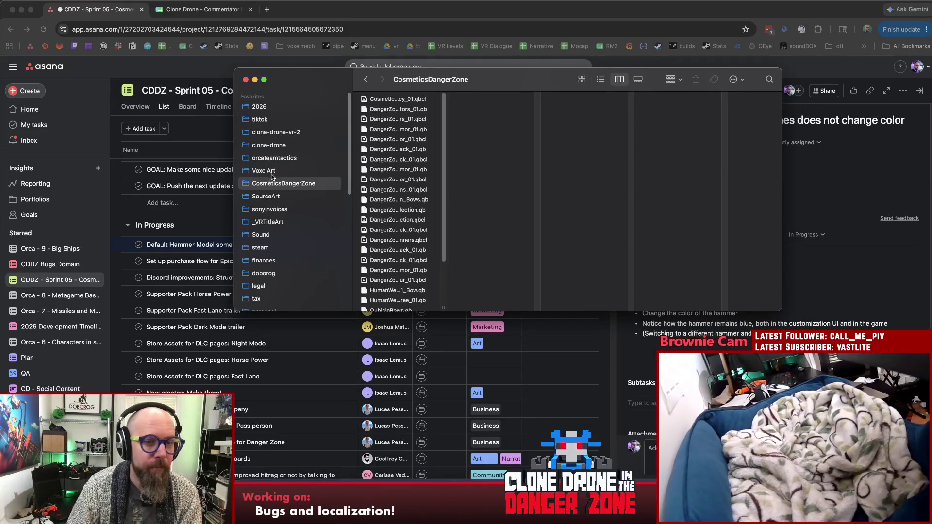
left_click(275, 158)
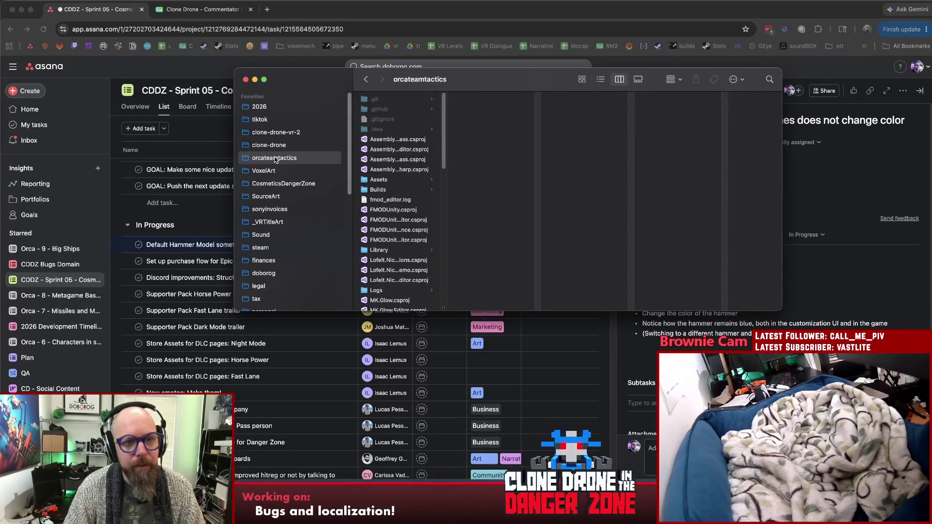
scroll(284, 176, "down", 5)
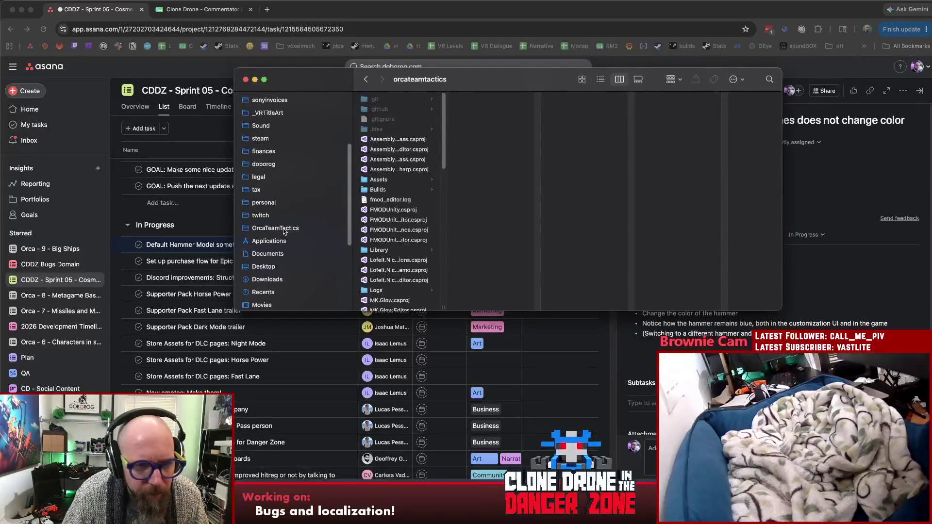
left_click(283, 228)
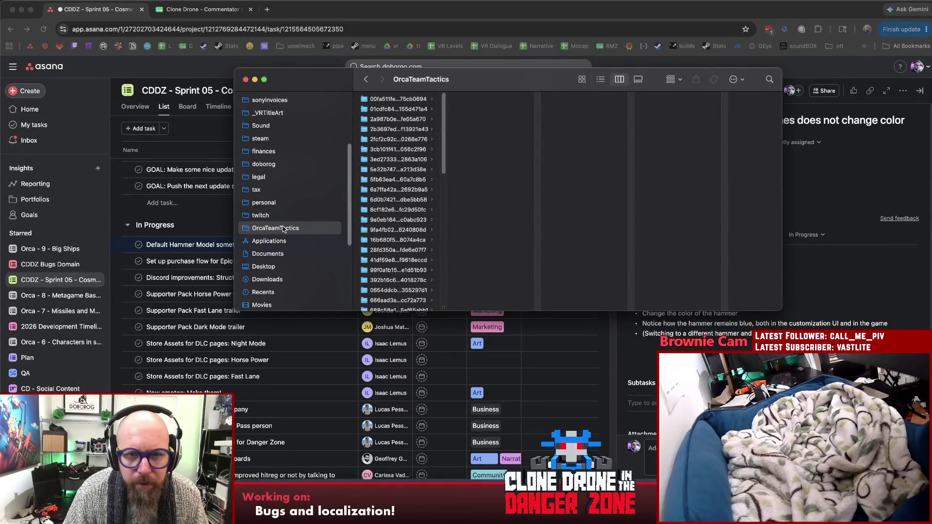
key("super+Up")
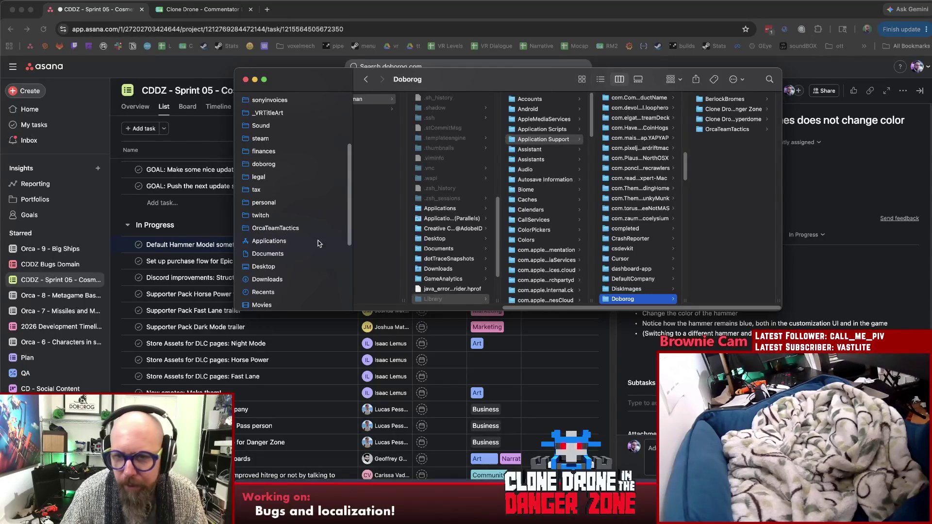
left_click(711, 113)
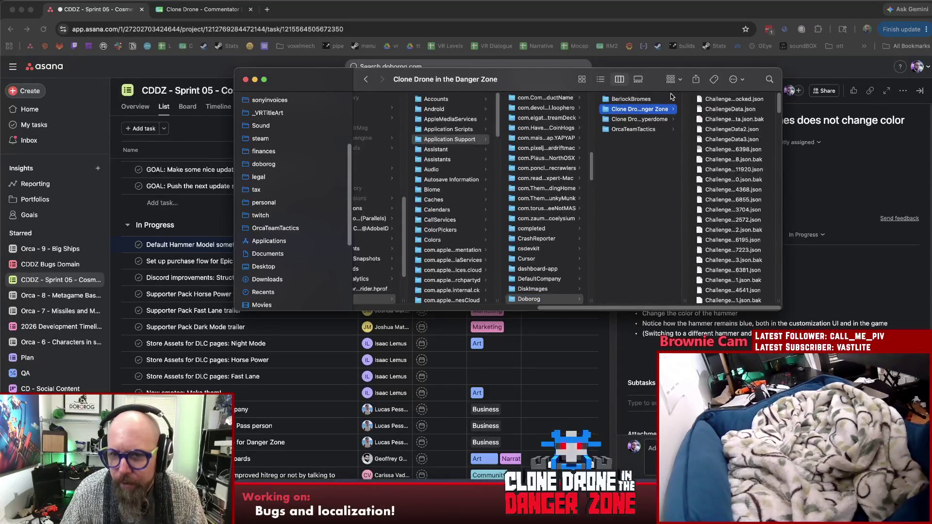
Open the experimentalbranch folder and open SettingsData.json with Sublime Text.
left_click_drag(659, 80, 488, 72)
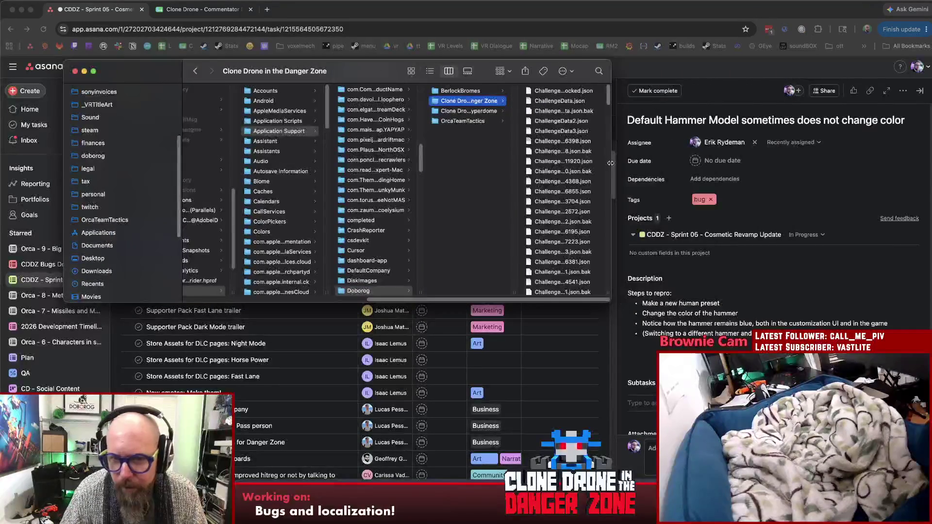
left_click_drag(610, 97, 630, 255)
left_click(577, 149)
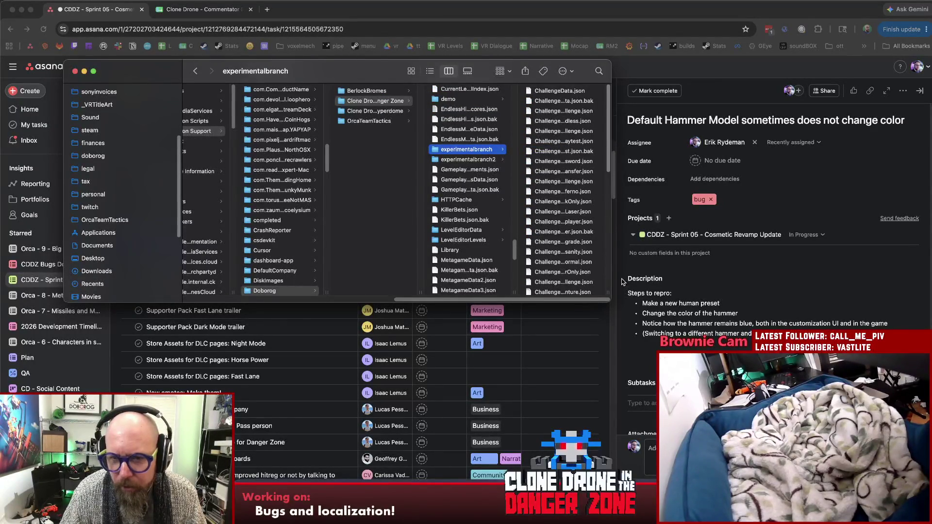
mouse_move(611, 302)
left_mouse_down()
mouse_move(670, 358)
mouse_move(685, 404)
left_mouse_up()
scroll(653, 214, "down", 7)
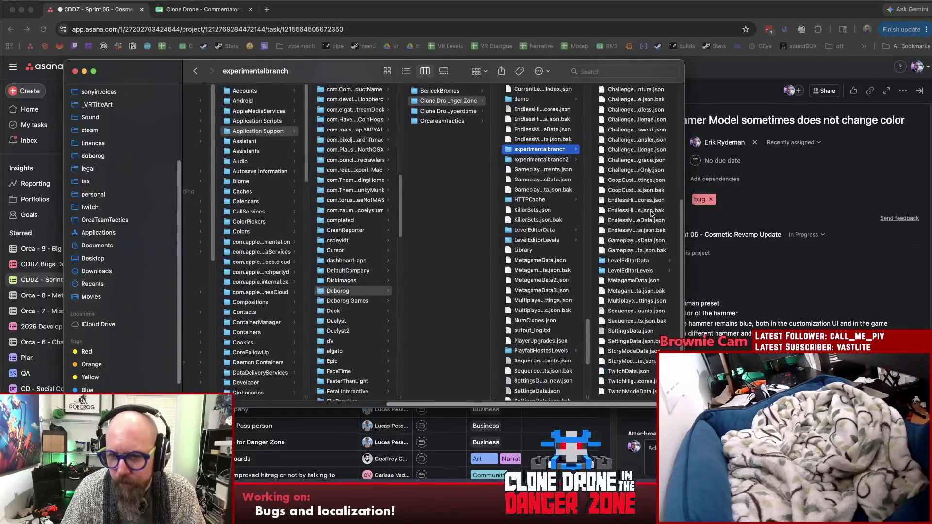
left_click(640, 331)
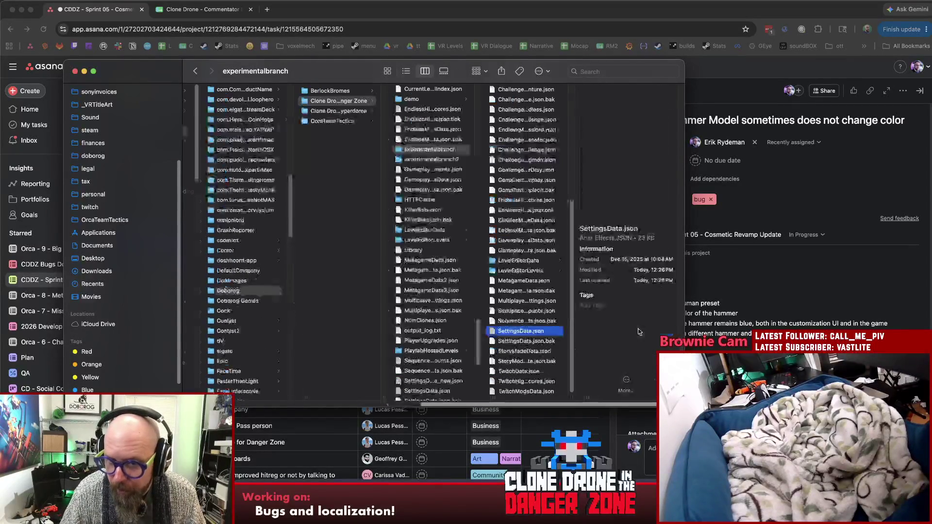
right_click(538, 333)
mouse_move(582, 261)
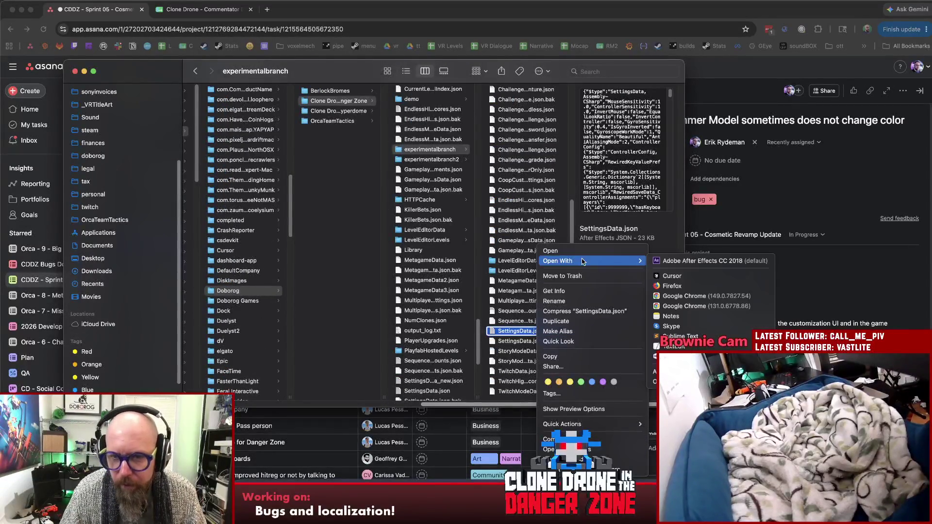
left_click(682, 336)
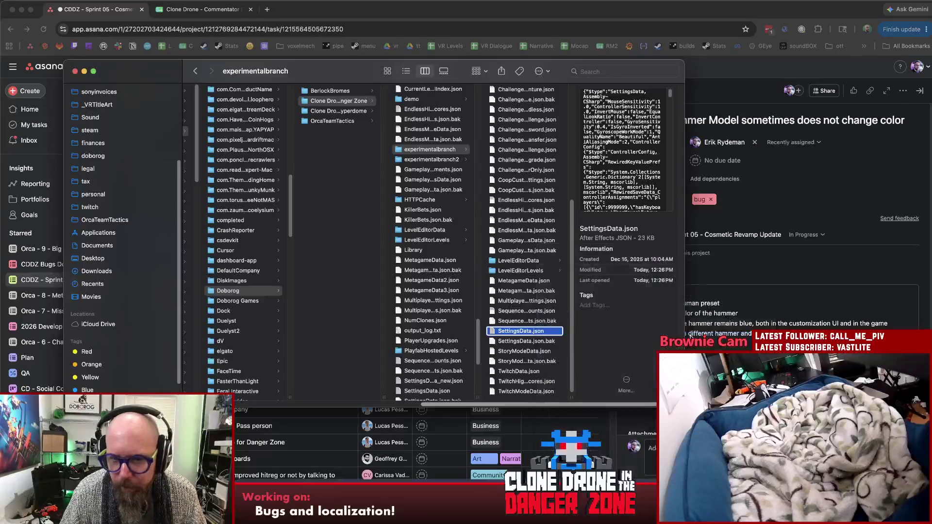
Turn on word wrap so the long SettingsData.json line is readable.
key("super+Right")
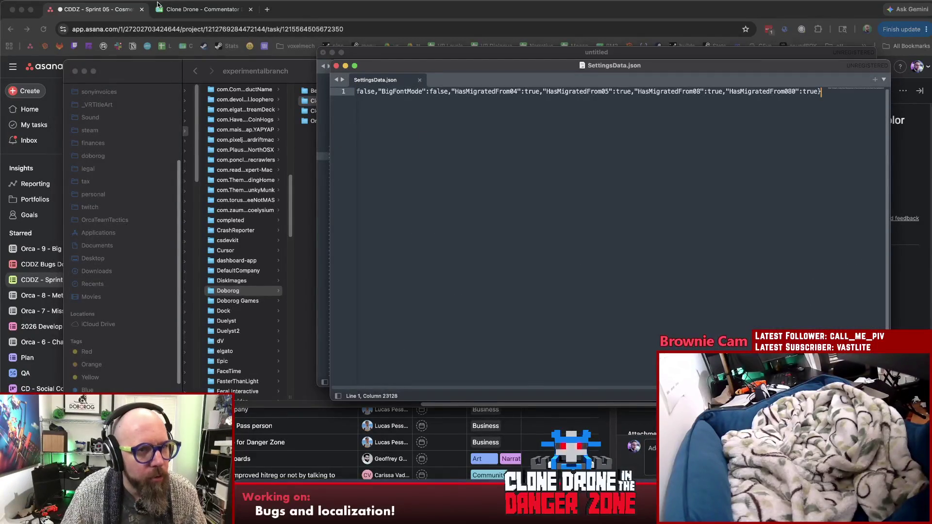
left_click(190, 2)
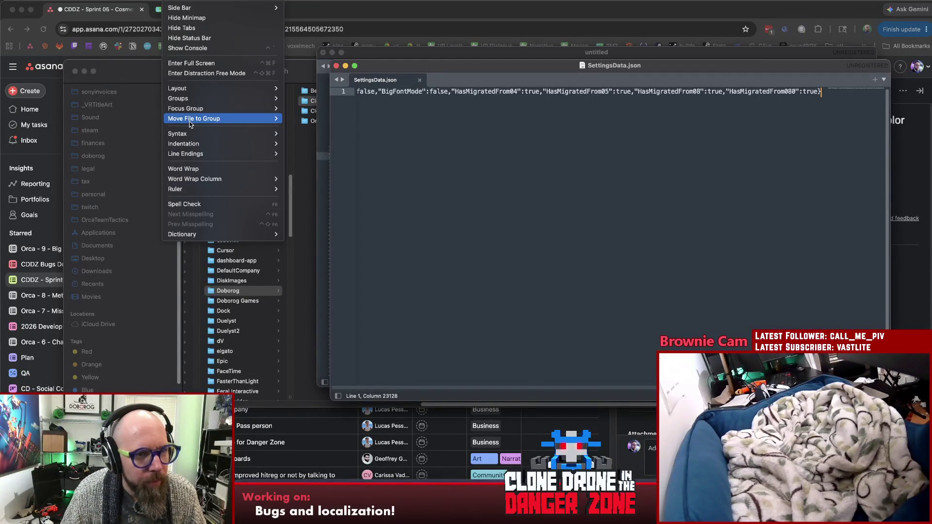
left_click(184, 169)
left_click(463, 167)
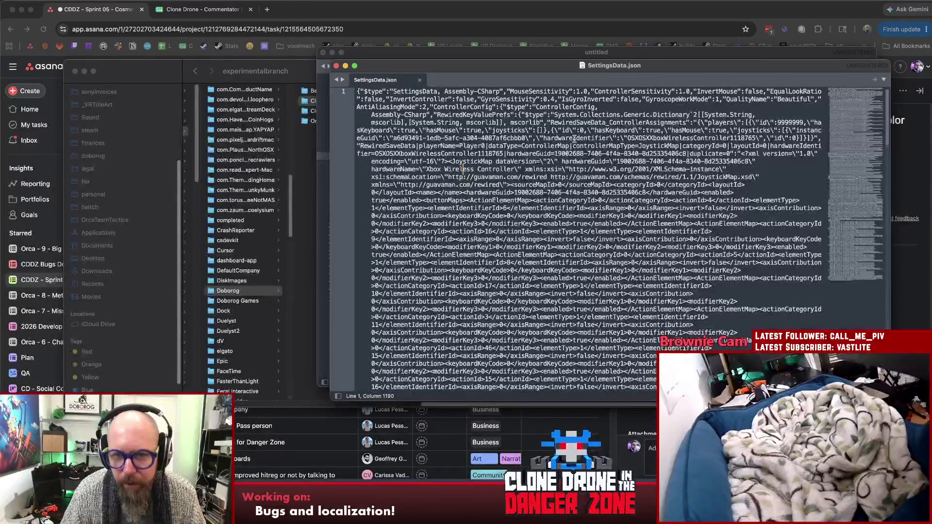
left_click_drag(579, 68, 517, 52)
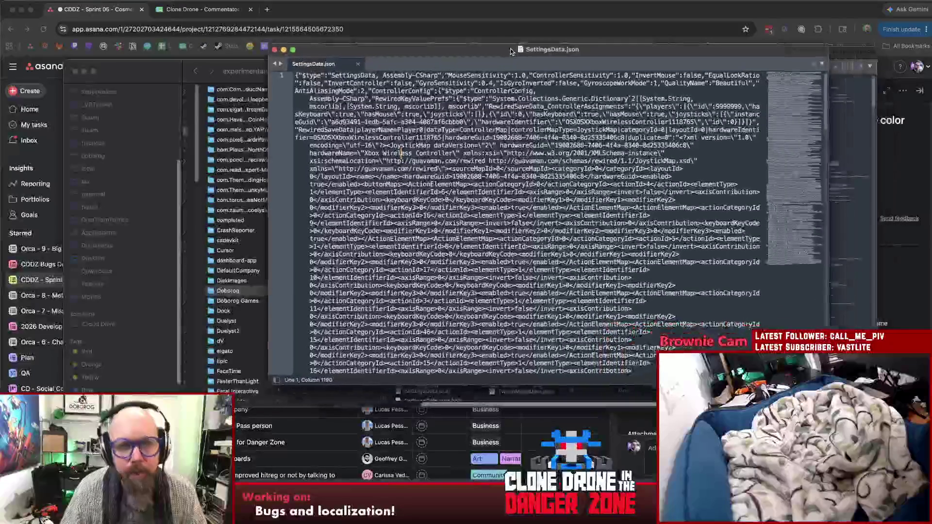
scroll(774, 102, "down", 20)
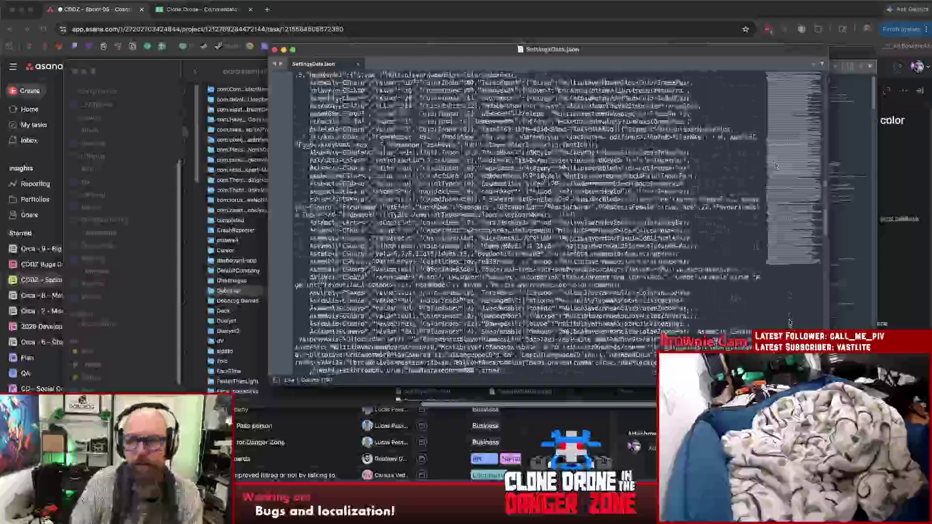
Highlight the MultiplayerHumanSlot, HammerModel and null occurrences in the saved human slots, then return to Unity.
left_click(602, 223)
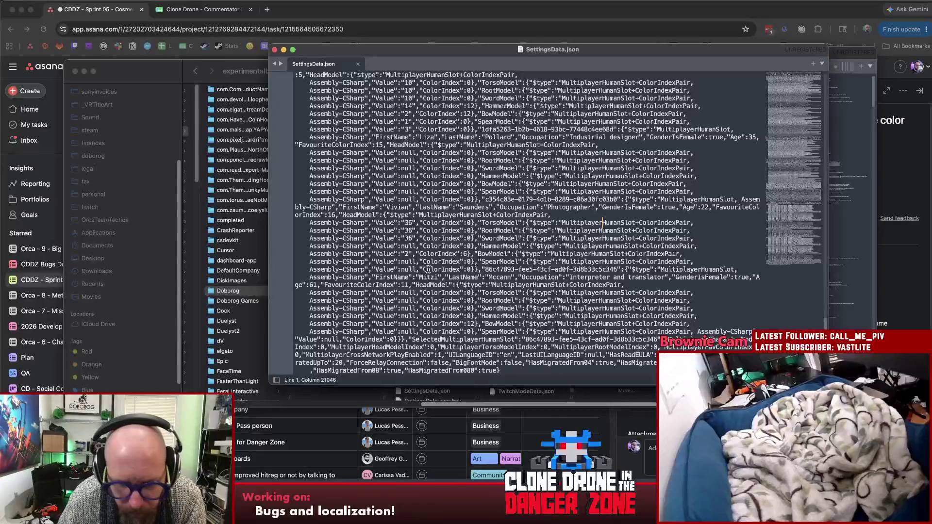
double_click(535, 286)
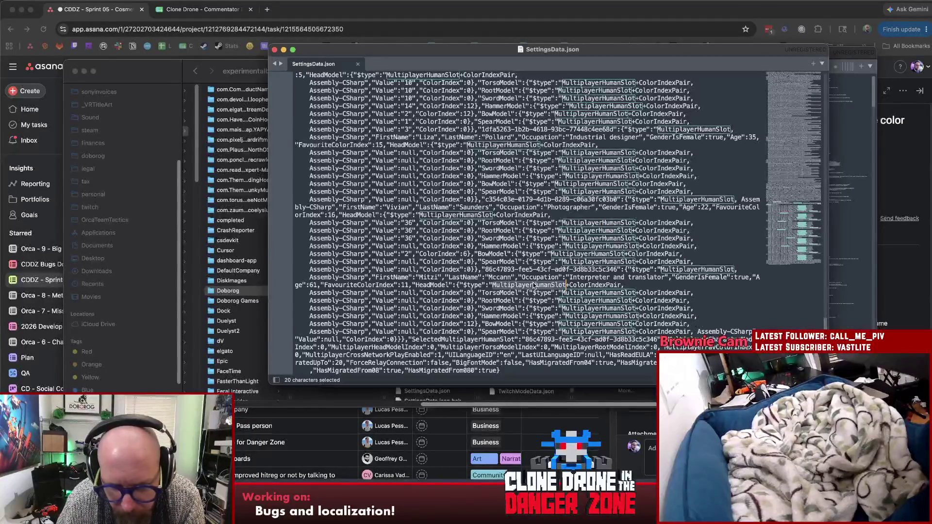
left_click(657, 284)
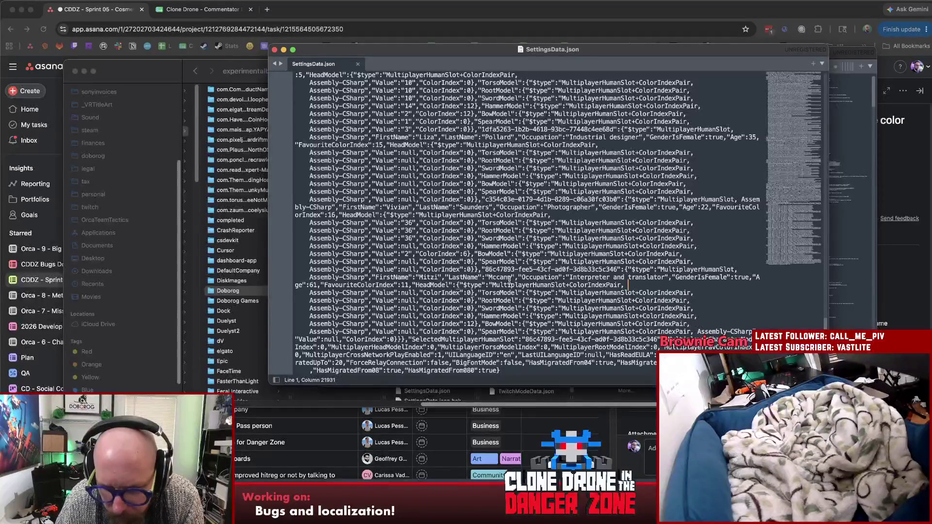
double_click(496, 317)
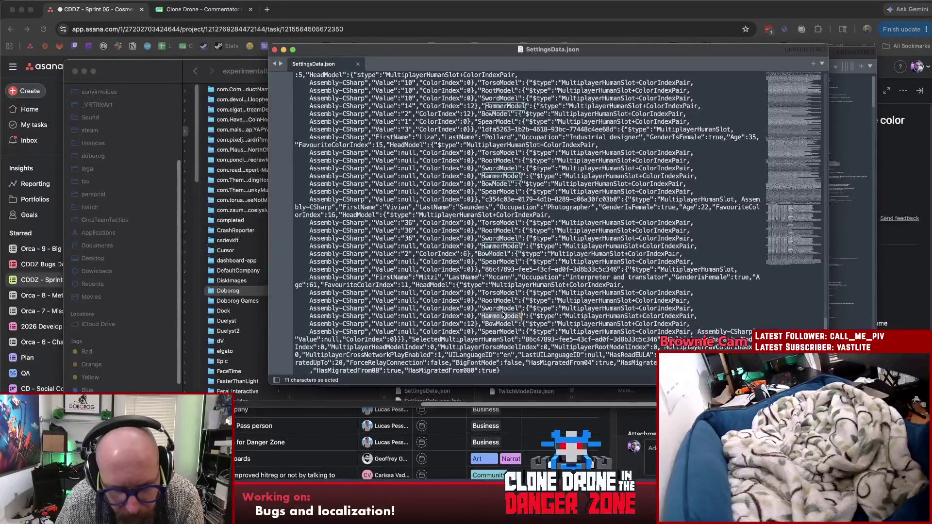
left_click(440, 328)
double_click(497, 317)
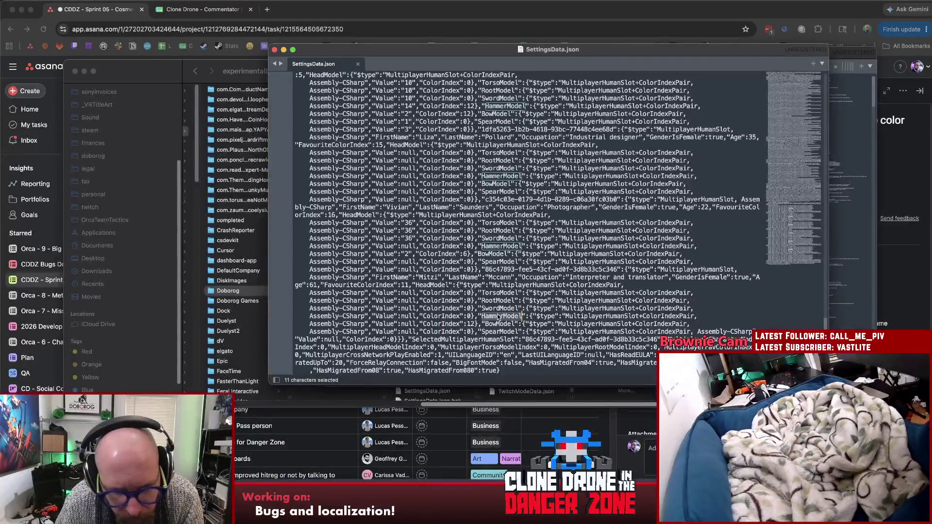
double_click(410, 323)
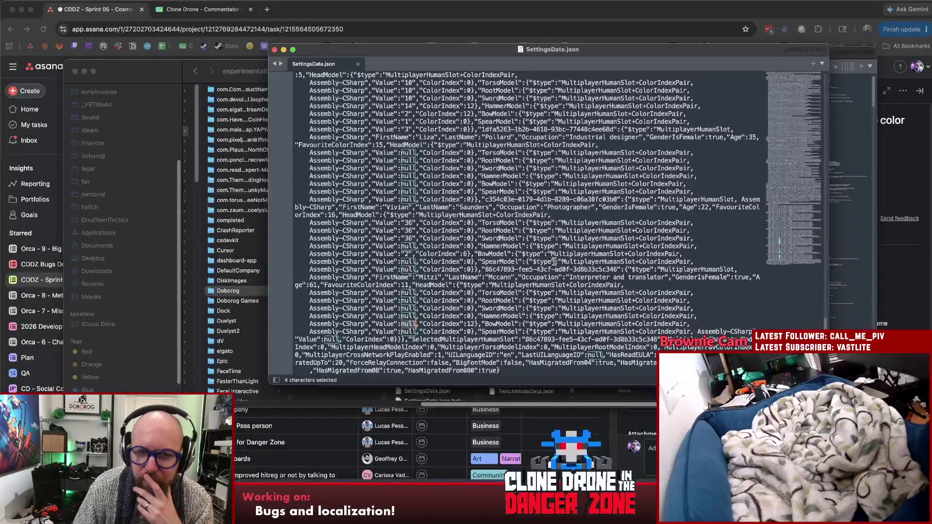
double_click(496, 247)
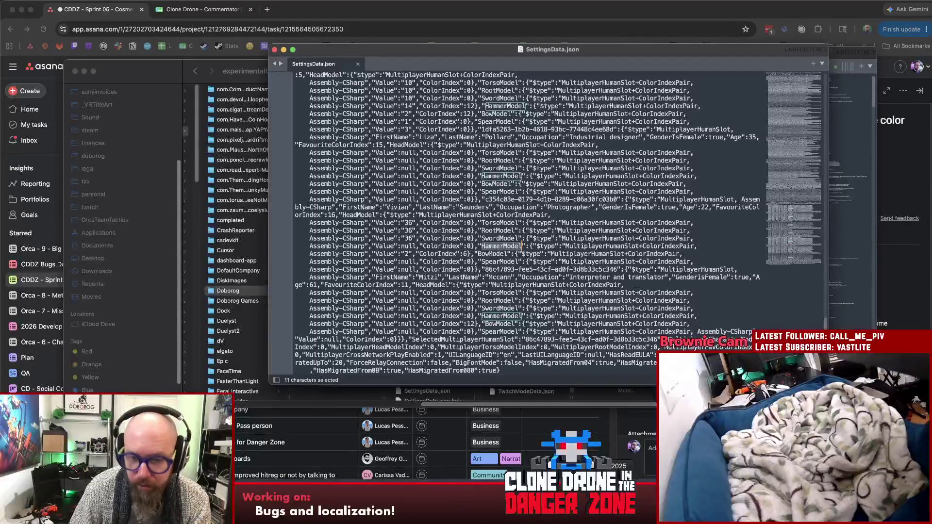
left_click(620, 505)
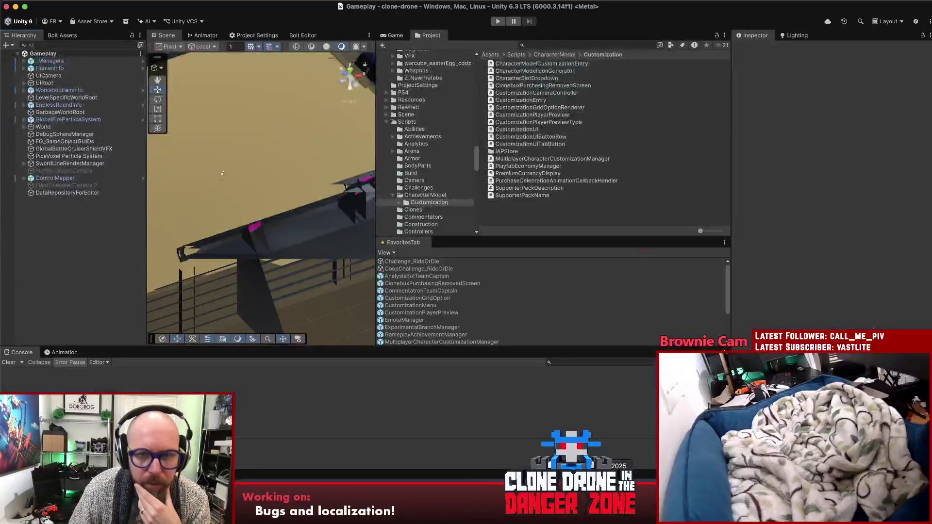
Press Play in the toolbar to launch Clone Drone in play mode.
left_click(500, 21)
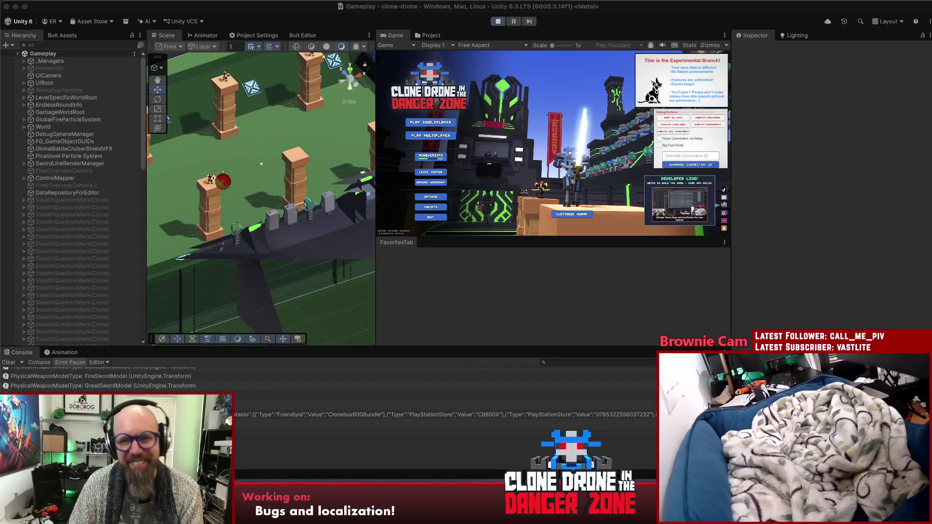
Focus the Unity editor and maximize the Game view on the Clone Drone title menu.
left_click(747, 285)
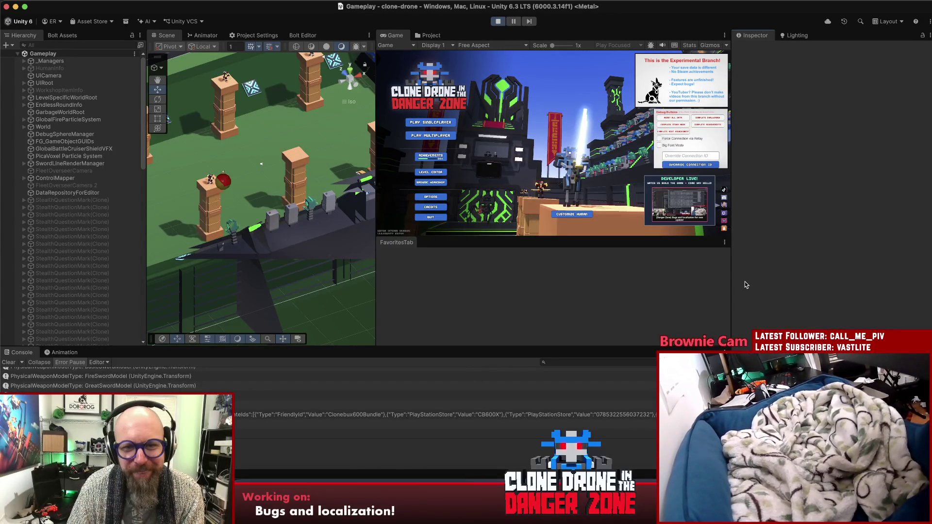
double_click(396, 36)
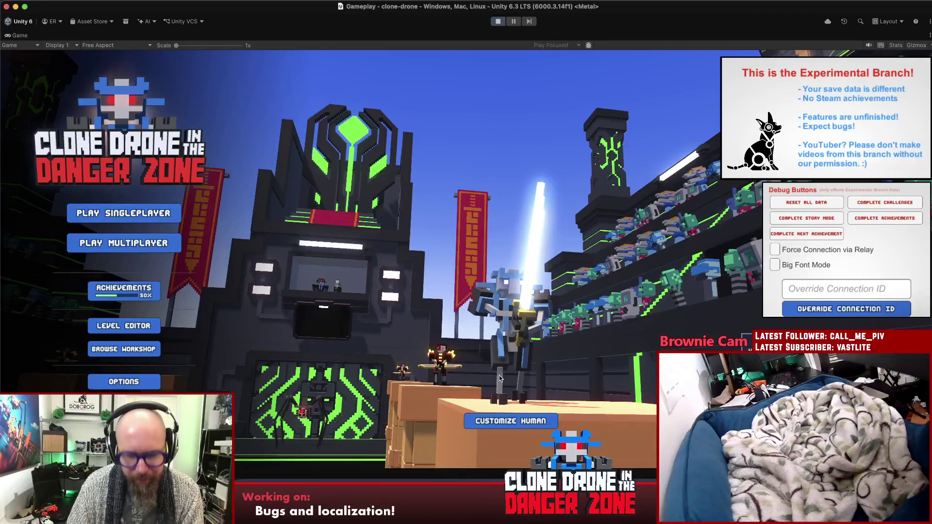
Delete the saved human preset, confirm, and reopen Customize Human with the Default Human model.
key("F1")
left_click(598, 370)
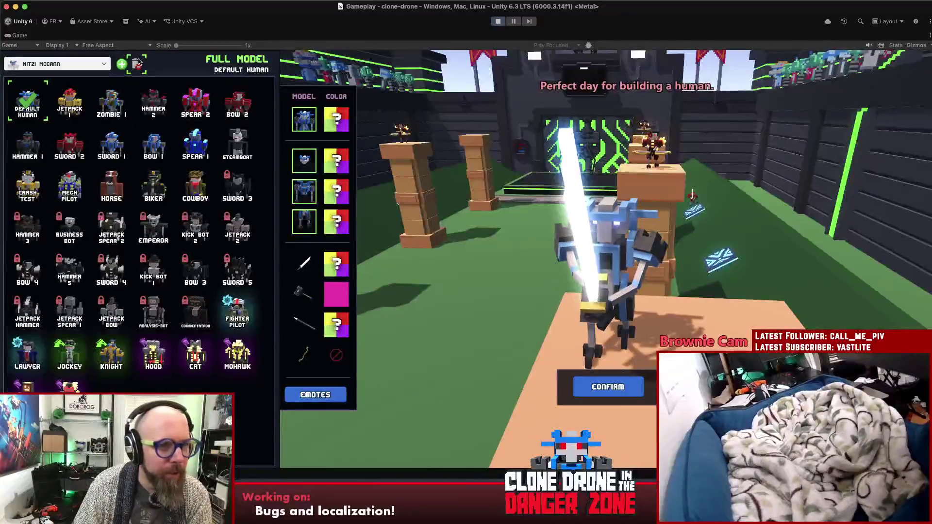
left_click(136, 64)
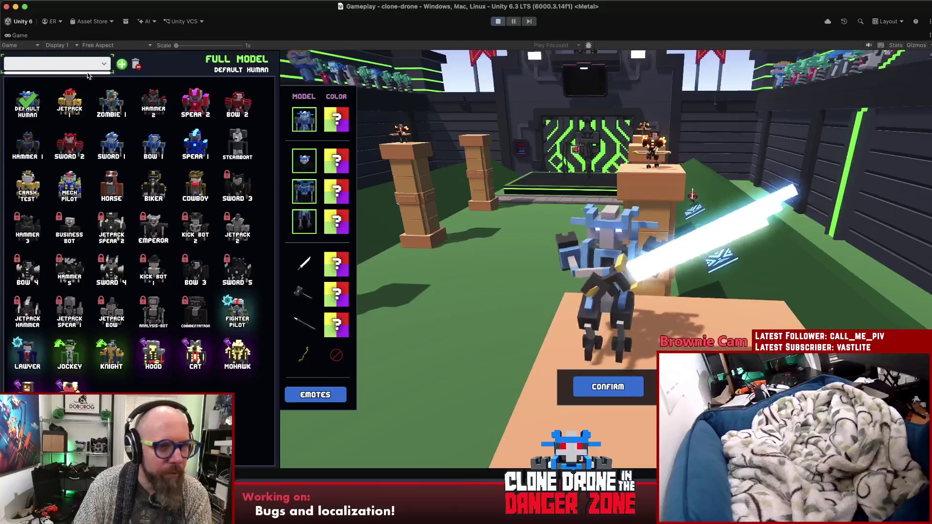
left_click(602, 387)
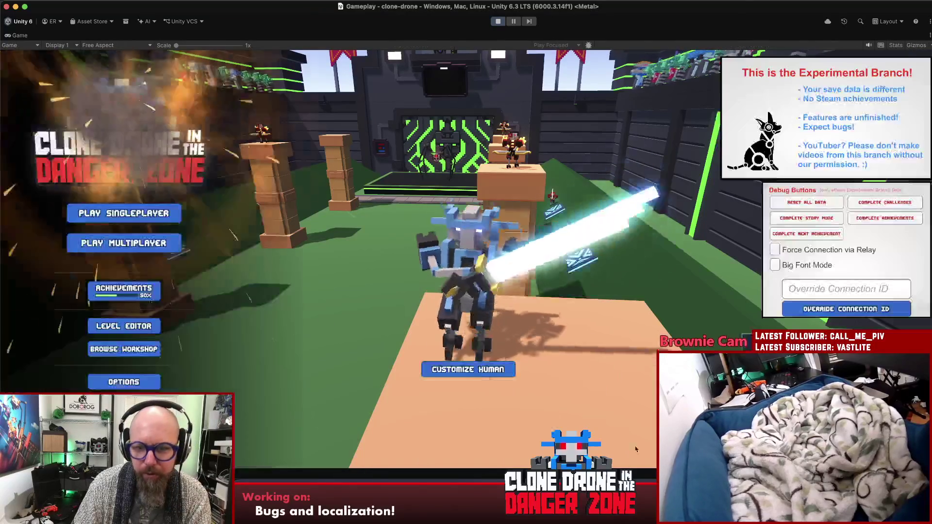
left_click(487, 372)
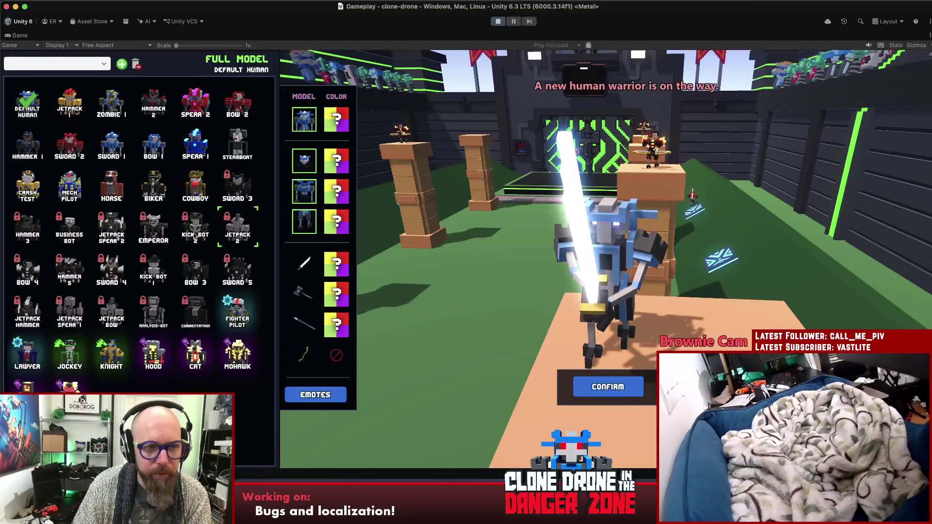
Switch the robot to the Biker model, equip the Glow Sword, and make the hammer Hot Pink.
left_click(154, 182)
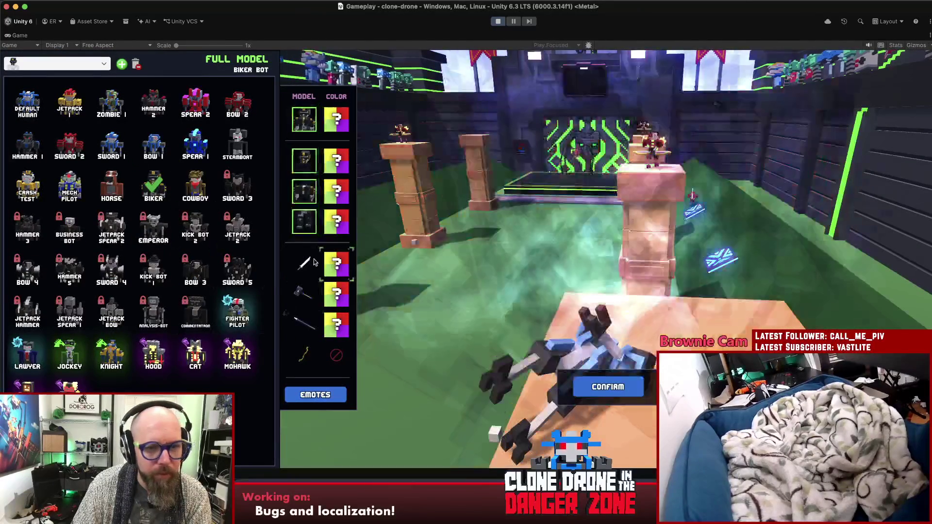
left_click(304, 263)
left_click(154, 105)
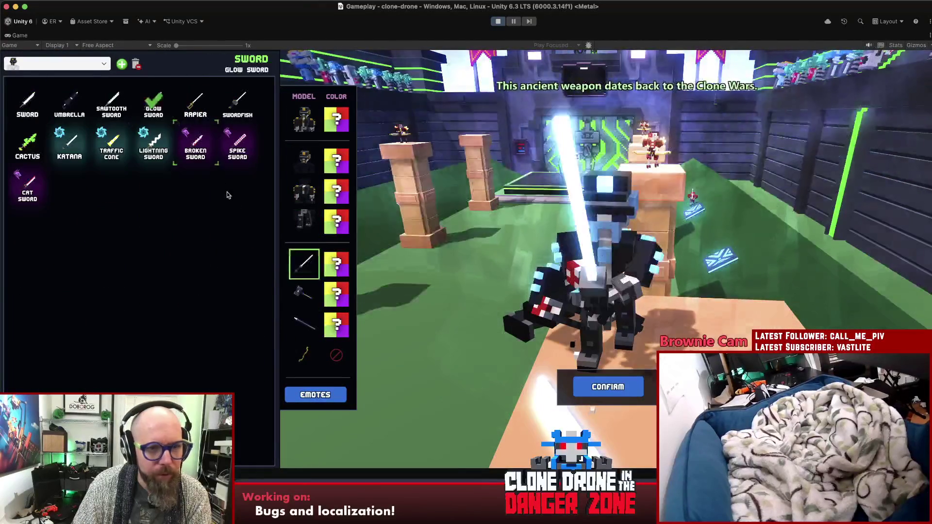
left_click(300, 293)
left_click(336, 294)
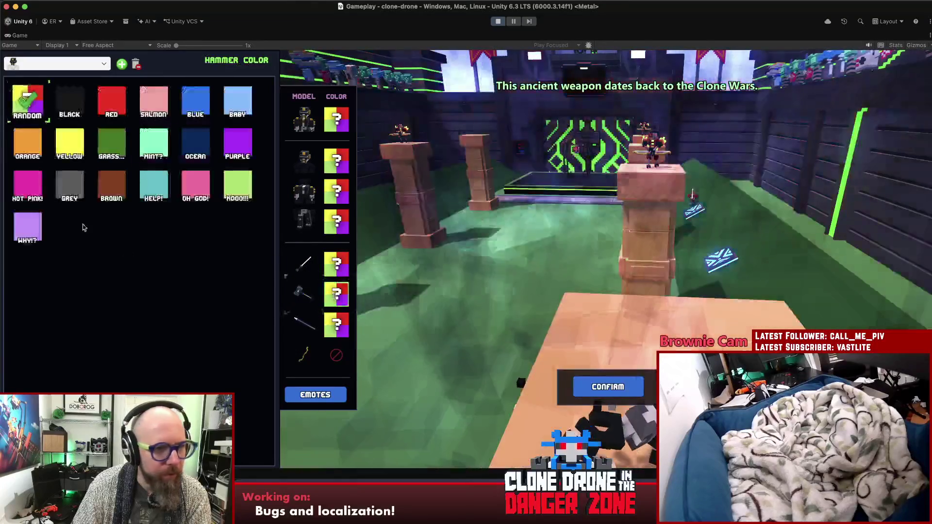
left_click(27, 184)
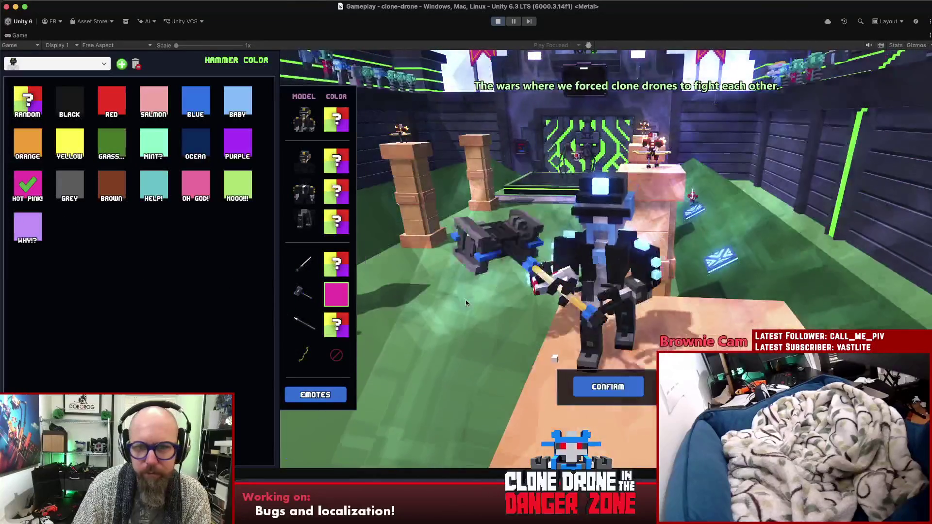
Check the saved slot list, confirm the customization, reopen Customize Human, and add a new slot.
left_click(83, 65)
left_click(82, 64)
left_click(76, 64)
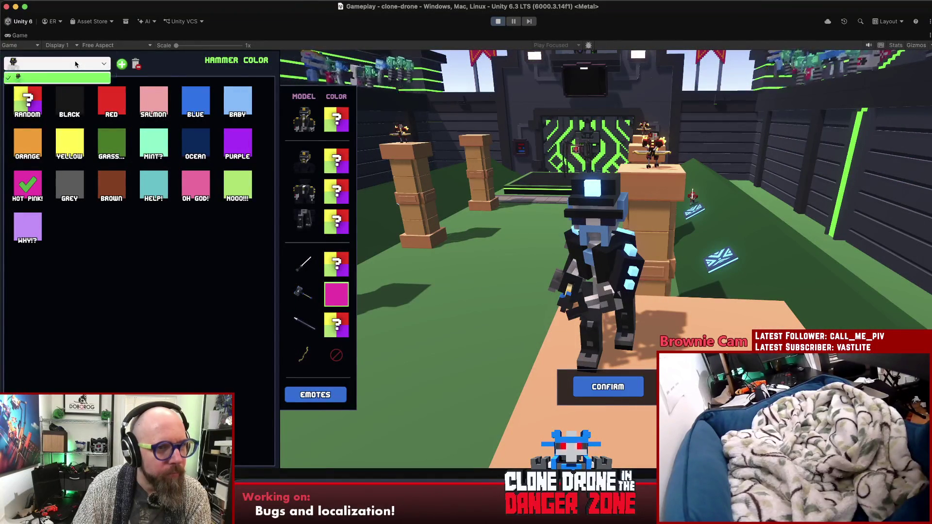
left_click(57, 78)
left_click(605, 391)
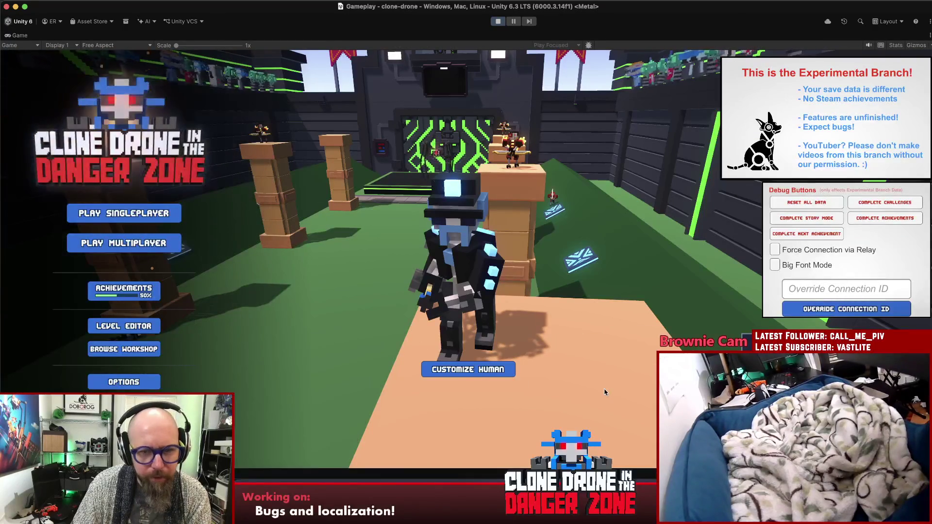
left_click(477, 372)
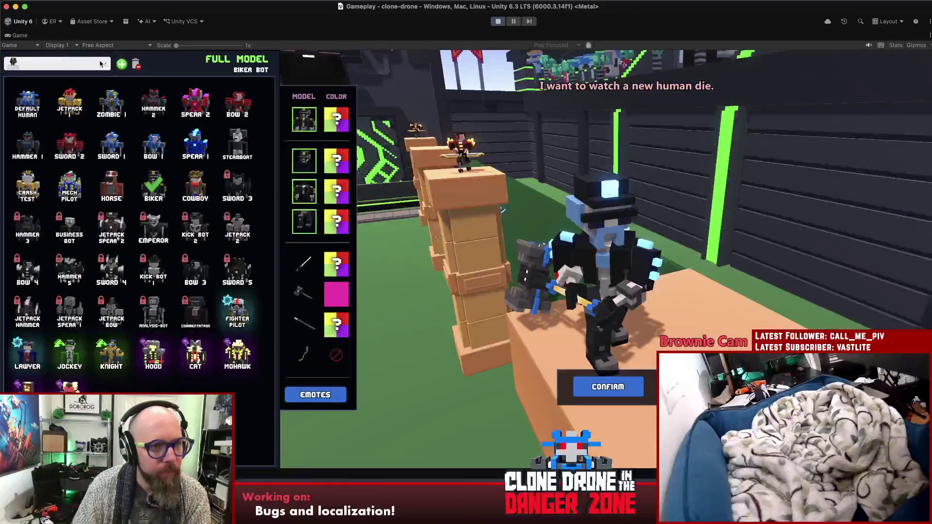
left_click(121, 65)
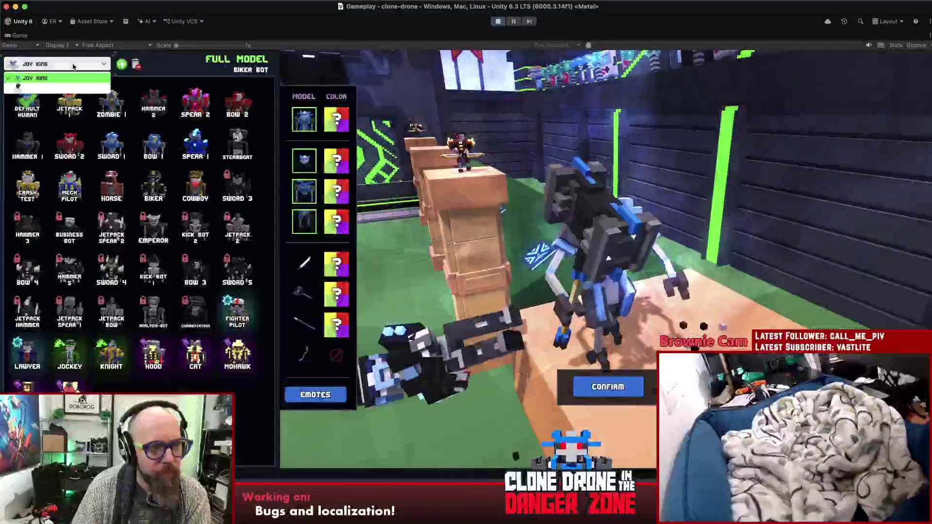
Keep the new slot, then cycle through each saved character slot, ending on the first one.
left_click(74, 66)
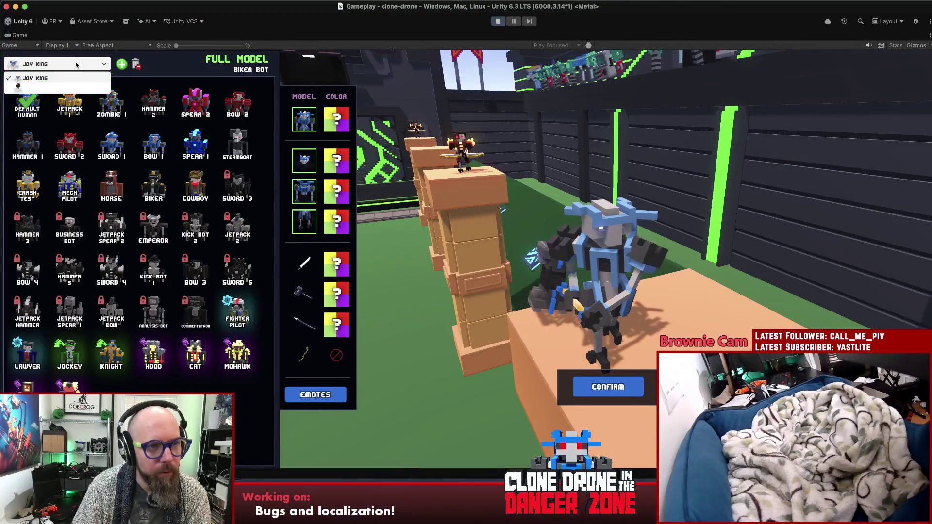
left_click(76, 65)
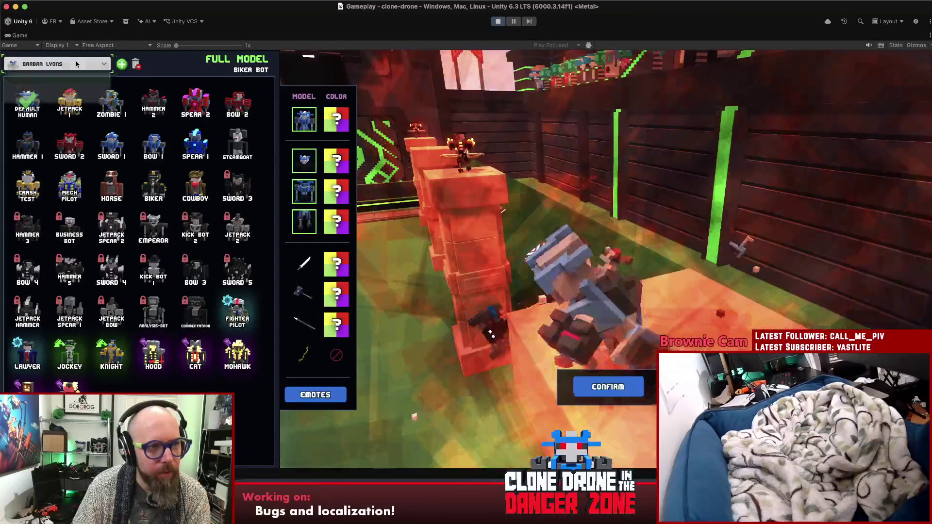
left_click(77, 65)
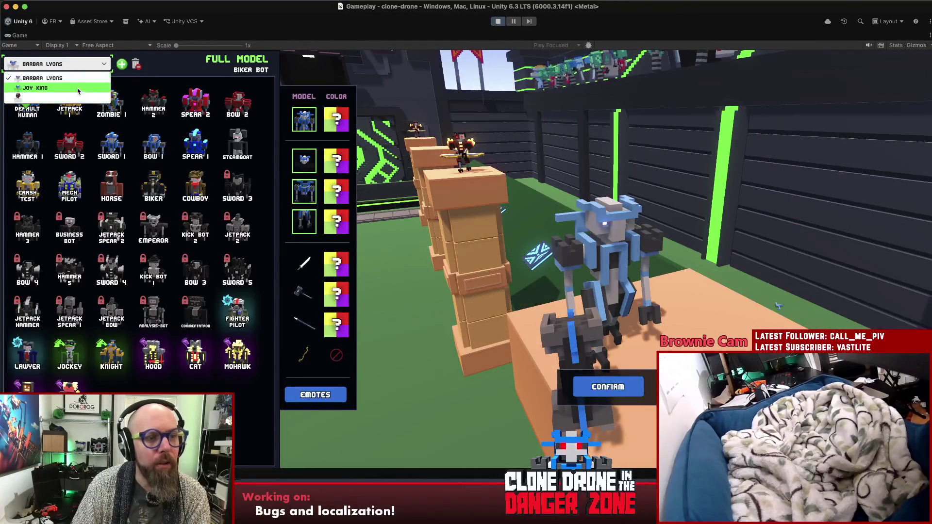
left_click(73, 96)
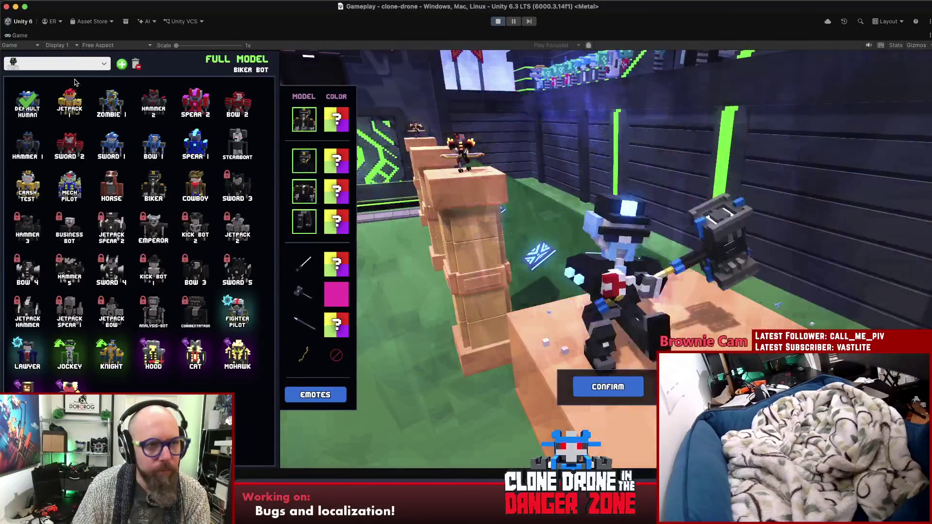
left_click(75, 68)
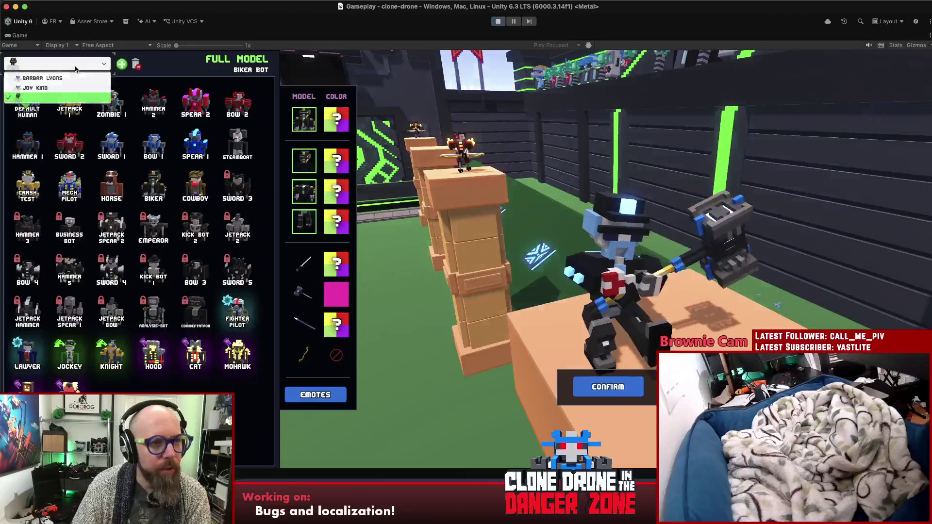
left_click(73, 88)
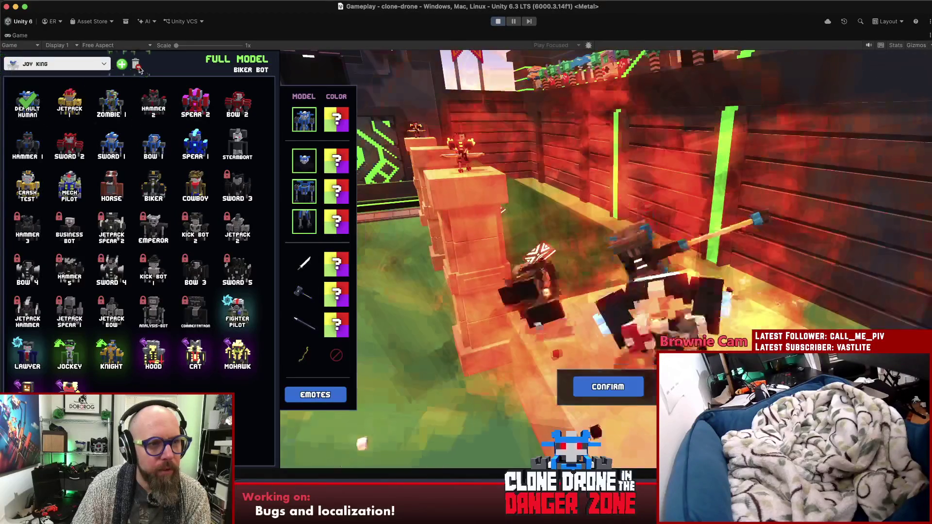
left_click(137, 65)
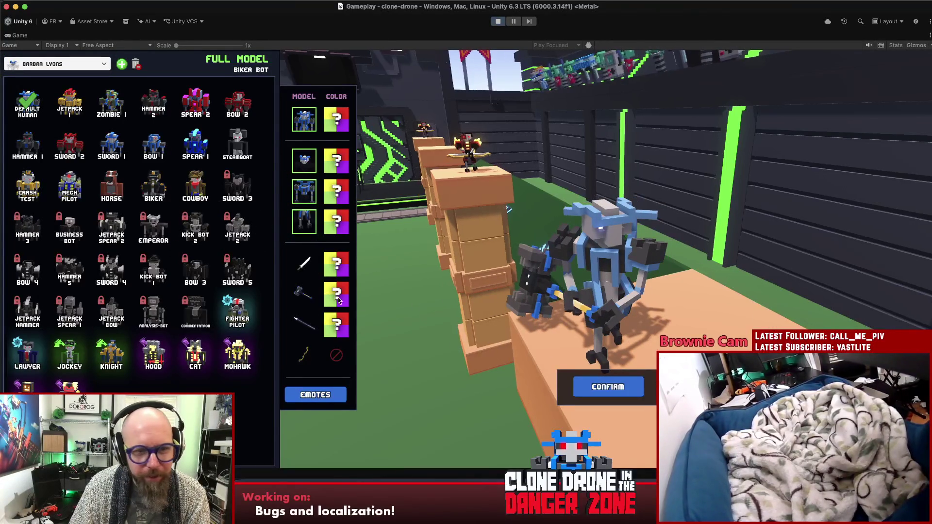
Try Mint, then settle on OH GOD! pink for the hammer, keeping the plain Hammer model.
left_click(306, 294)
left_click(336, 294)
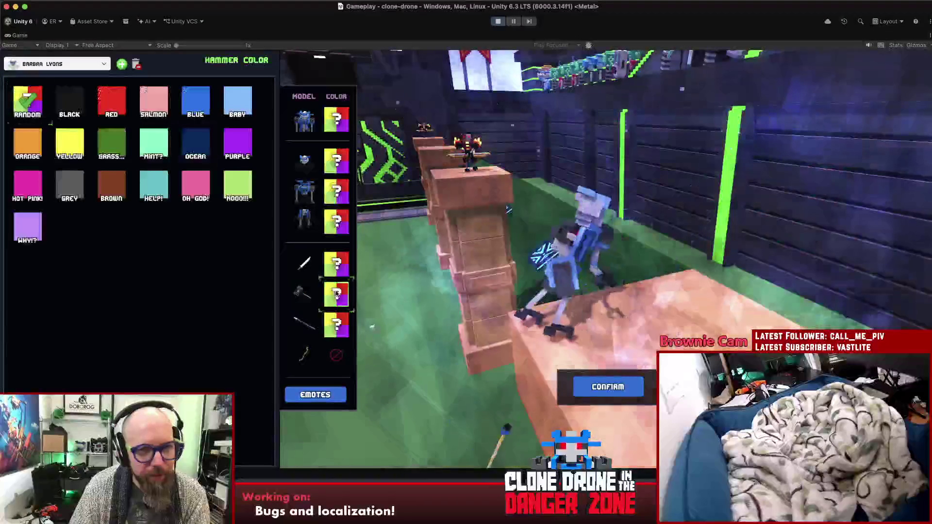
left_click(153, 143)
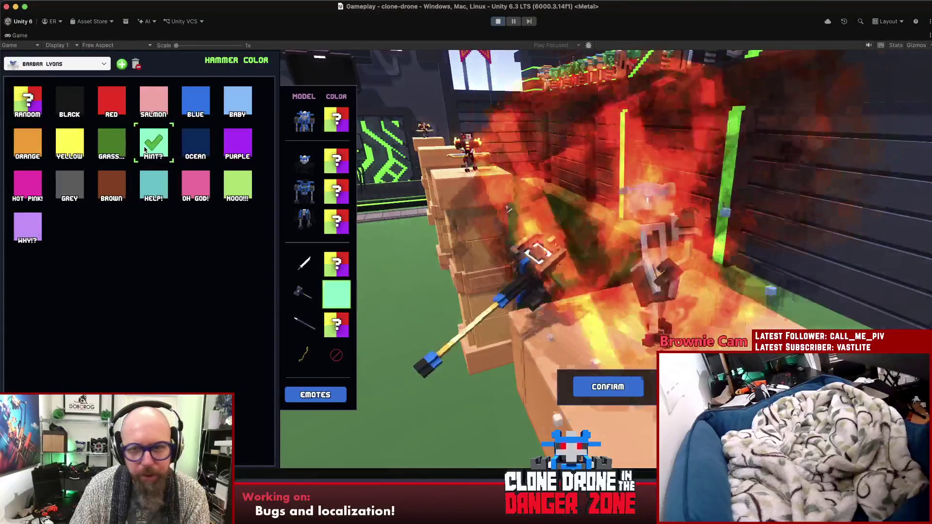
left_click(197, 200)
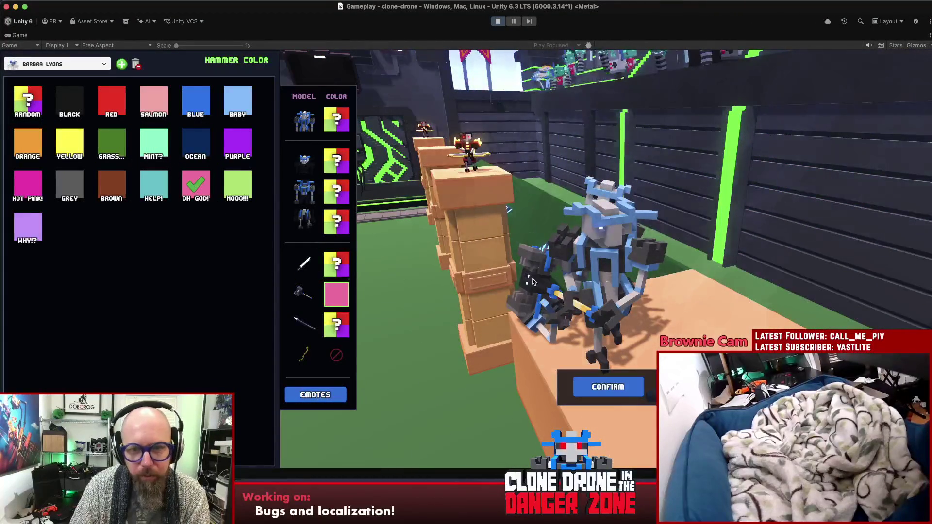
left_click(311, 297)
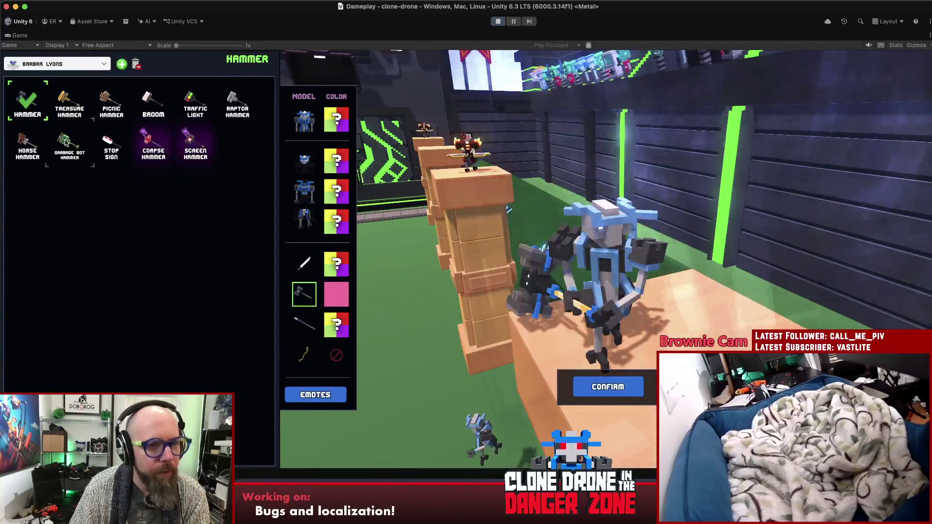
left_click(68, 144)
left_click(28, 104)
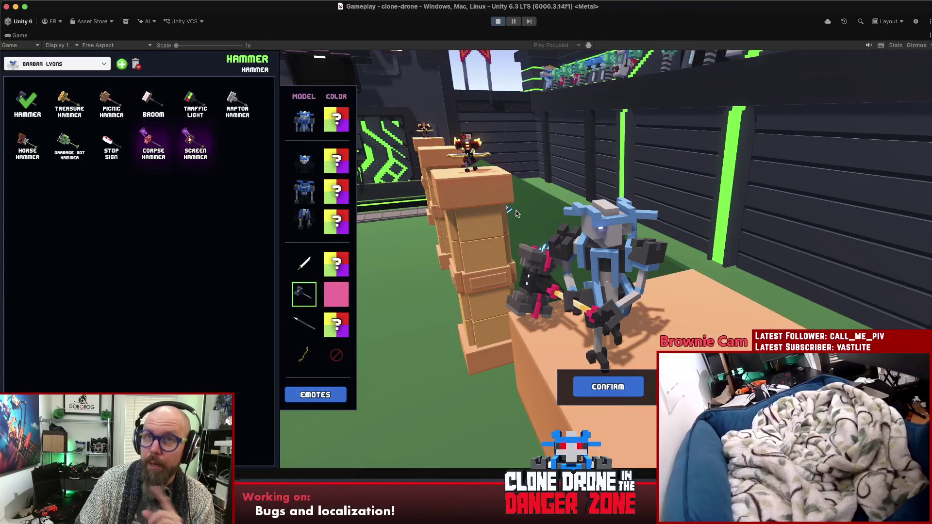
Orbit around the robot and switch to the unnamed character slot.
left_click_drag(557, 264, 637, 287)
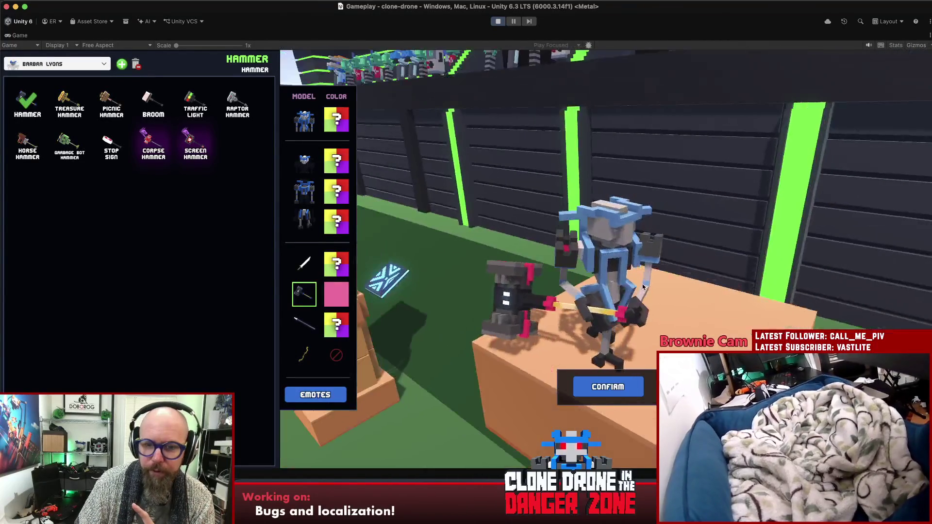
left_click(69, 68)
left_click(66, 87)
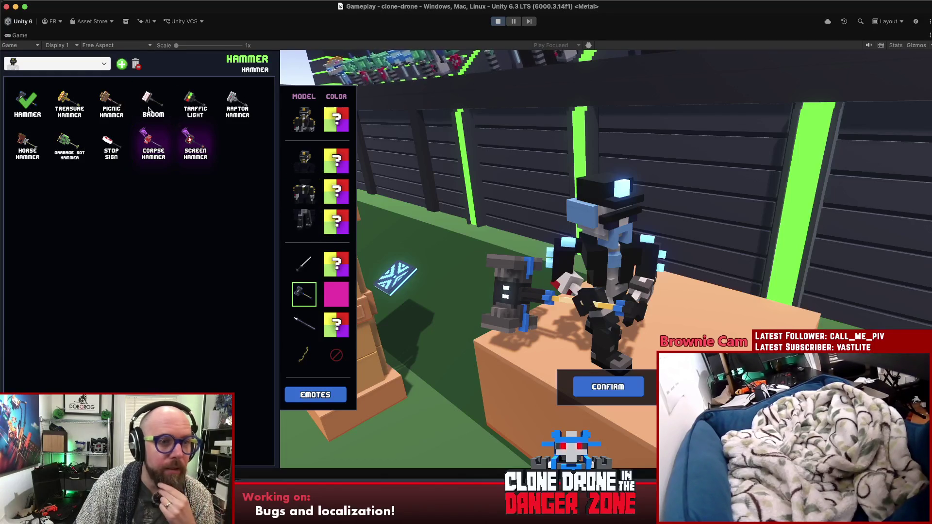
Look over the saved slot list and delete the unnamed character slot.
left_click(68, 64)
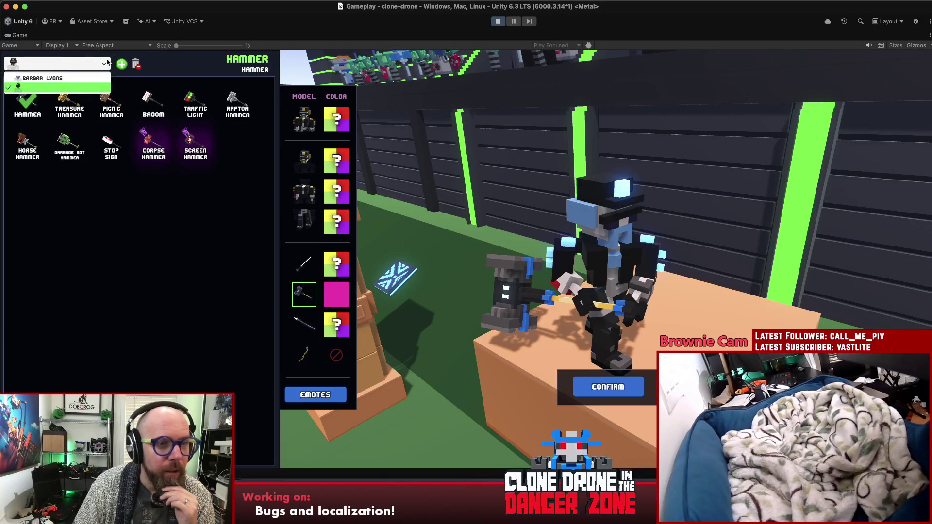
left_click(136, 67)
left_click(91, 68)
left_click(138, 67)
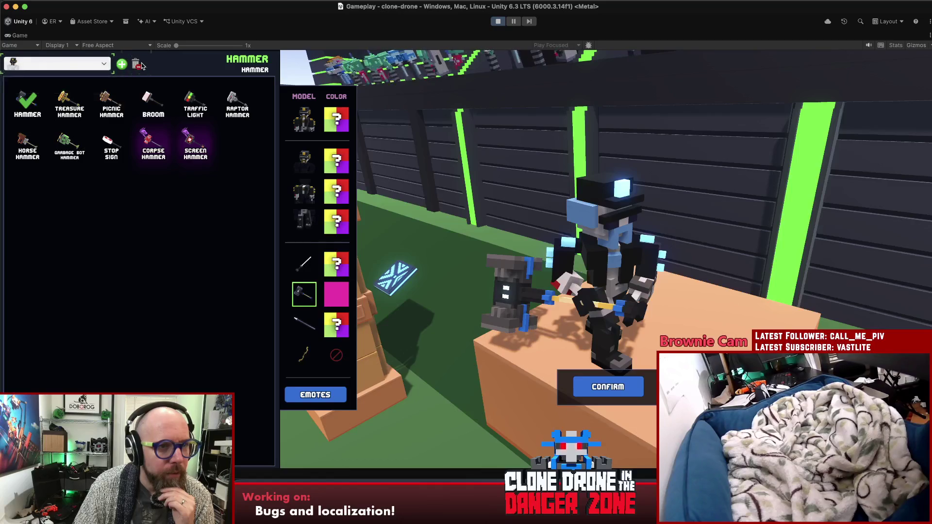
left_click(123, 65)
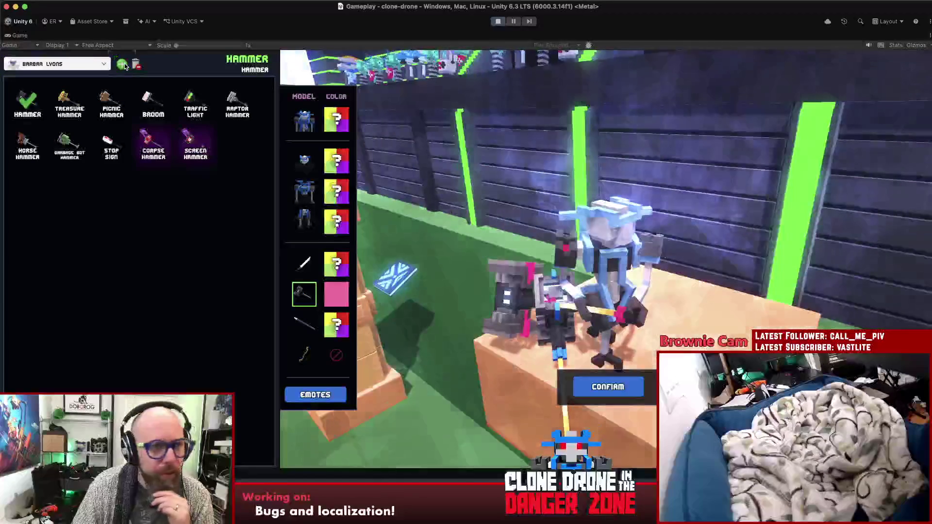
Add a new character slot, make its hammer Hot Pink, and confirm back to the main menu.
left_click(125, 65)
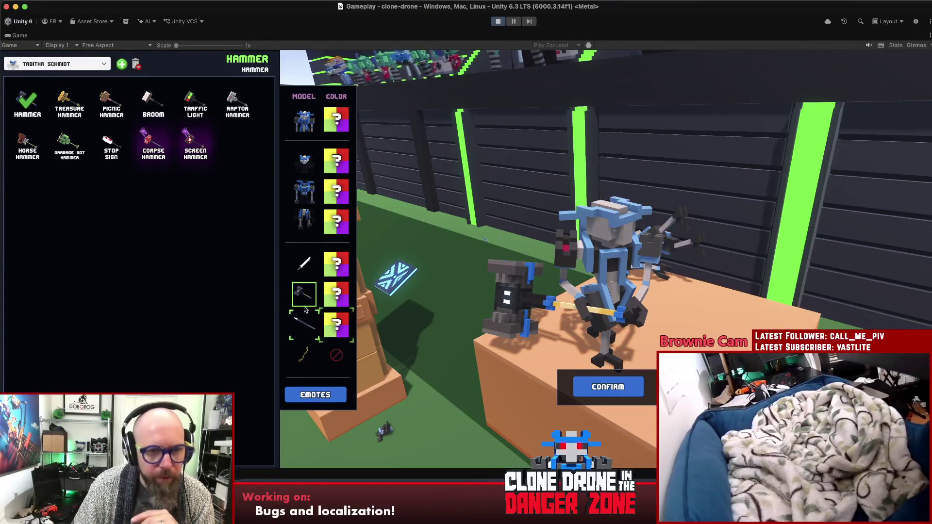
left_click(346, 297)
left_click(28, 181)
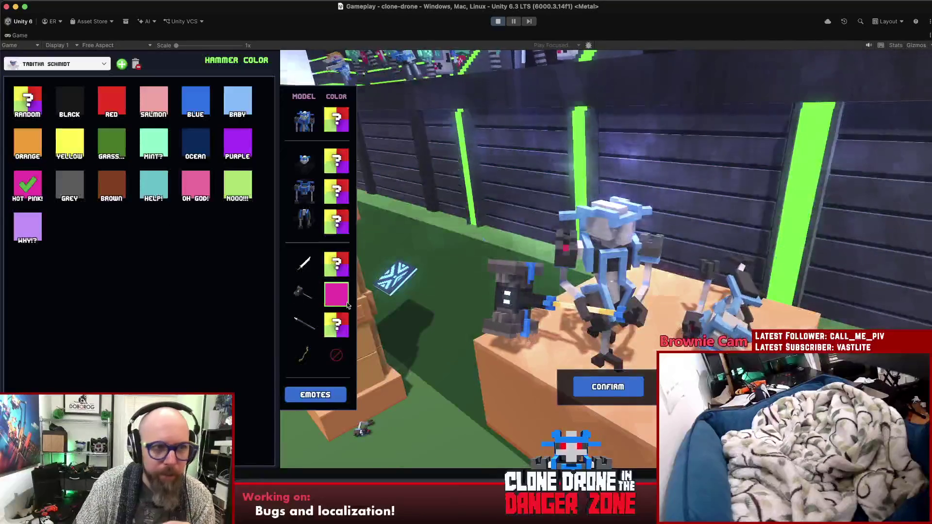
left_click(597, 385)
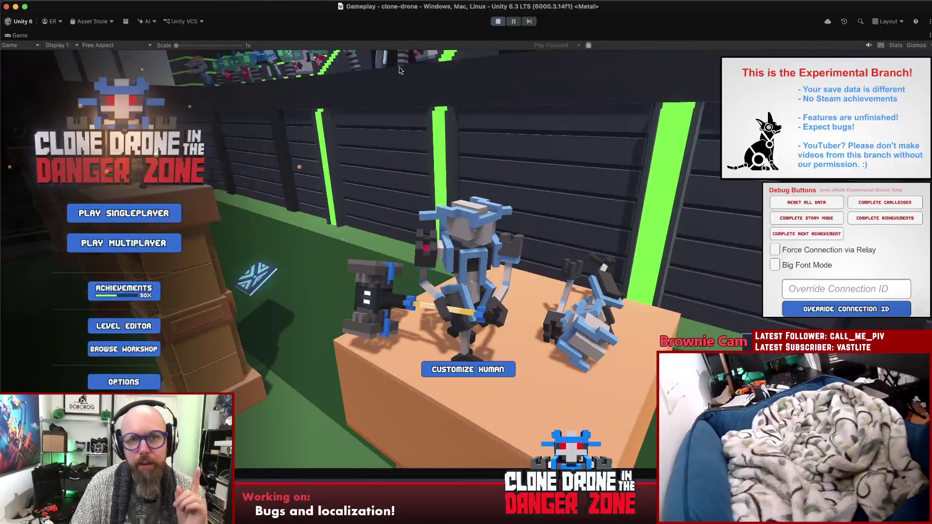
Stop the game and bring up the saved character slot data in SettingsData.json.
key("super+p")
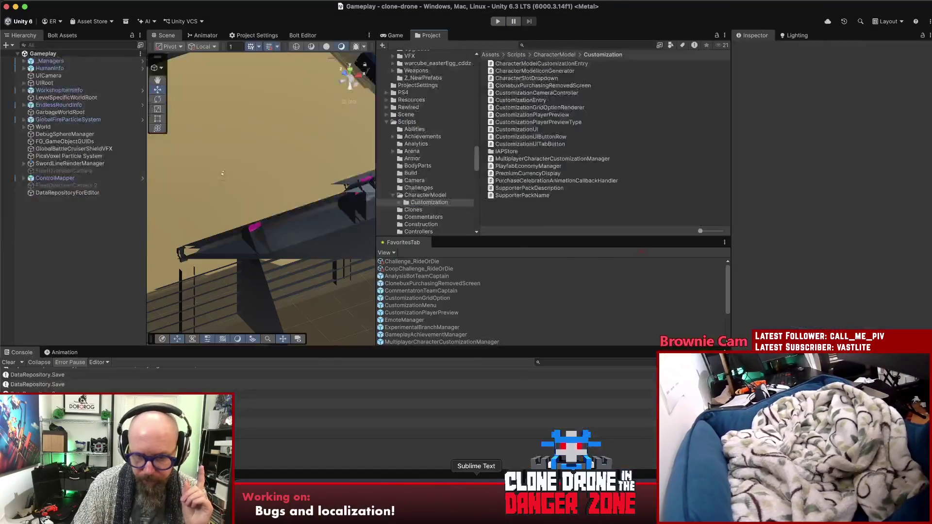
left_click(477, 488)
left_click(493, 262)
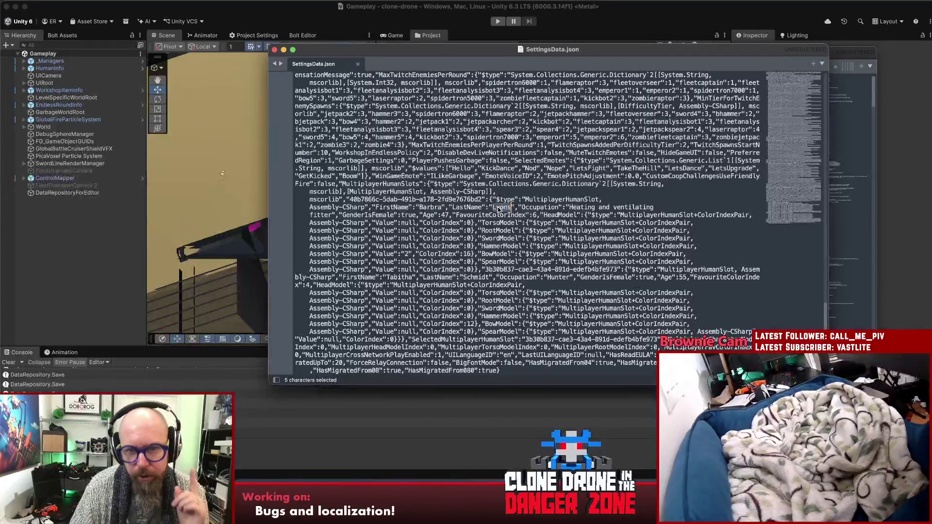
Highlight the HammerModel entries, colour index 12 and null model values to compare slots.
double_click(500, 247)
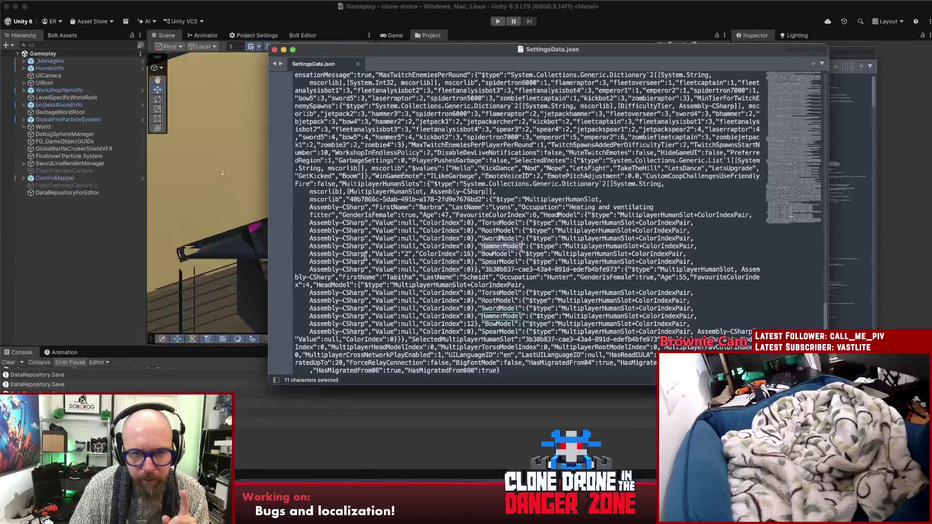
left_click(404, 254)
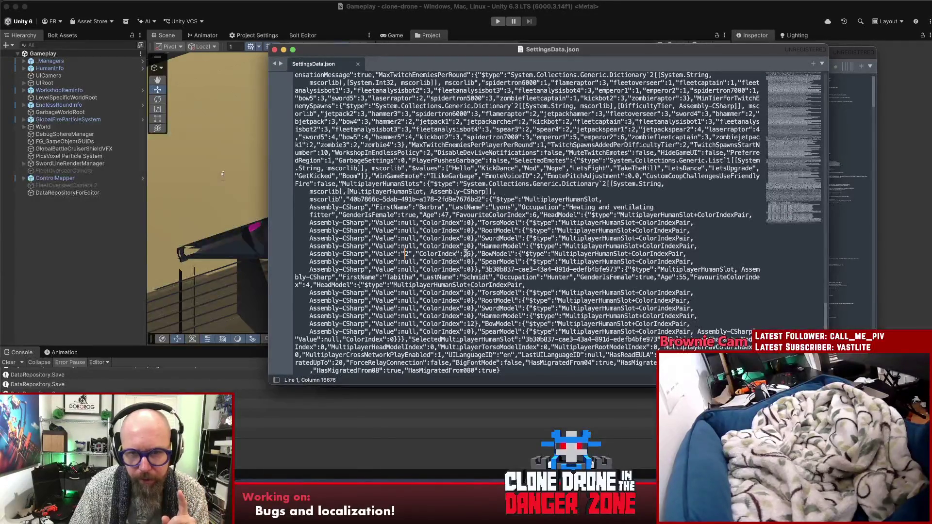
double_click(500, 316)
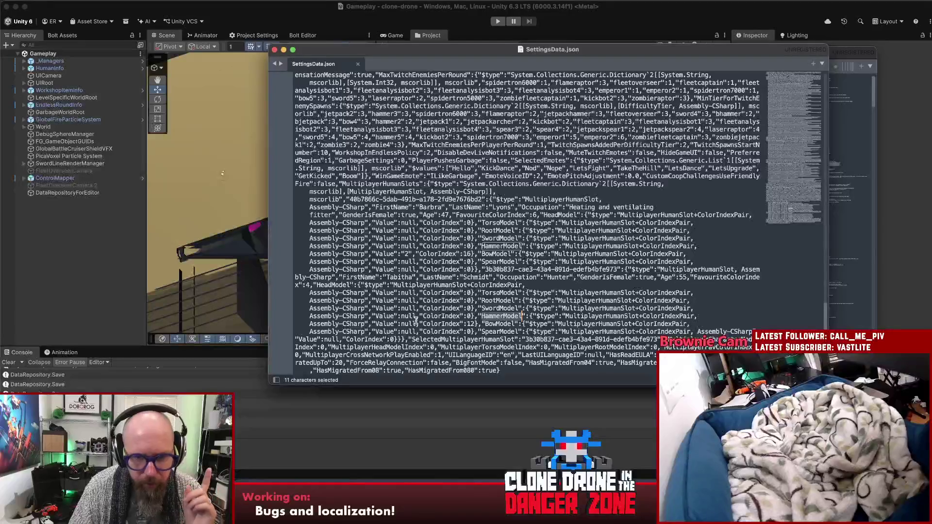
double_click(472, 324)
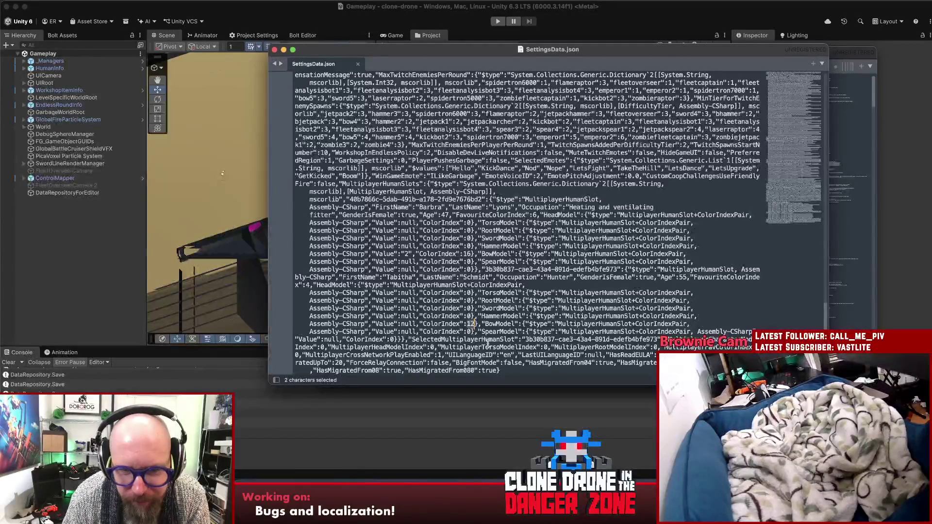
double_click(408, 230)
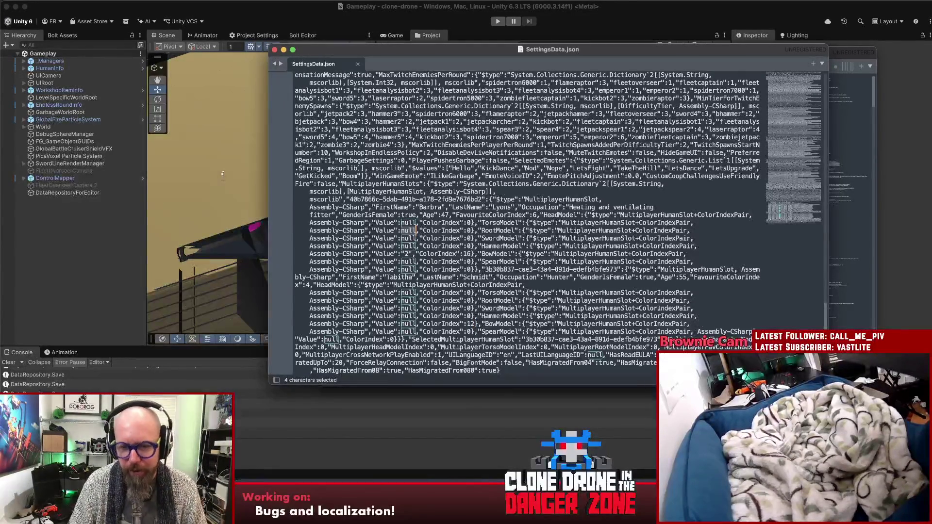
key("super+Tab")
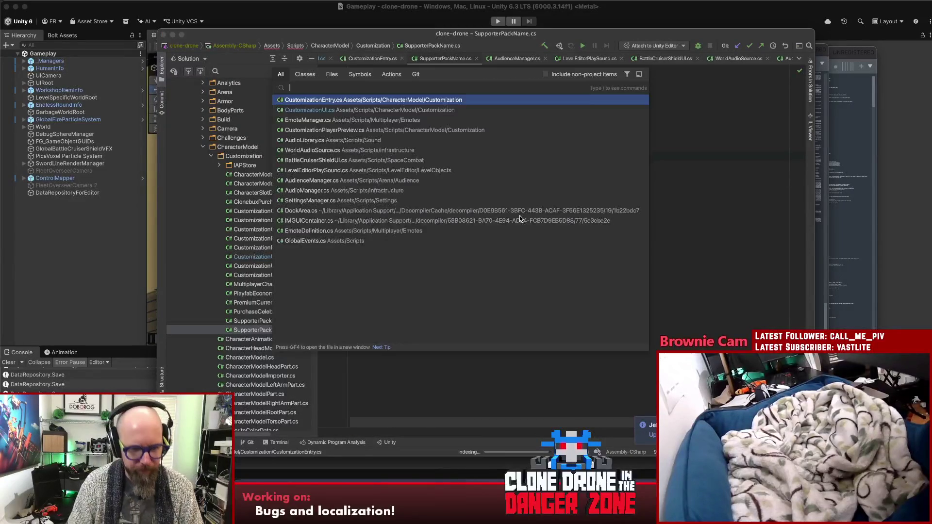
Open the ColorIndexPair struct via Search Everywhere and find usages of its Value field.
type("colorindexpai")
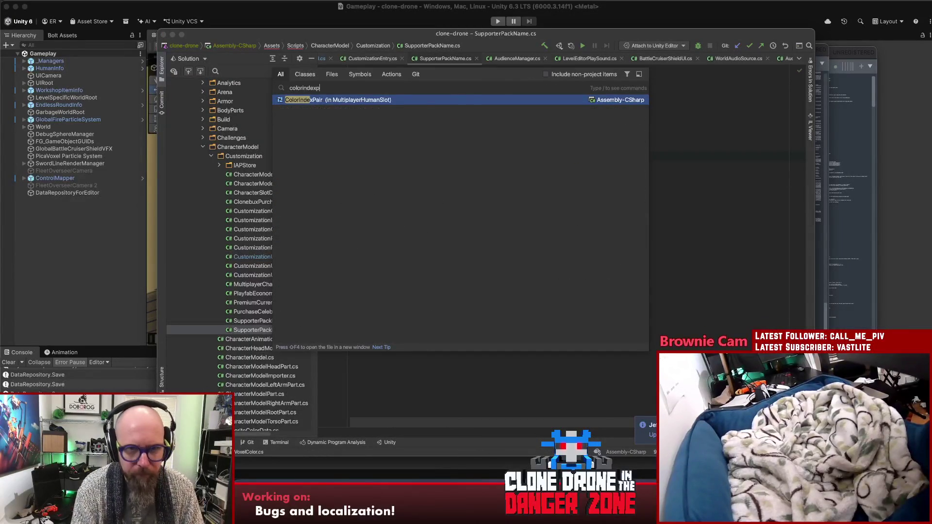
key("Return")
left_click(552, 239)
left_click(447, 221)
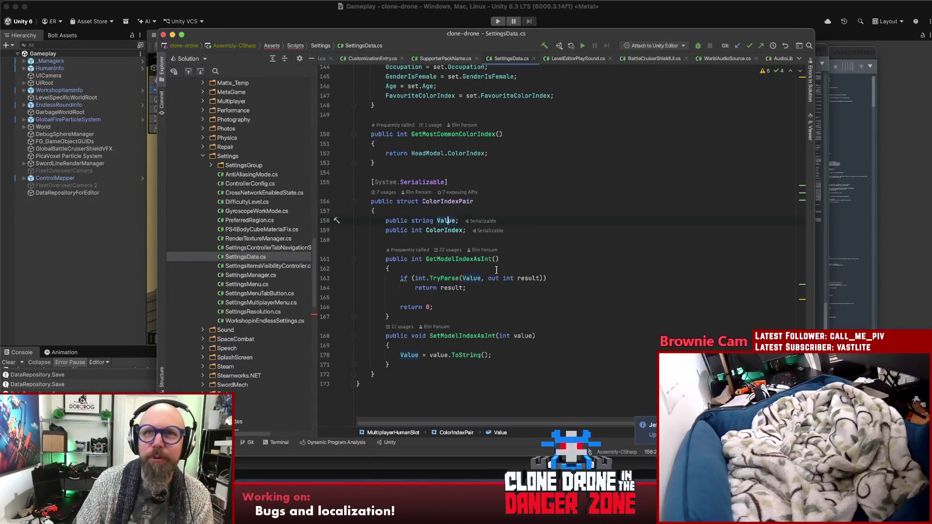
scroll(573, 255, "up", 1)
left_click(589, 256)
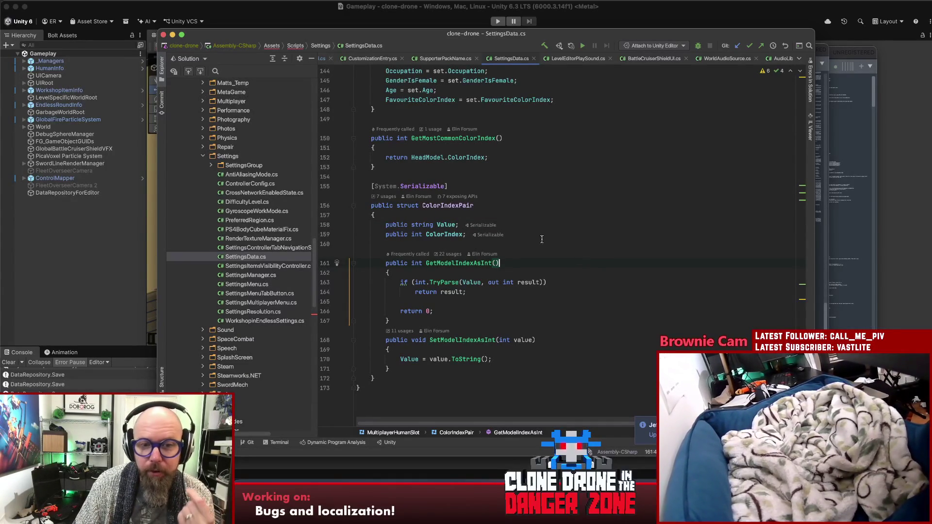
left_click(448, 225)
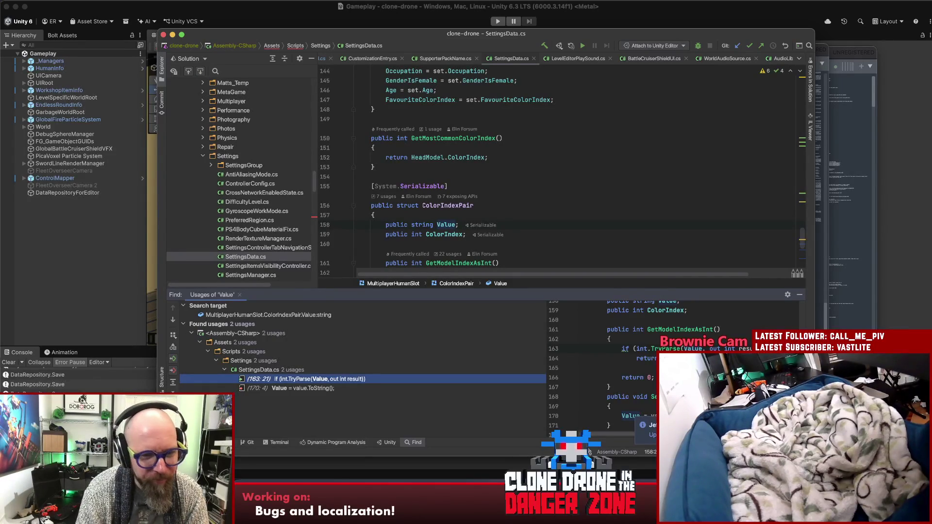
Jump to the TryParse use of Value in GetModelIndexAsInt and inspect its fallback to 0.
double_click(342, 380)
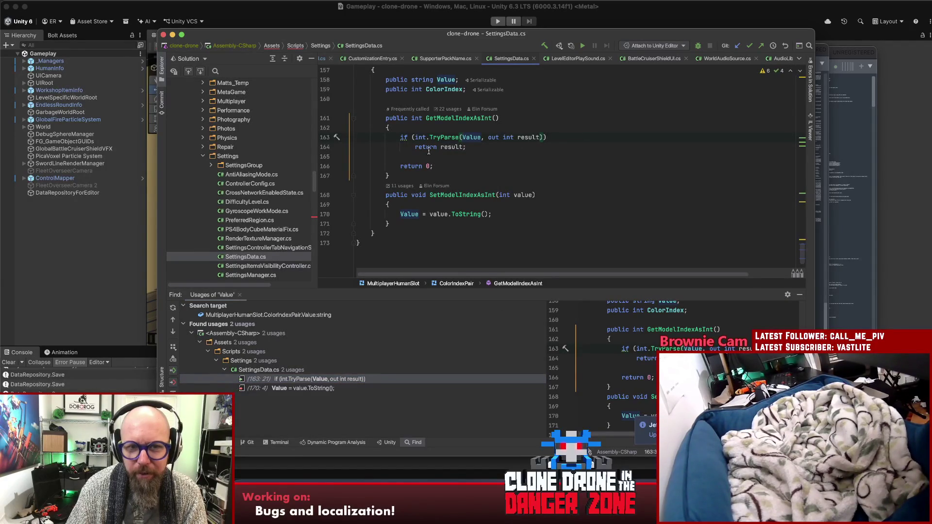
left_click(452, 147)
left_click(449, 166)
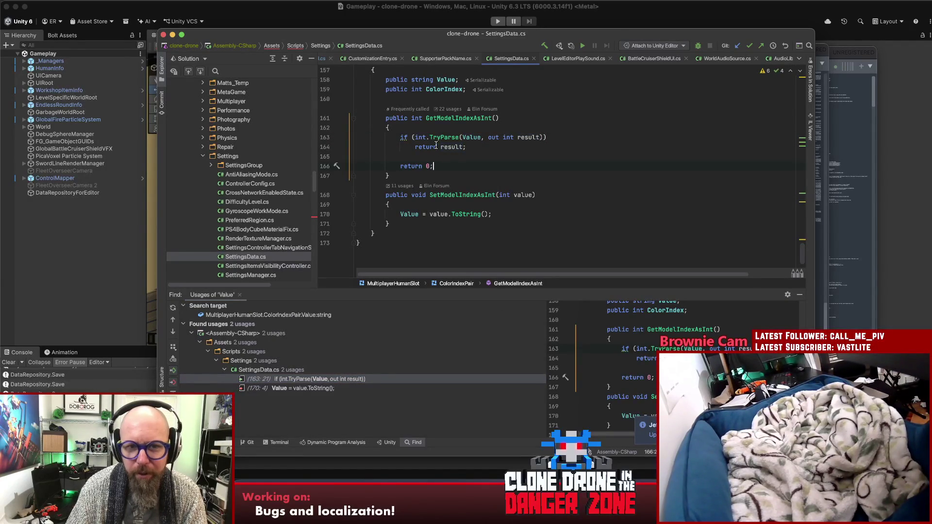
left_click(461, 118)
scroll(561, 143, "up", 3)
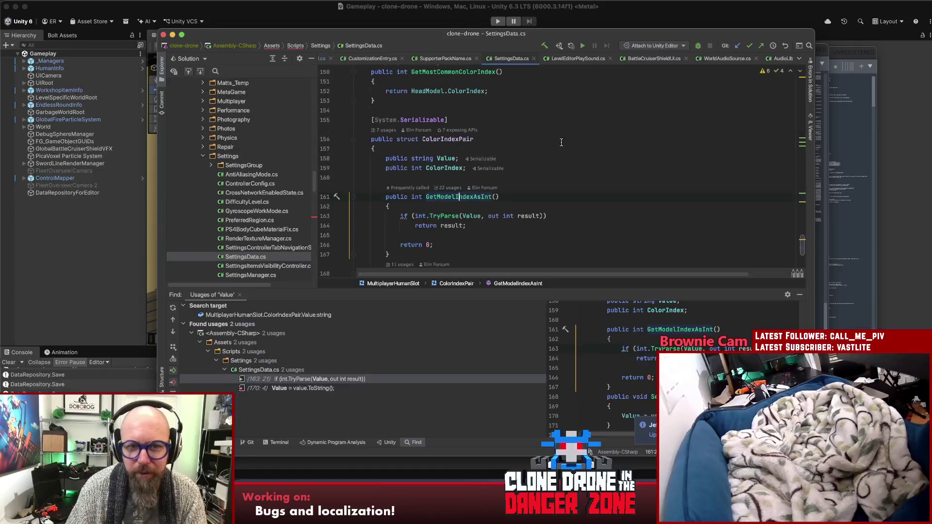
scroll(563, 142, "down", 3)
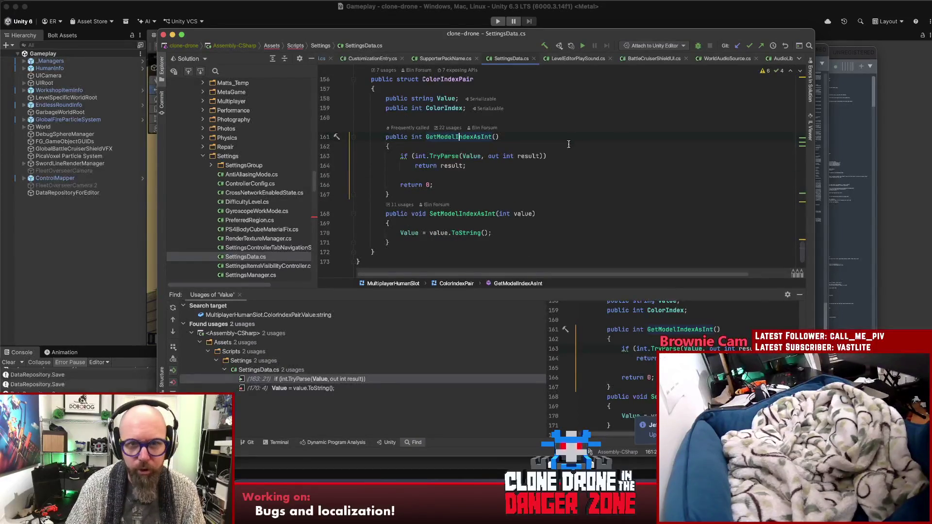
Find GetModelIndexAsInt usages and open the HammerModel one at line 348, then close the results.
key("alt+F7")
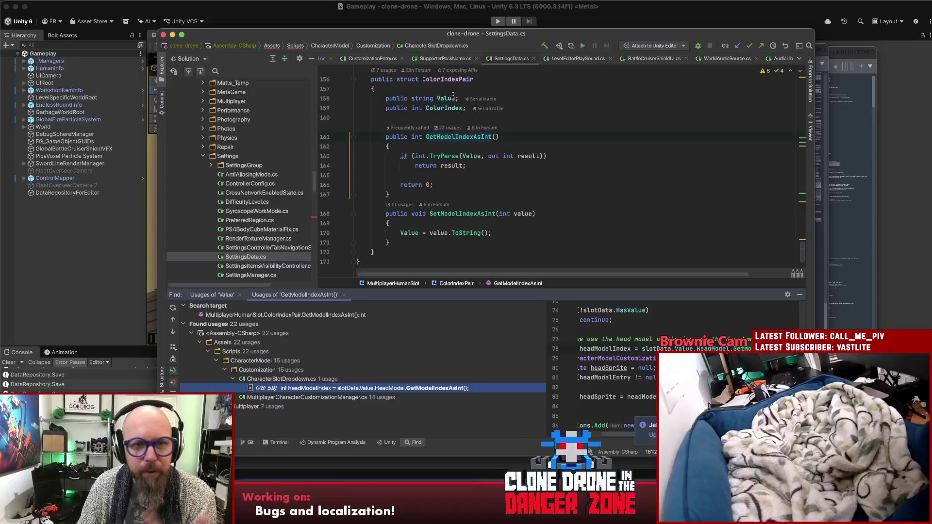
mouse_move(450, 96)
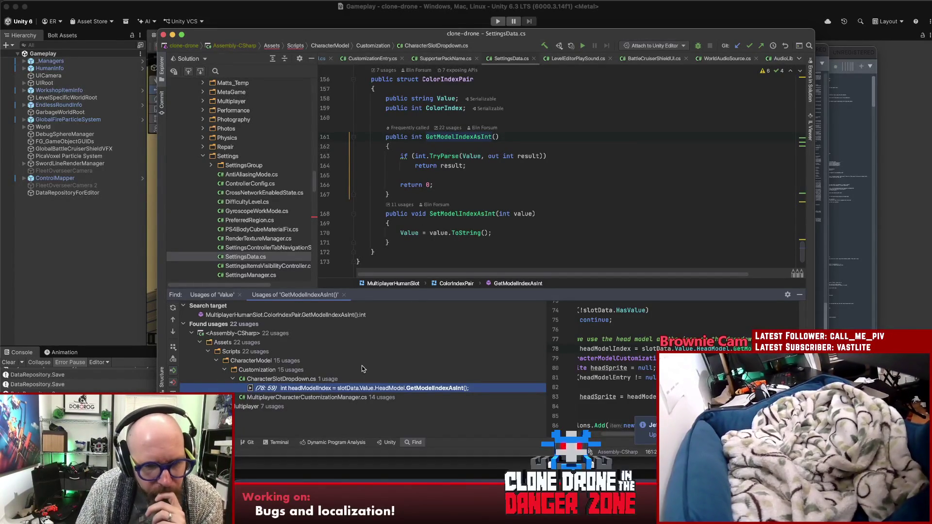
left_click(217, 407)
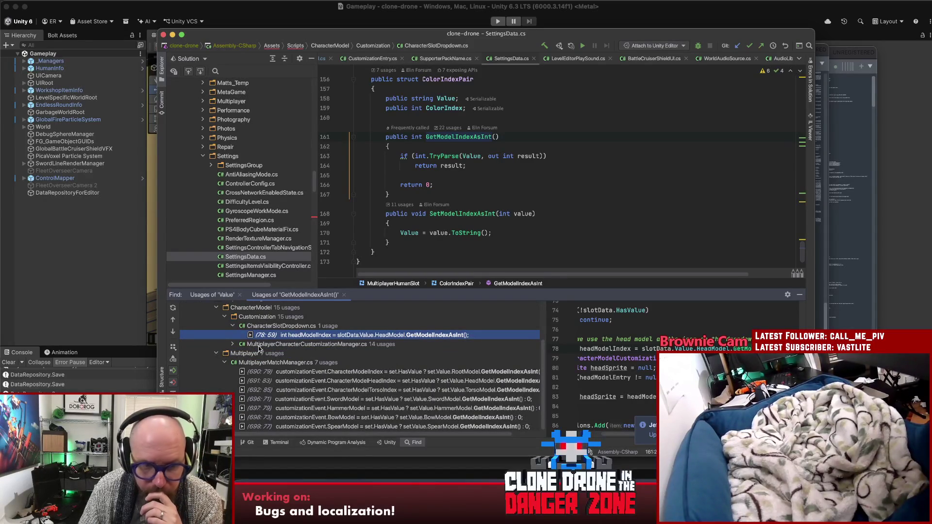
left_click(233, 345)
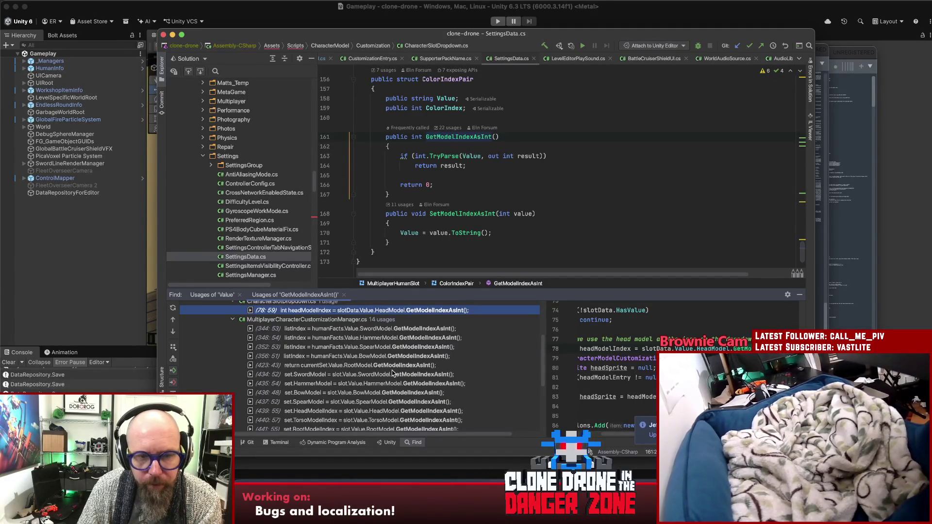
left_click(351, 340)
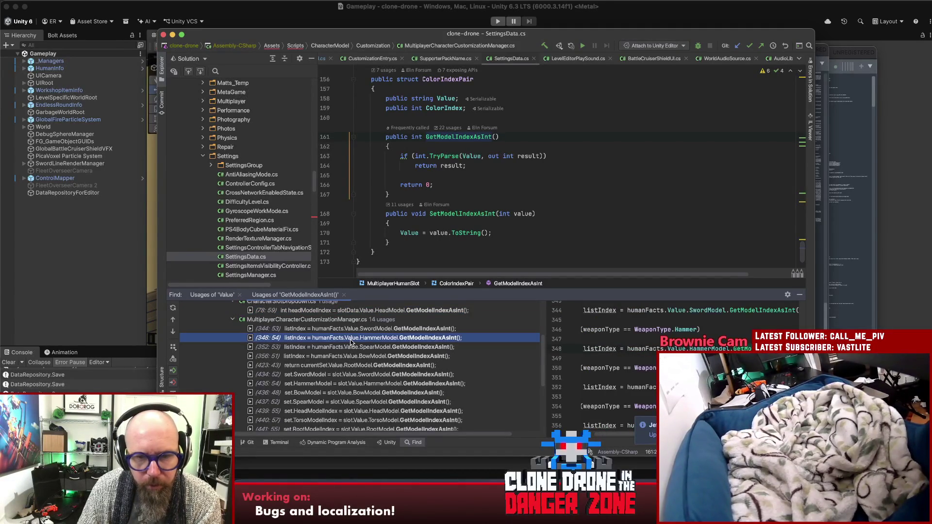
double_click(351, 340)
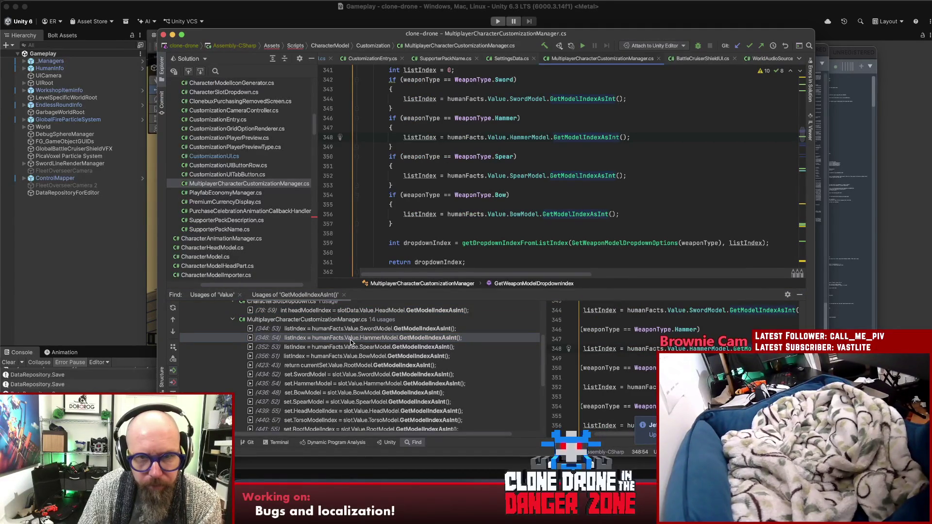
scroll(351, 342, "up", 2)
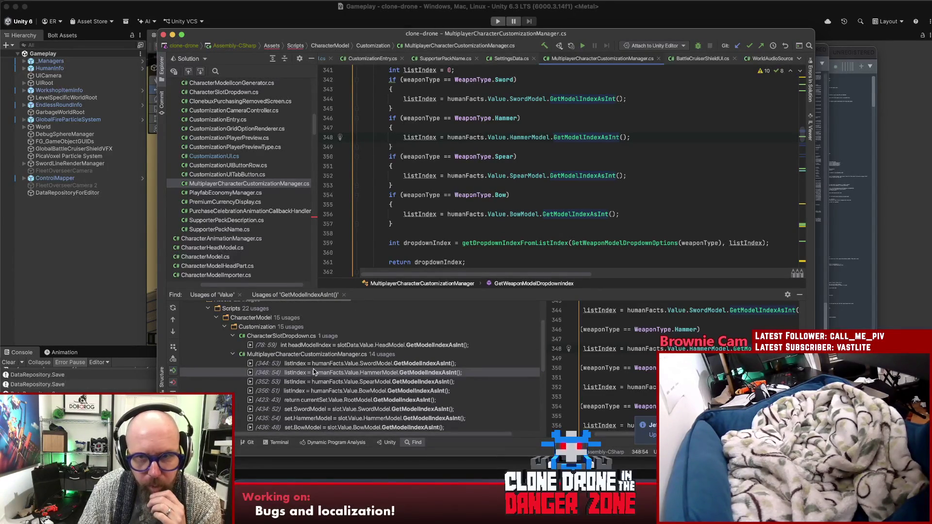
scroll(636, 209, "up", 2)
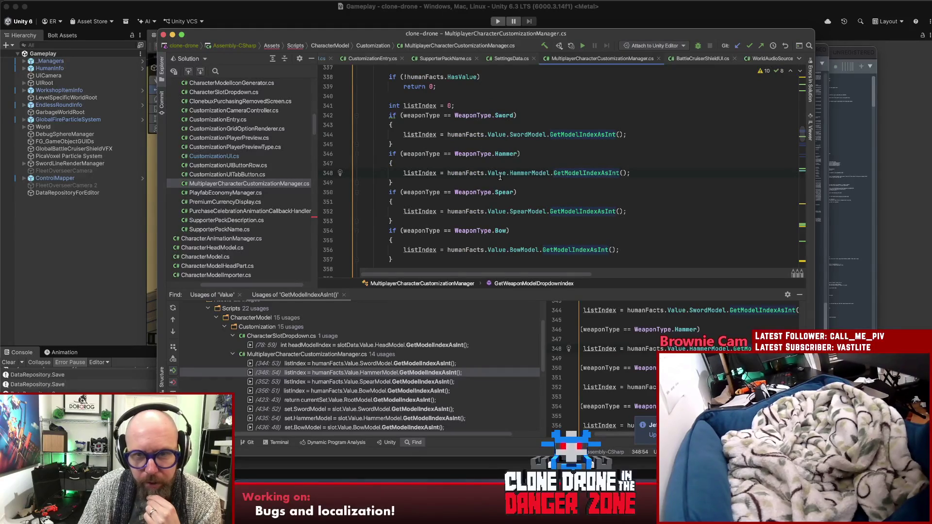
scroll(530, 195, "up", 3)
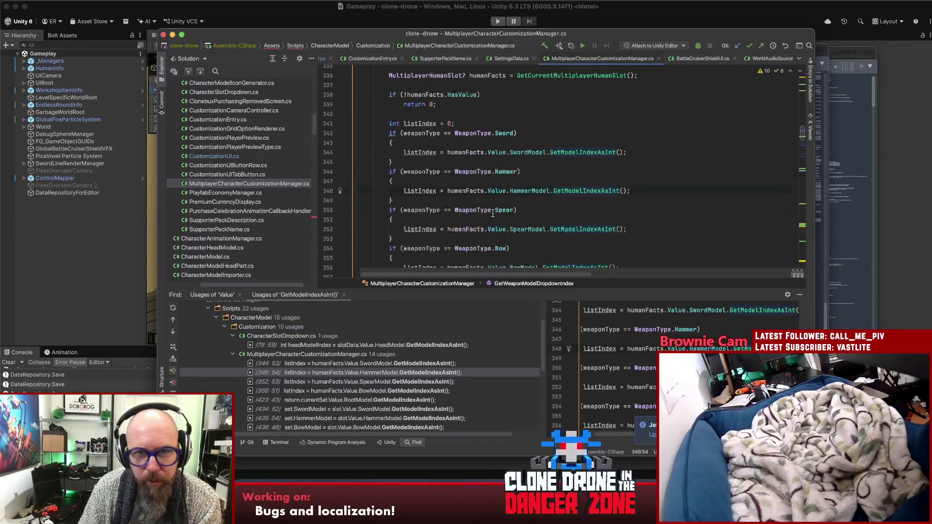
scroll(529, 219, "down", 3)
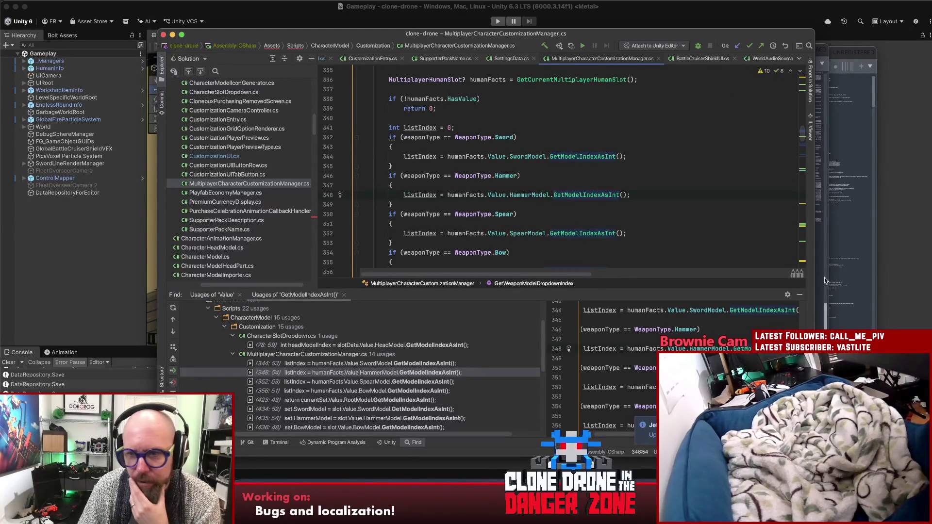
left_click(800, 295)
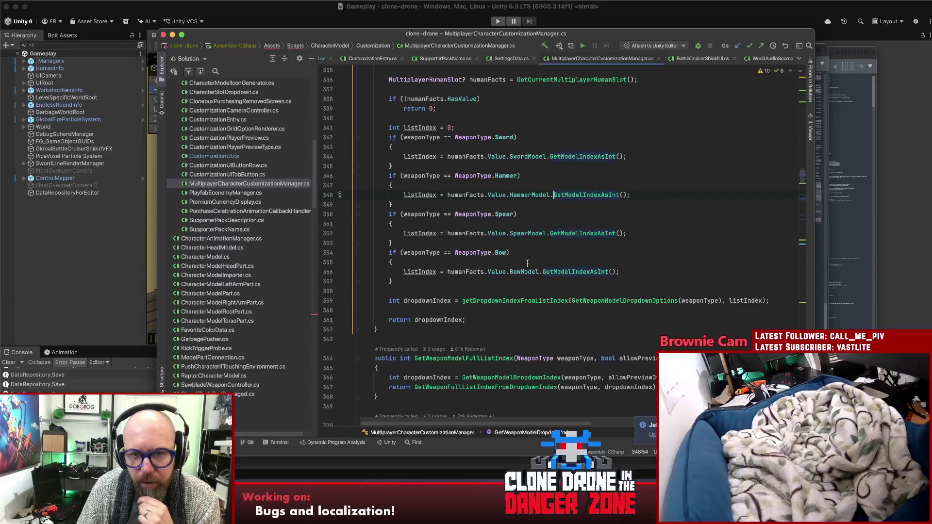
List the GetWeaponModelDropdownIndex call sites and jump to the Hammer call in CustomizationUI.cs.
left_click(425, 301)
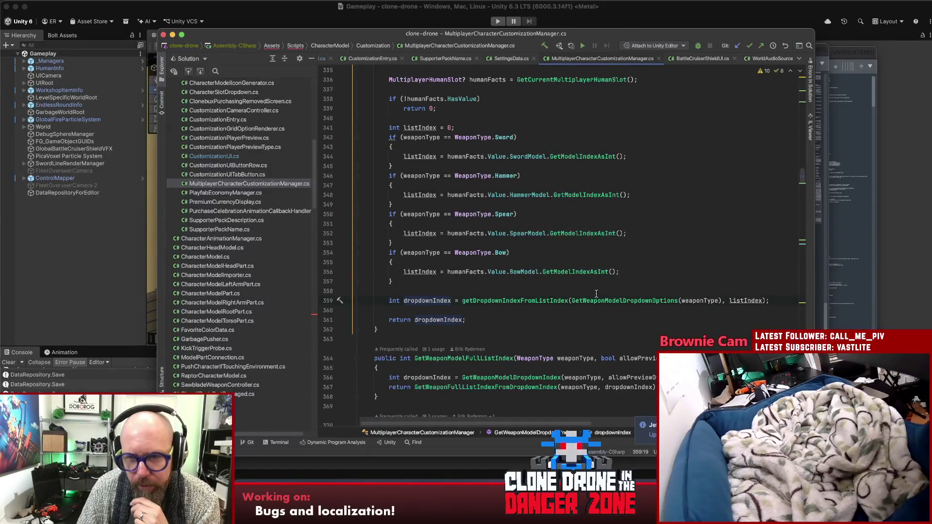
scroll(654, 282, "up", 5)
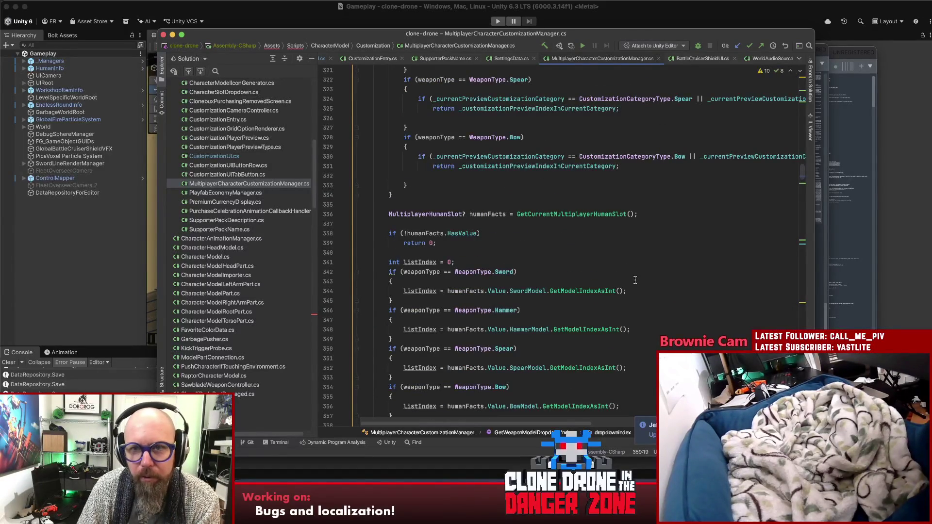
scroll(663, 273, "up", 7)
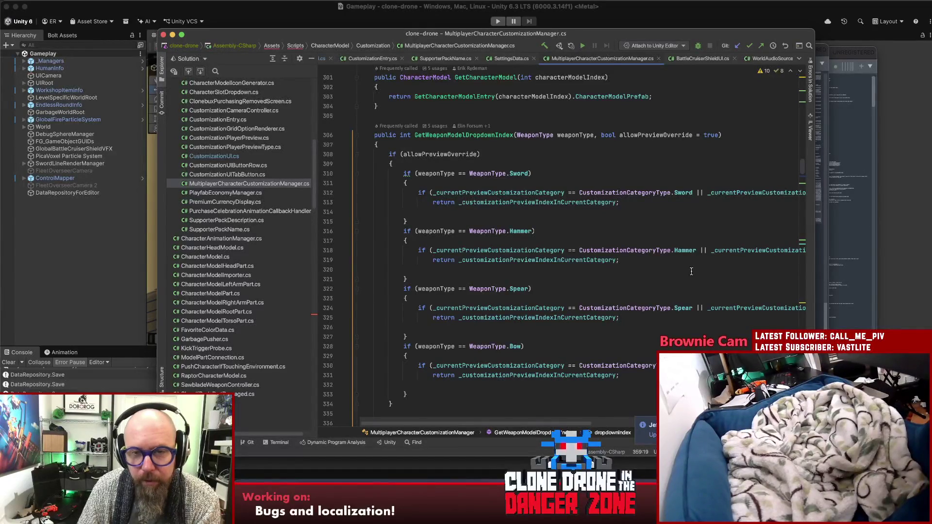
scroll(691, 272, "down", 2)
scroll(694, 276, "down", 4)
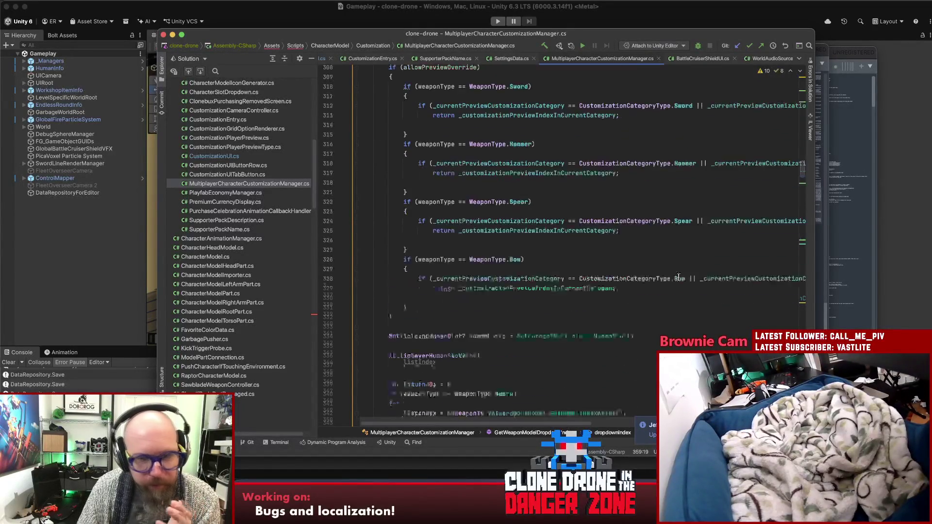
scroll(661, 274, "up", 5)
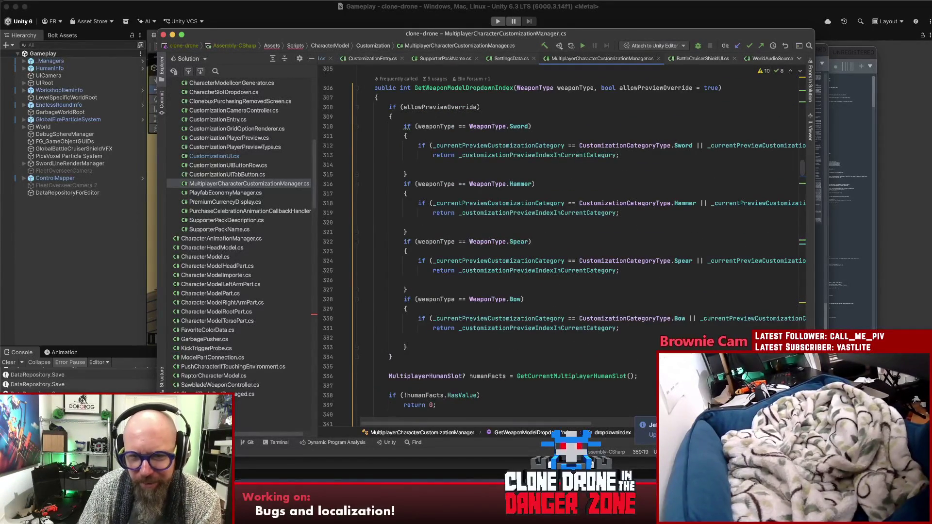
scroll(407, 126, "down", 10)
scroll(544, 247, "up", 8)
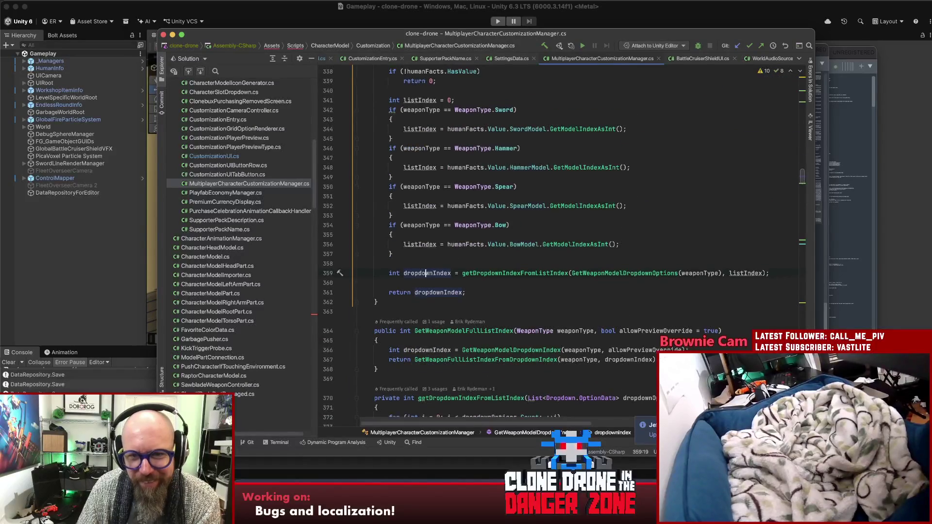
scroll(566, 245, "up", 4)
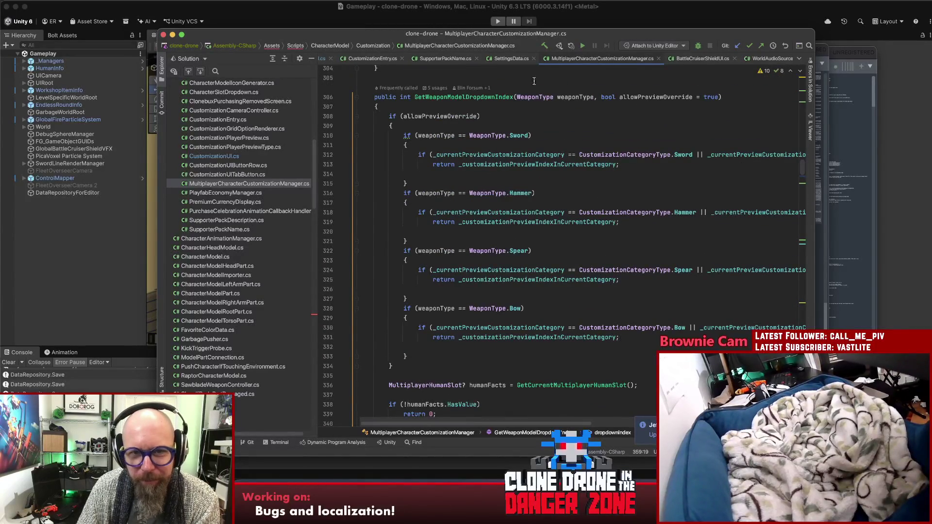
left_click(427, 90)
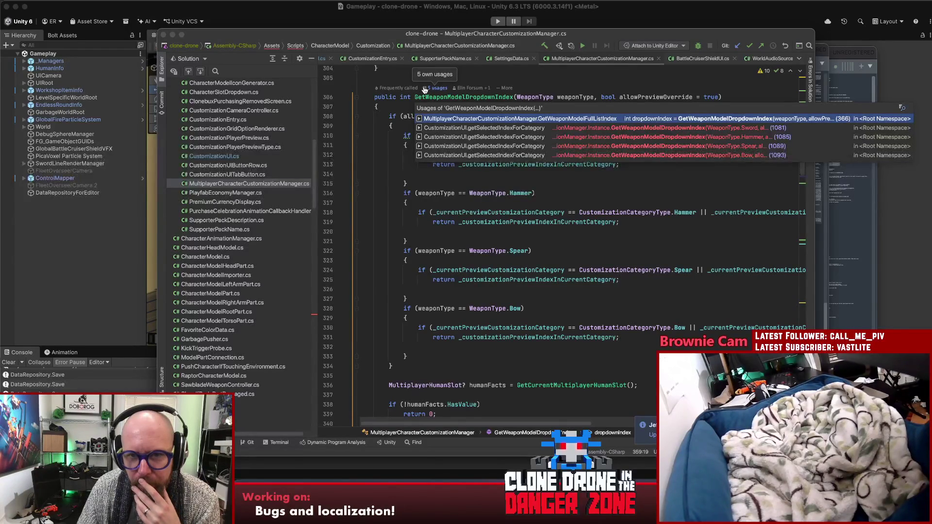
left_click(494, 138)
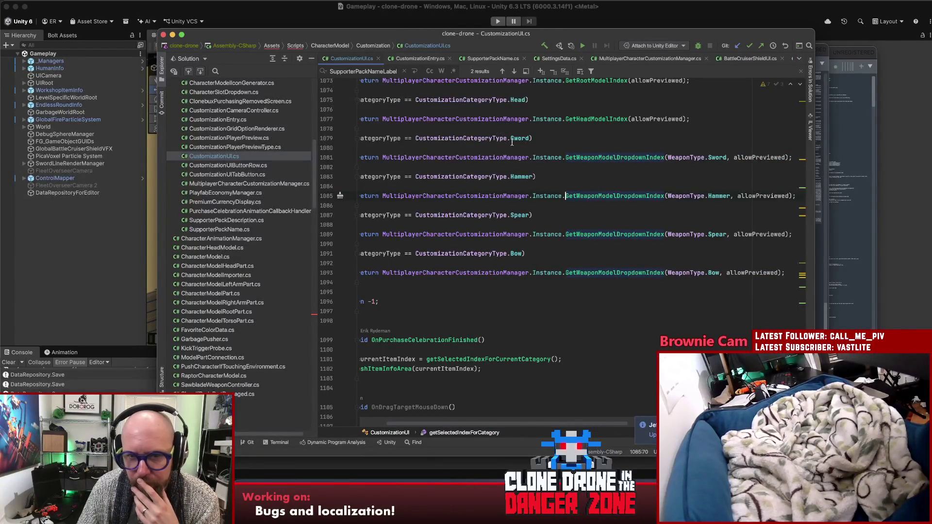
Navigate back to GetWeaponModelDropdownIndex, then go to GetModelIndexAsInt's declaration in SettingsData.cs.
left_click_drag(607, 425, 521, 425)
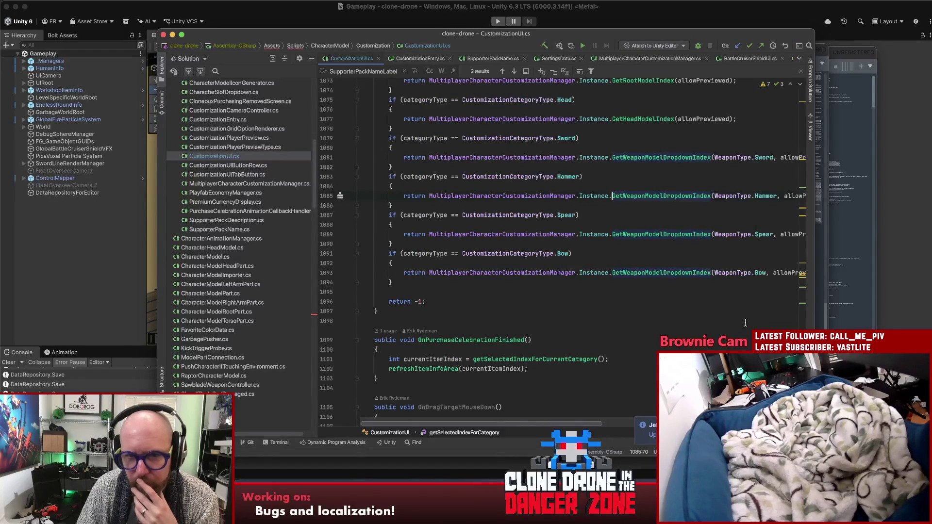
scroll(734, 325, "up", 3)
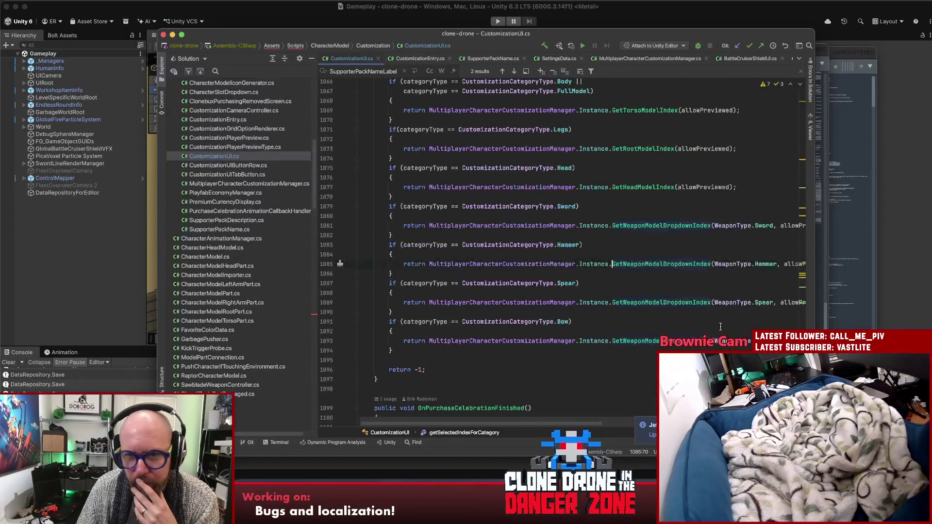
key("super+bracketleft")
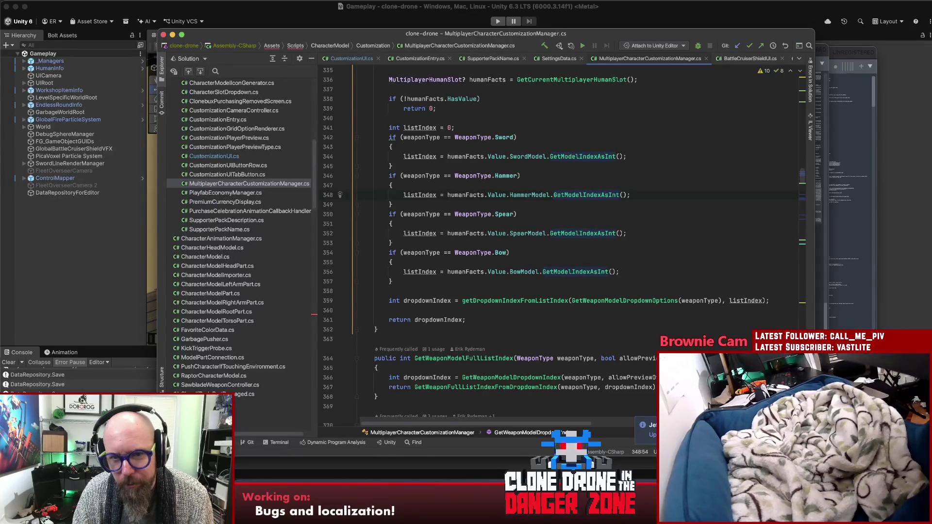
key("super+b")
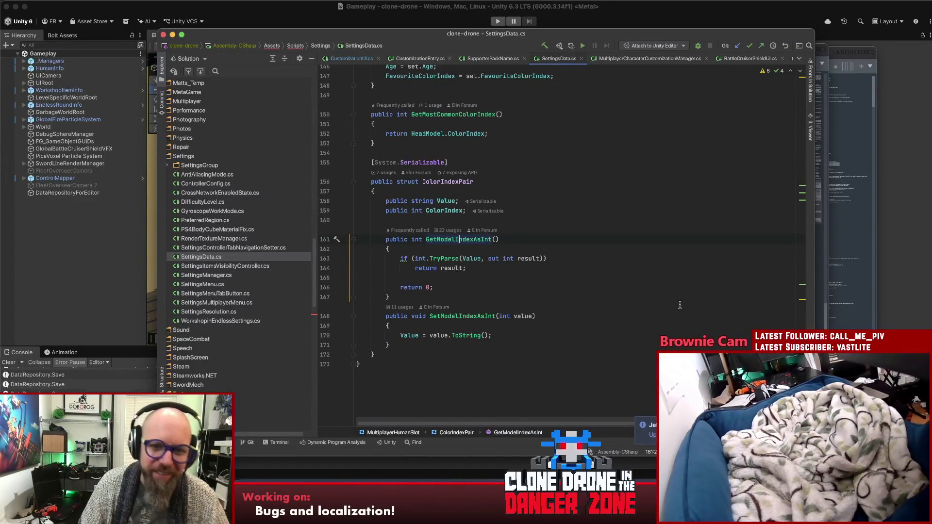
Find all 22 GetModelIndexAsInt usages and open the HammerModel ones at line 435 and in MultiplayerMatchManager.cs.
left_click(514, 239)
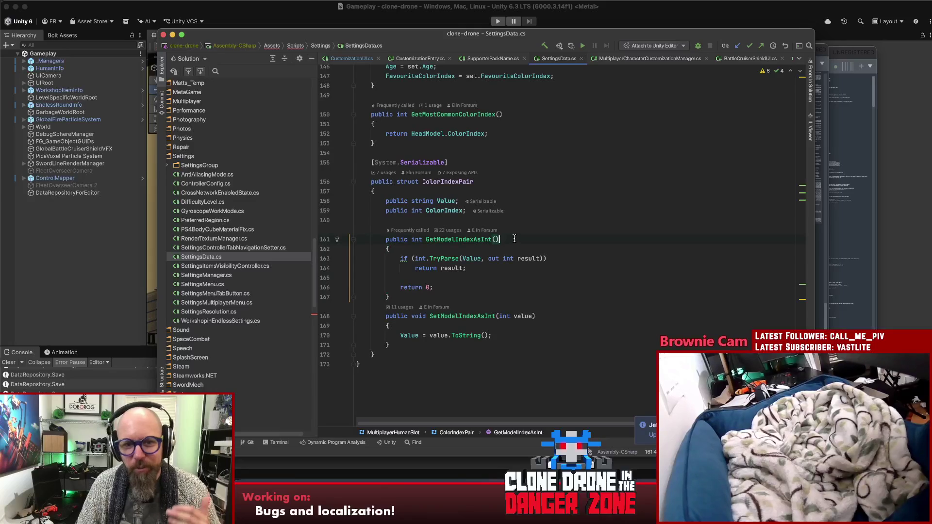
left_click(448, 241)
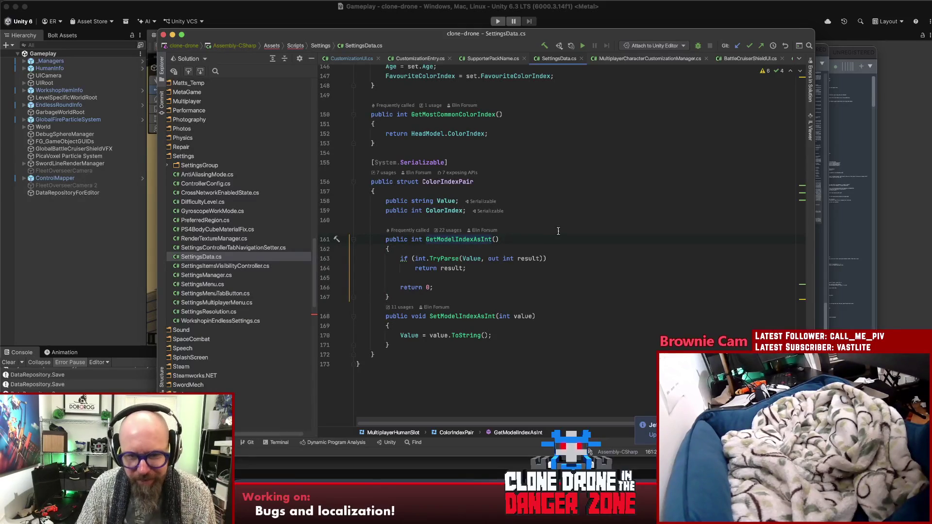
key("alt+F7")
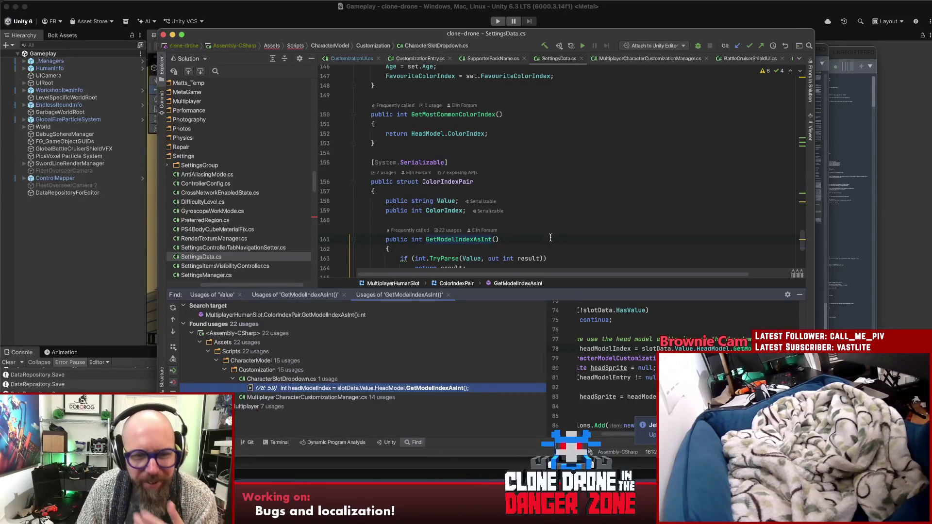
left_click(236, 397)
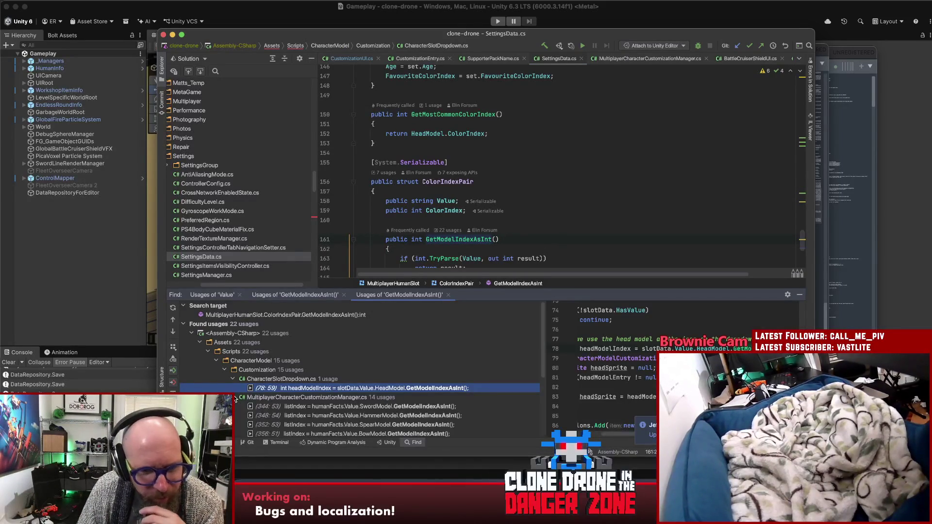
scroll(235, 399, "down", 5)
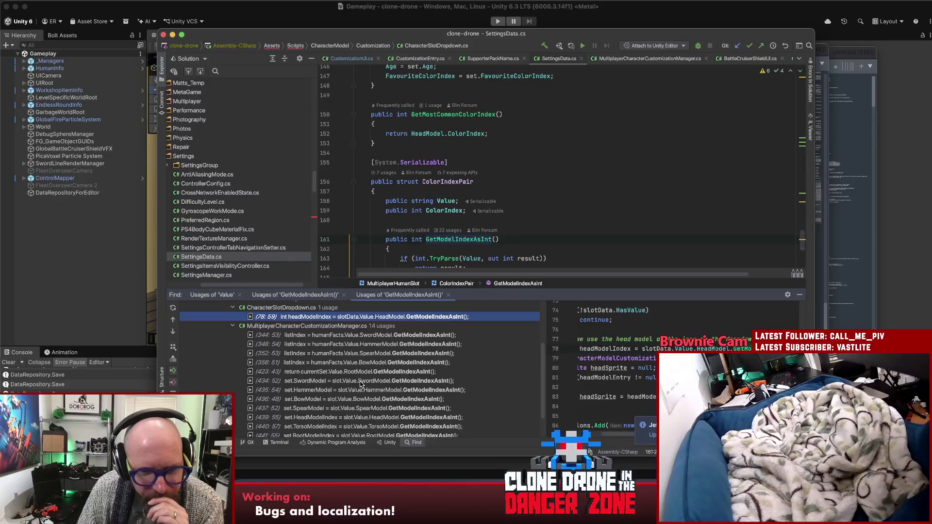
scroll(366, 380, "down", 2)
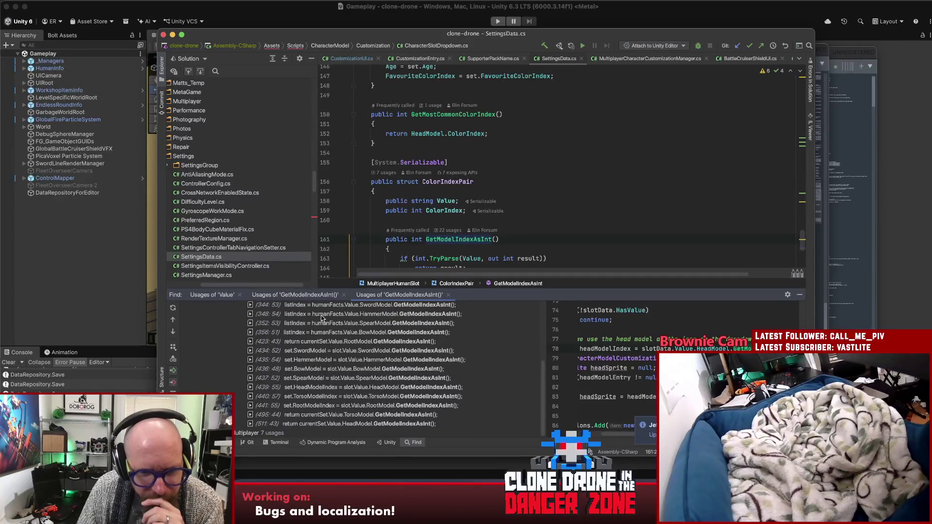
left_click(328, 342)
left_click(325, 362)
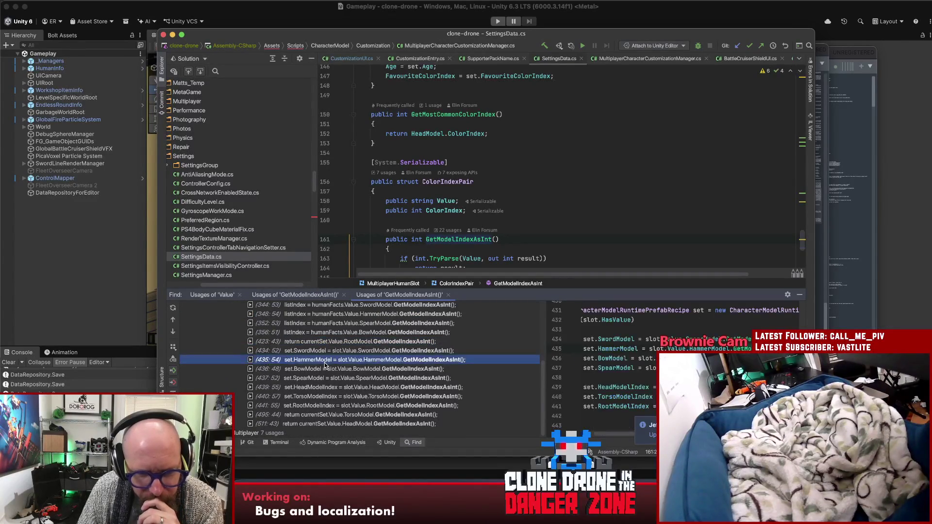
double_click(324, 359)
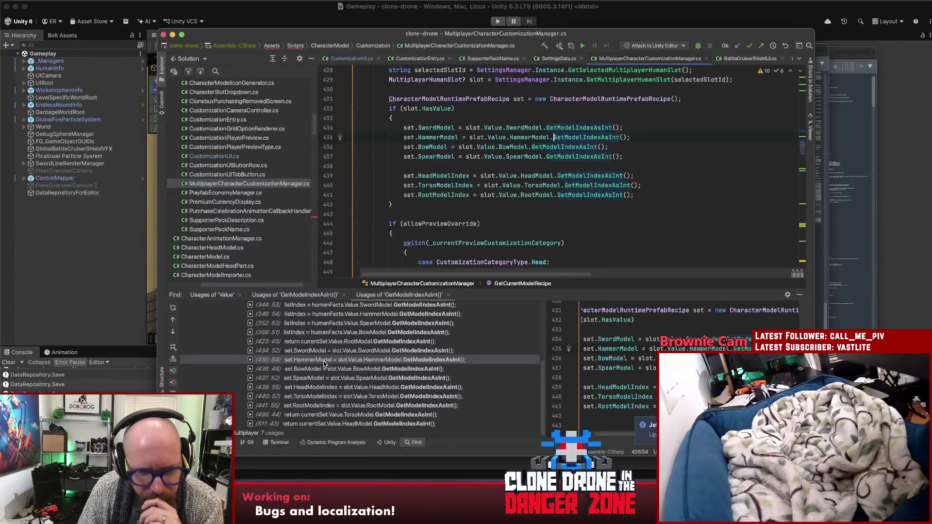
scroll(361, 370, "down", 5)
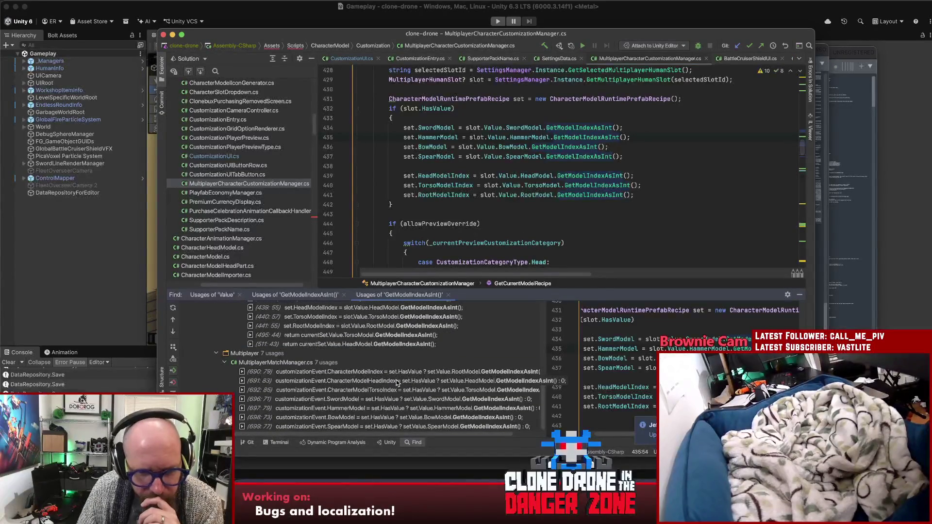
double_click(340, 411)
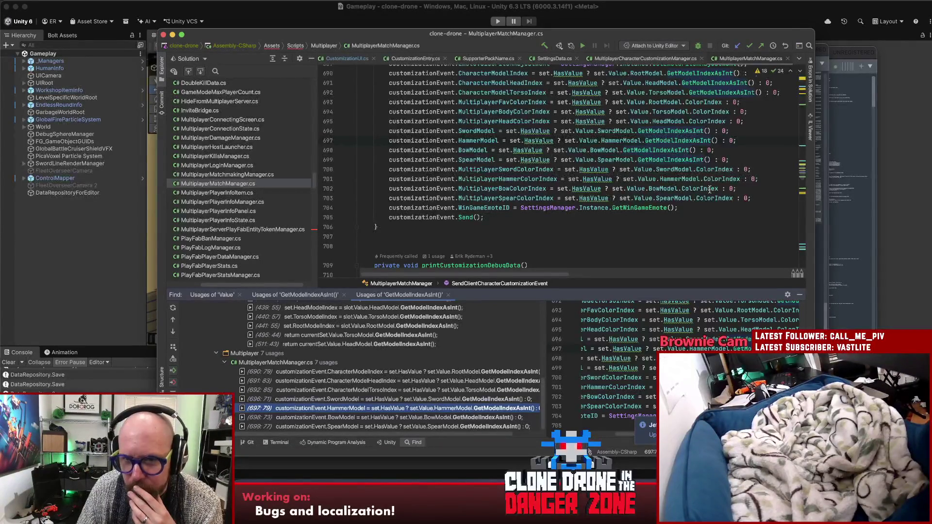
Inspect the MultiplayerMatchManager.cs code from line 685 to the HammerModel assignment at line 697.
left_click(624, 142)
scroll(645, 162, "up", 3)
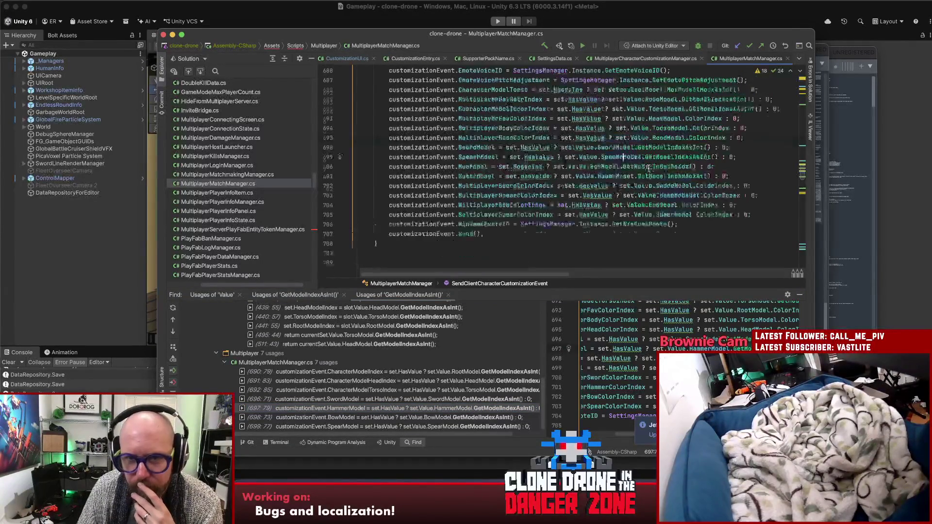
scroll(648, 169, "down", 1)
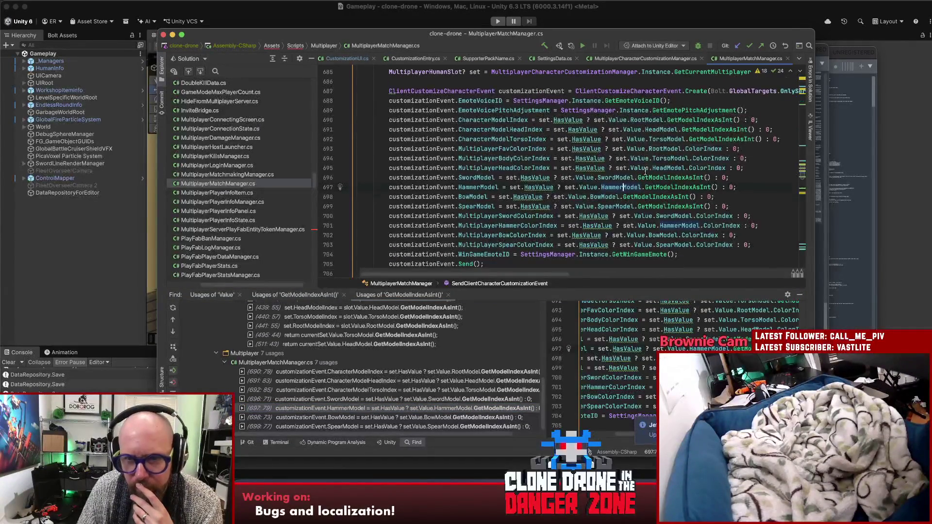
left_click(571, 120)
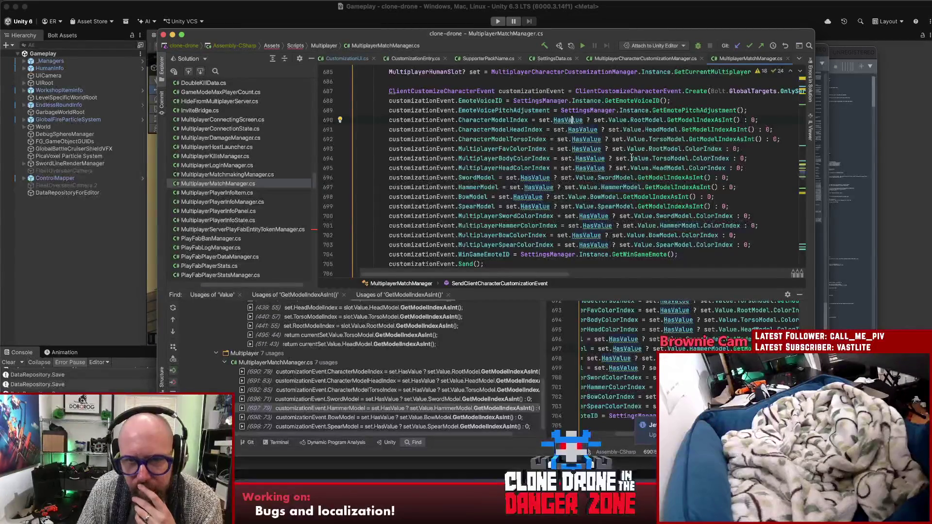
scroll(567, 141, "up", 2)
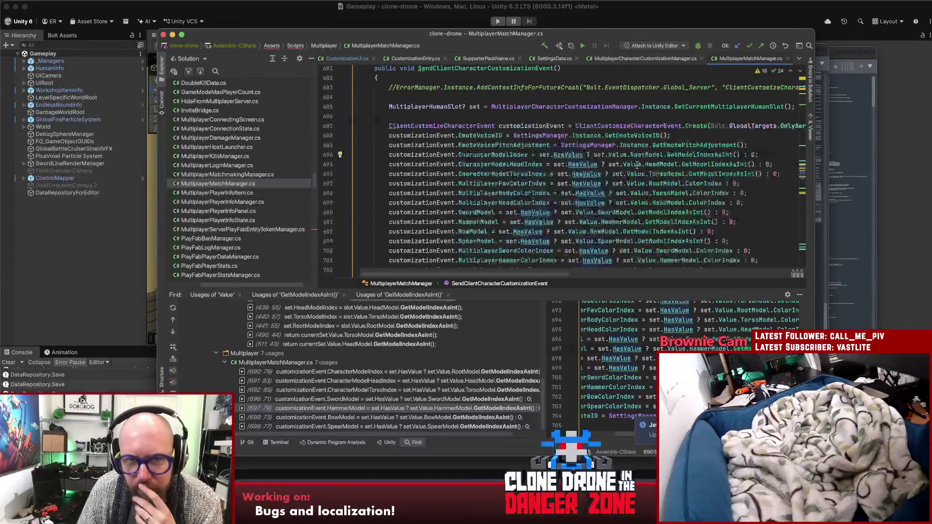
left_click(473, 107)
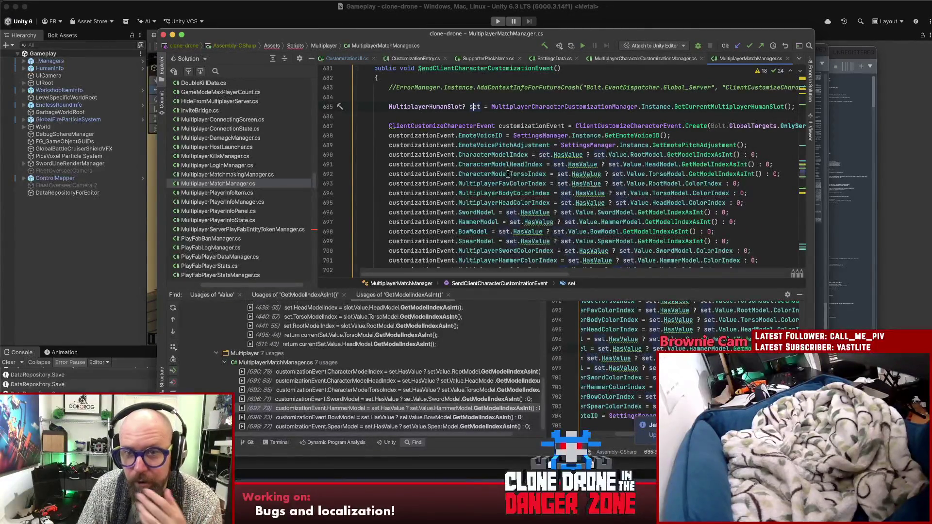
scroll(510, 174, "down", 3)
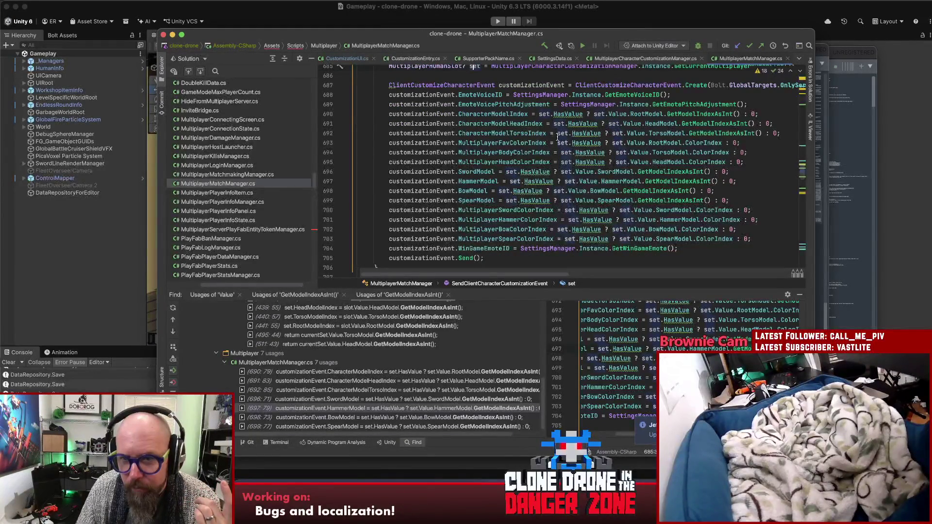
Run Find Usages (Alt+F7) on the HammerModel property at line 697.
left_click(742, 182)
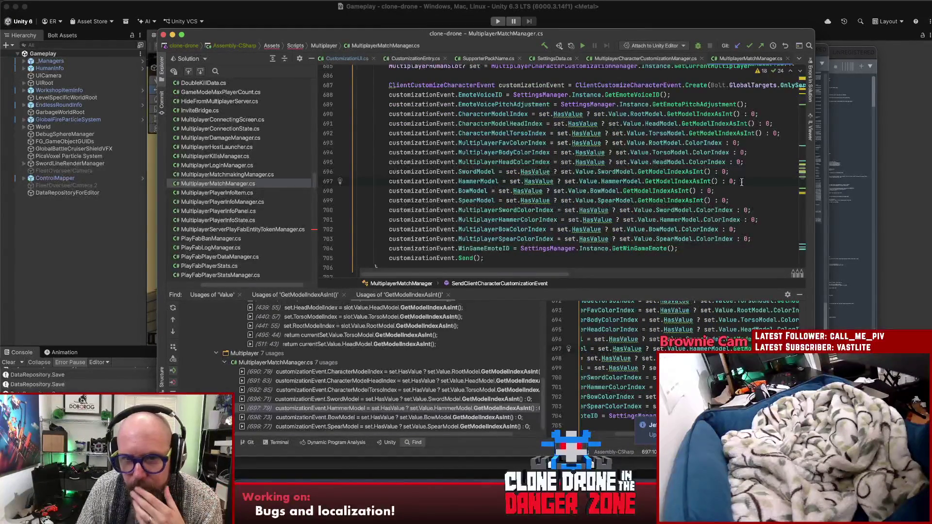
left_click(477, 181)
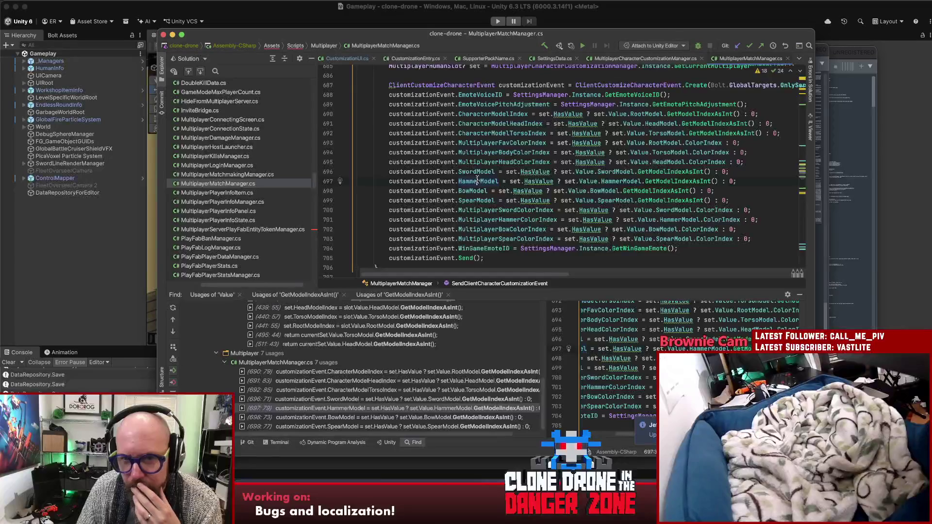
mouse_move(478, 180)
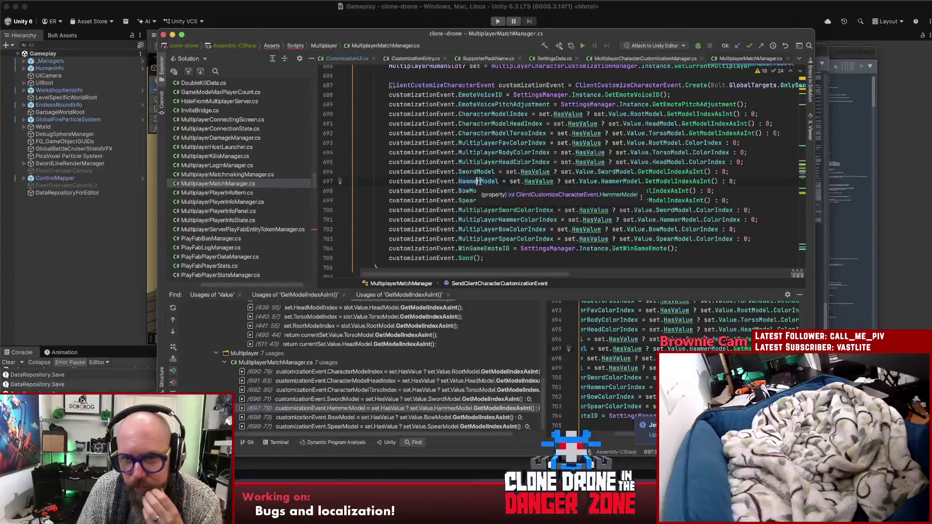
key("alt+F7")
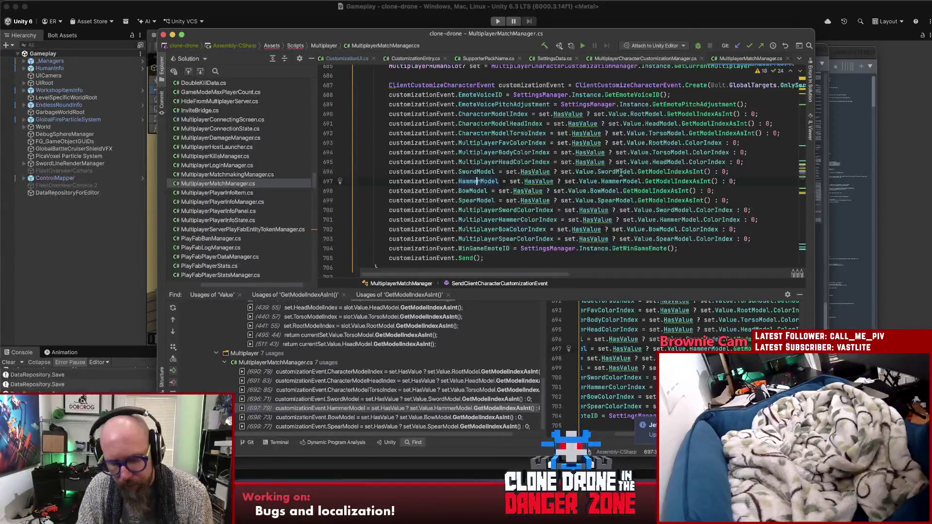
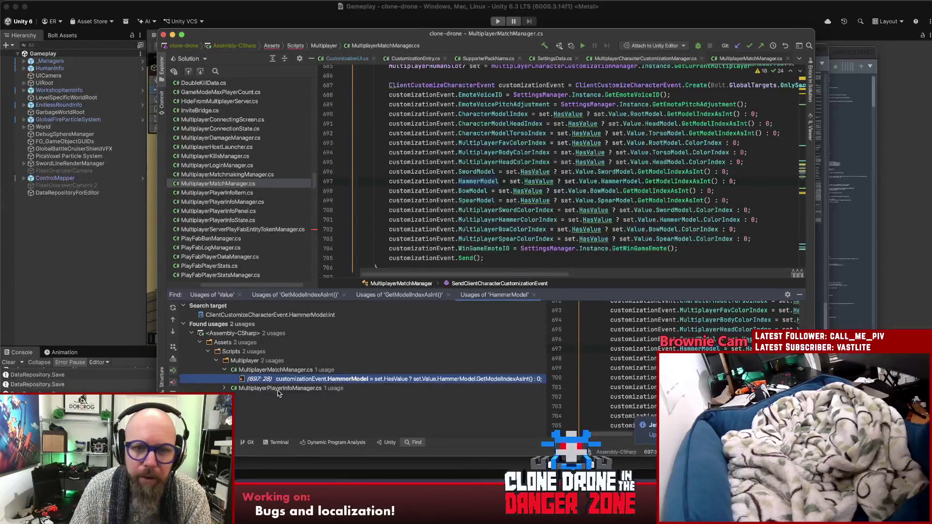
Open the line 850 HammerModel usage and find usages of the player state's HammerModel.
left_click(225, 388)
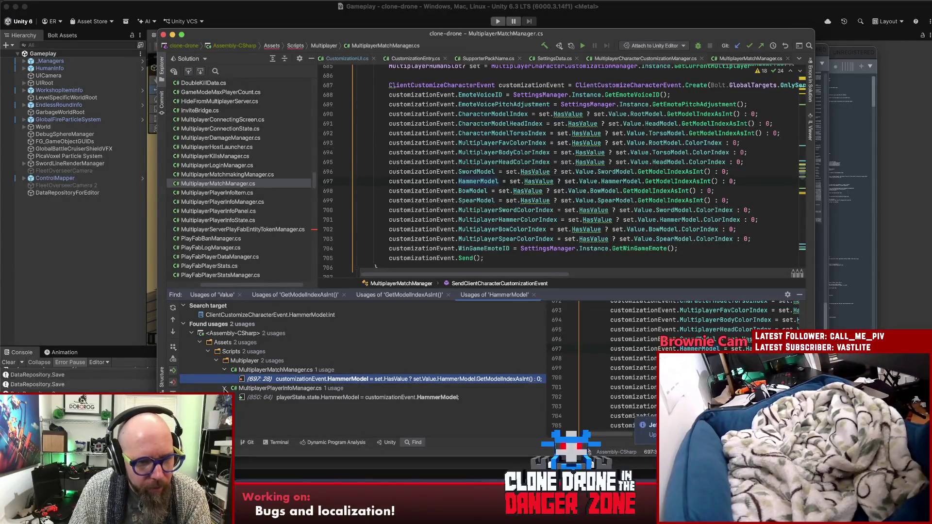
double_click(393, 396)
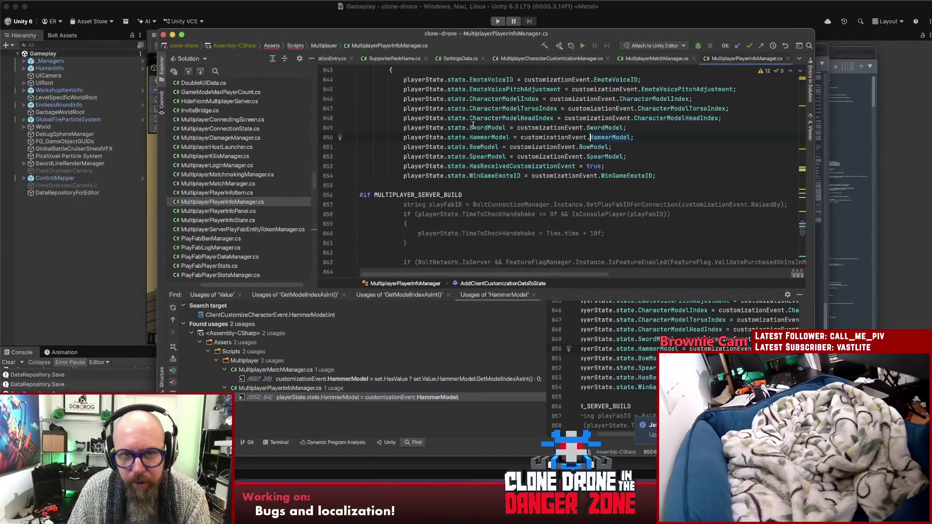
left_click(491, 138)
key("alt+F7")
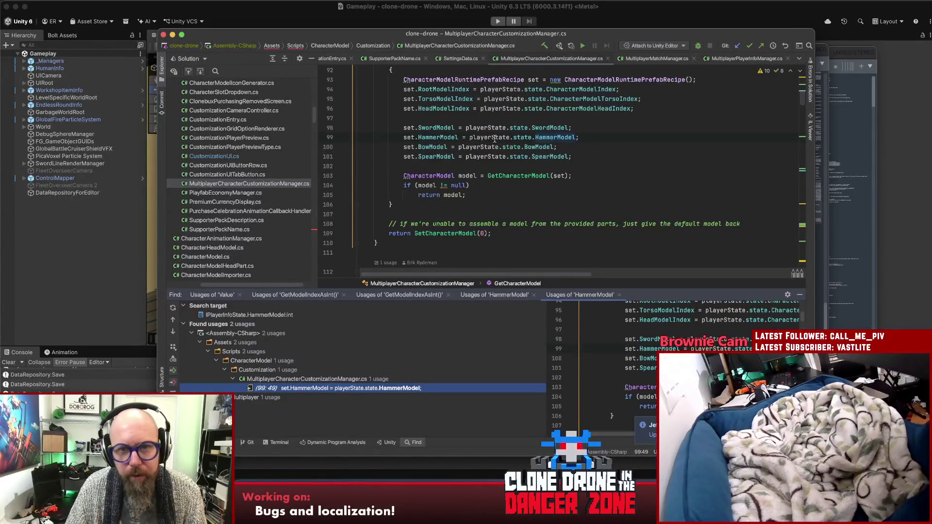
List the 9 usages of the recipe's HammerModel at line 99 (set.HammerModel).
left_click(433, 138)
scroll(607, 177, "up", 3)
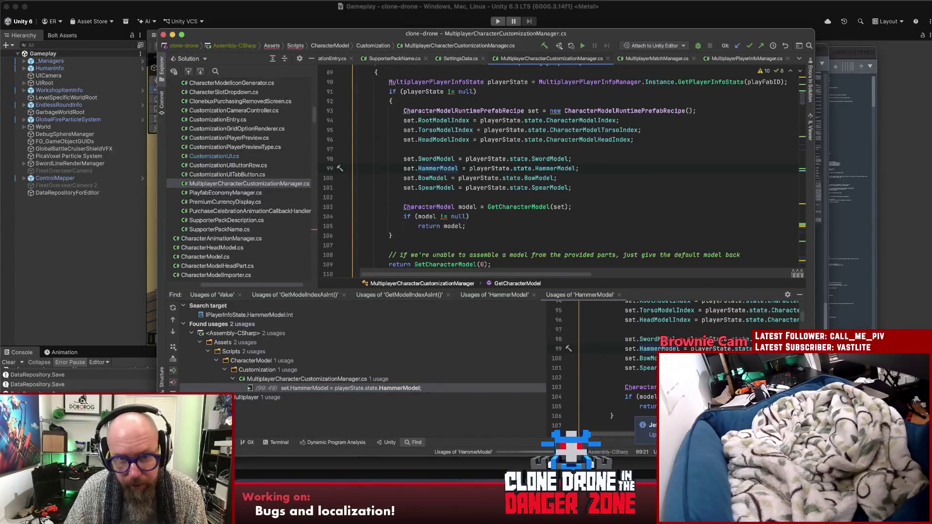
key("alt+F7")
scroll(417, 383, "down", 3)
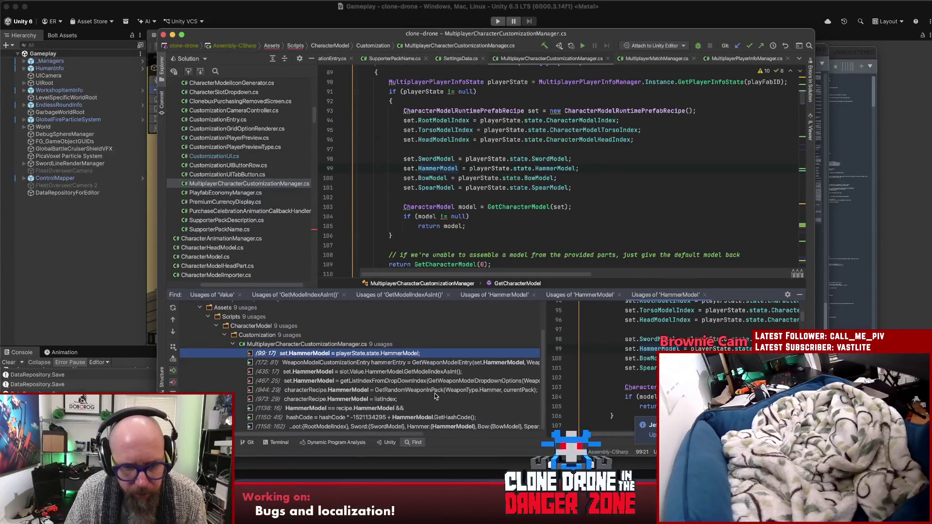
Open the hammerEntry code at line 172 and highlight every use of hammerEntry.
left_click(445, 363)
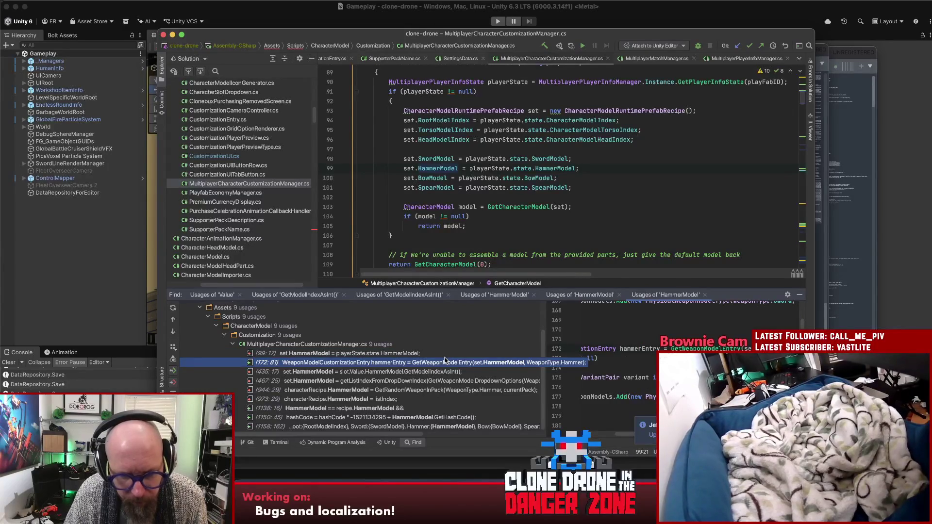
double_click(406, 363)
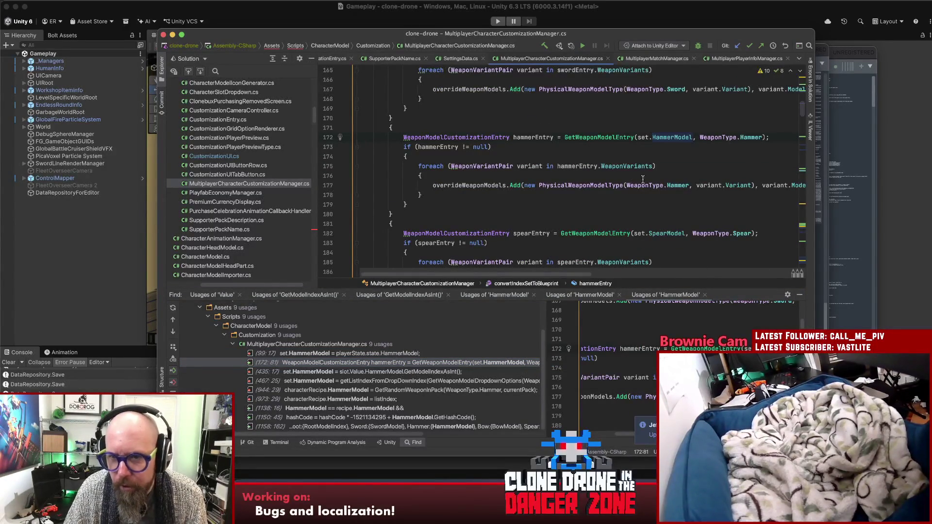
left_click(685, 166)
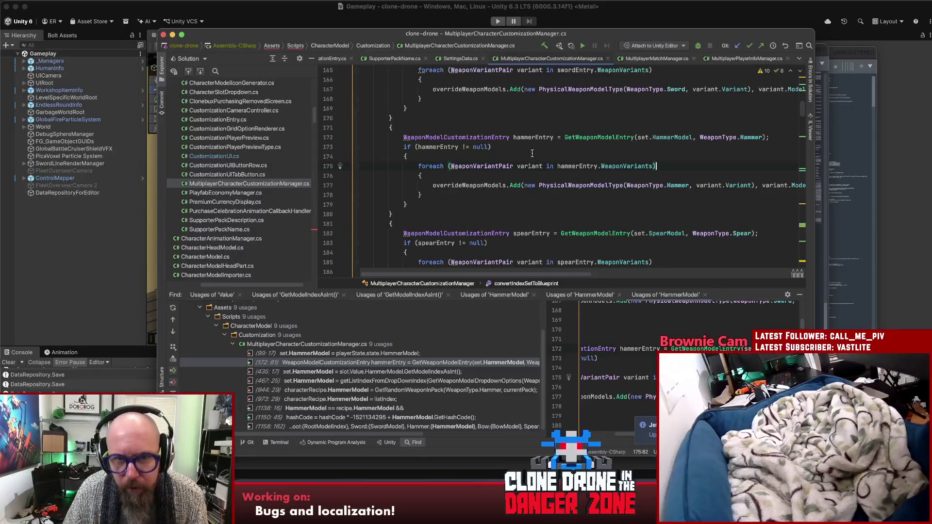
double_click(433, 148)
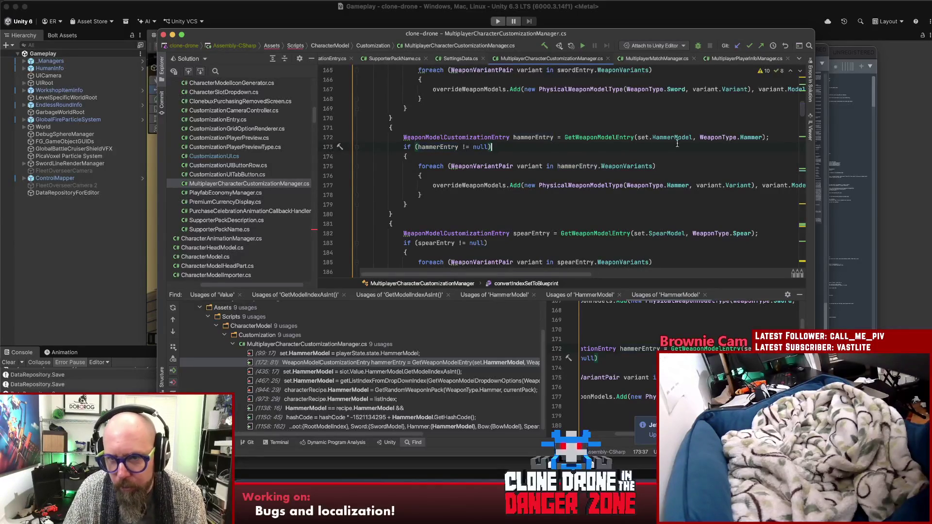
Inspect GetWeaponModelEntry's declaration and its weaponModelEntry null return, then navigate back to line 172.
left_click(674, 138)
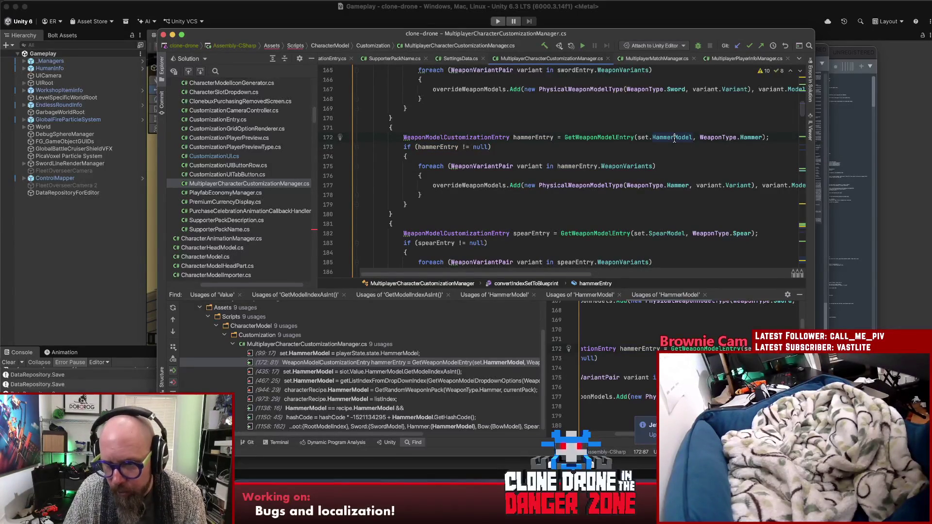
left_click(595, 138, "super")
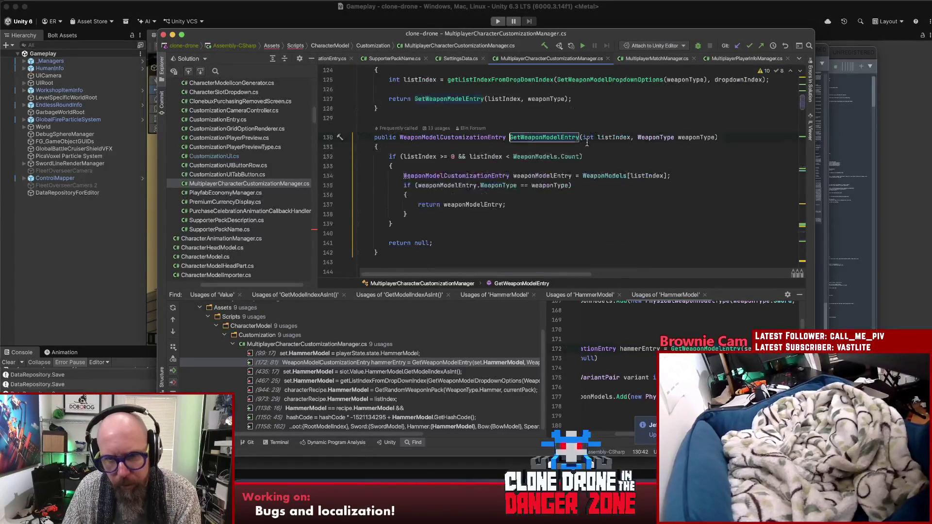
left_click(610, 137)
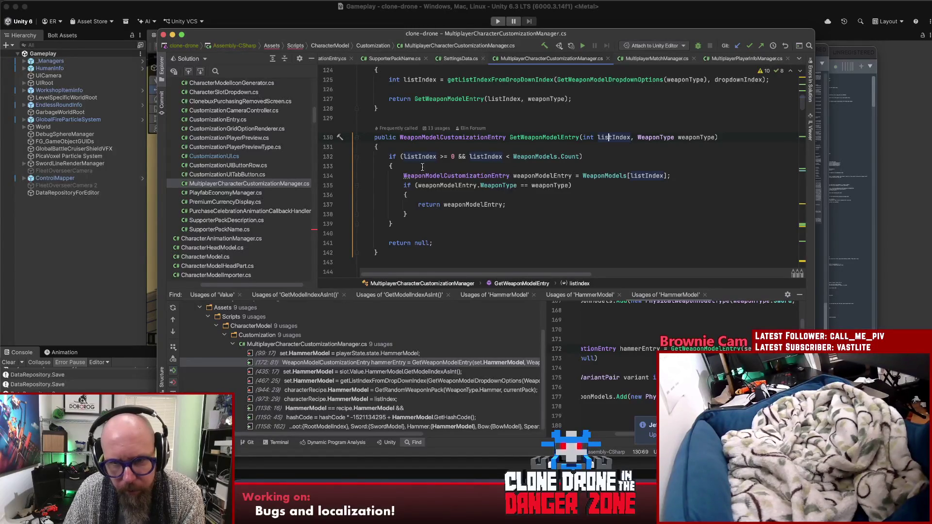
key("Down")
key("Down")
key("Down")
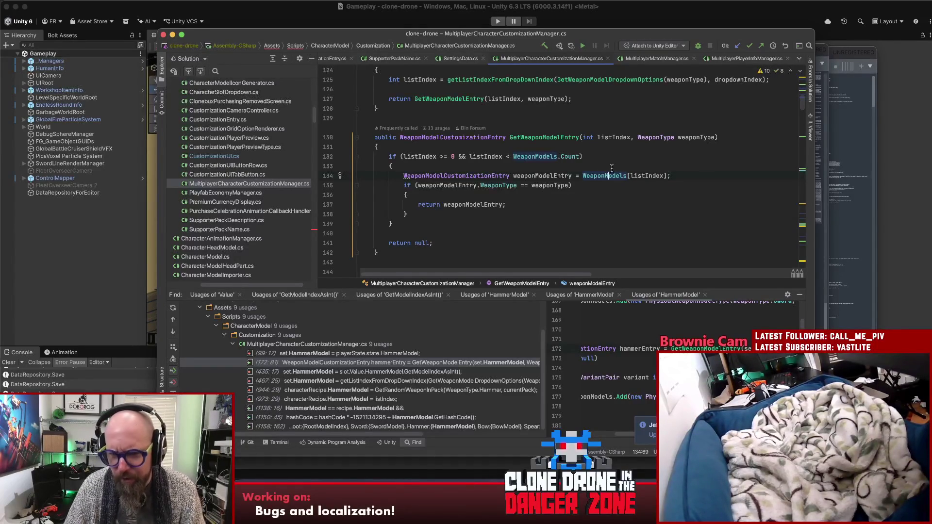
left_click(466, 205)
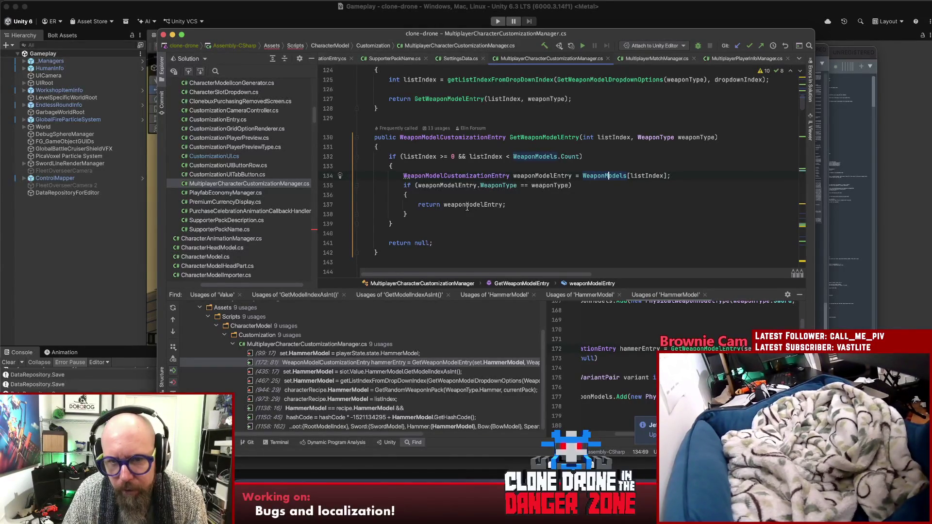
left_click(535, 138)
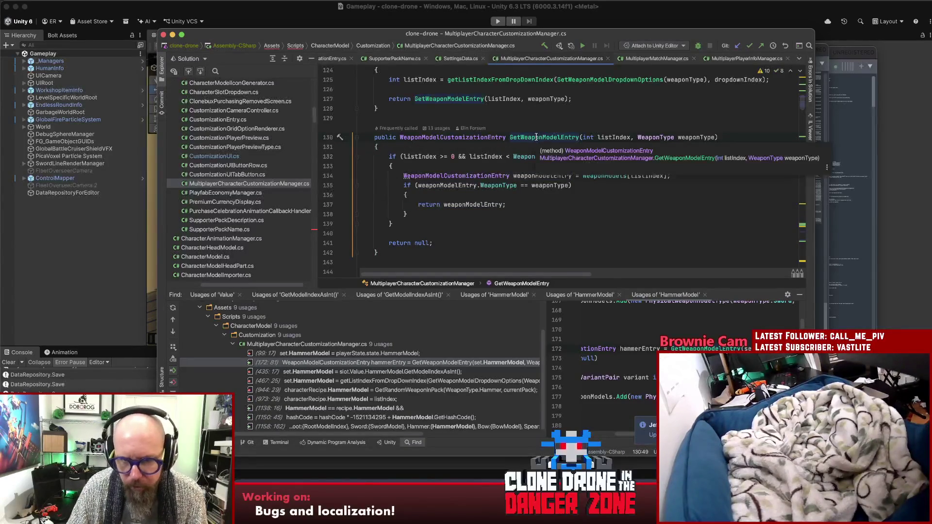
left_click(506, 205)
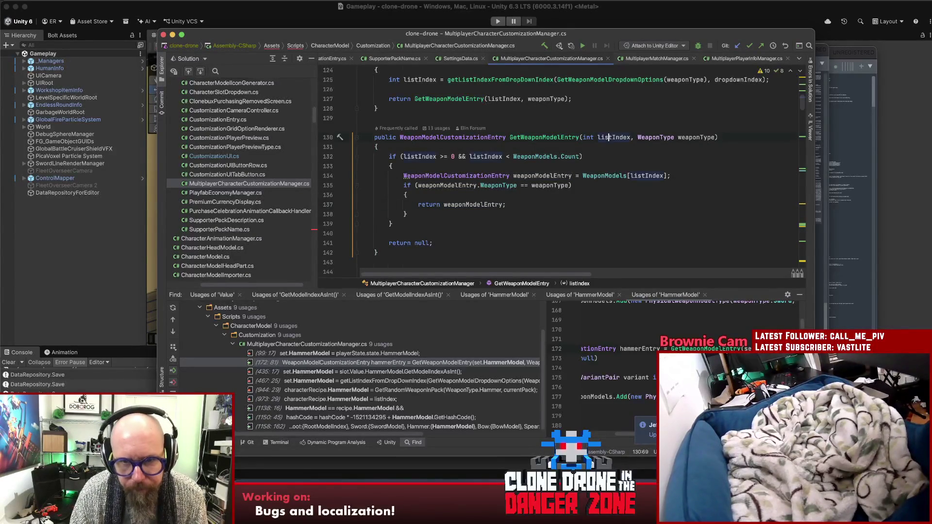
key("super+bracketleft")
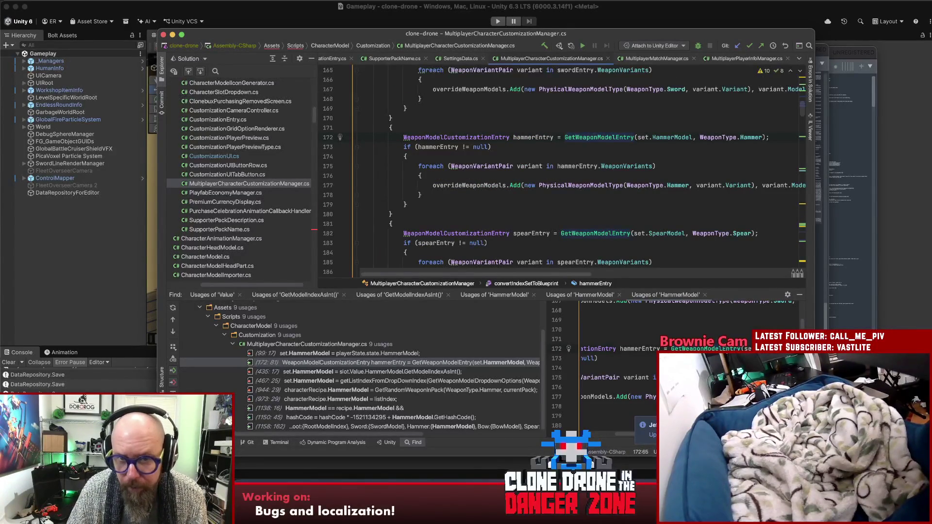
Jump from line 177 to the overrideWeaponModels declaration and list its 7 usages.
left_click(505, 185)
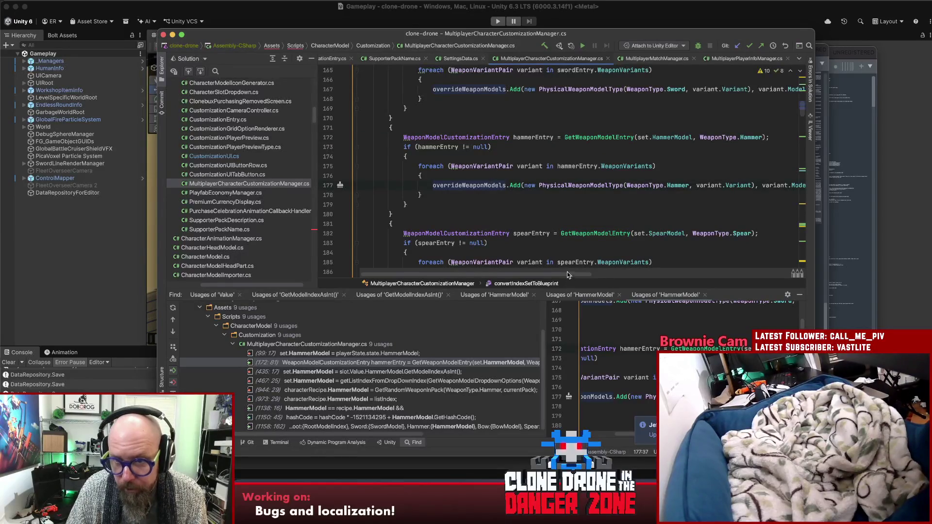
scroll(602, 267, "right", 3)
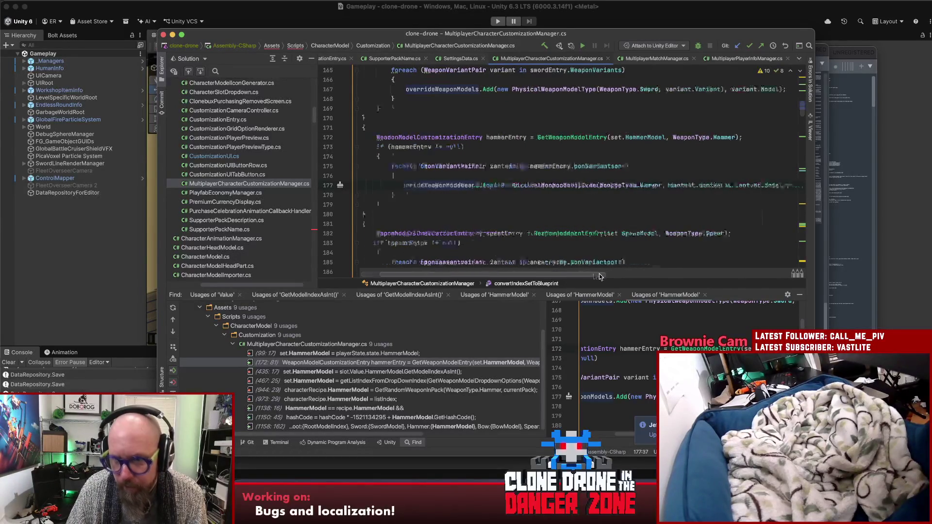
scroll(605, 277, "left", 3)
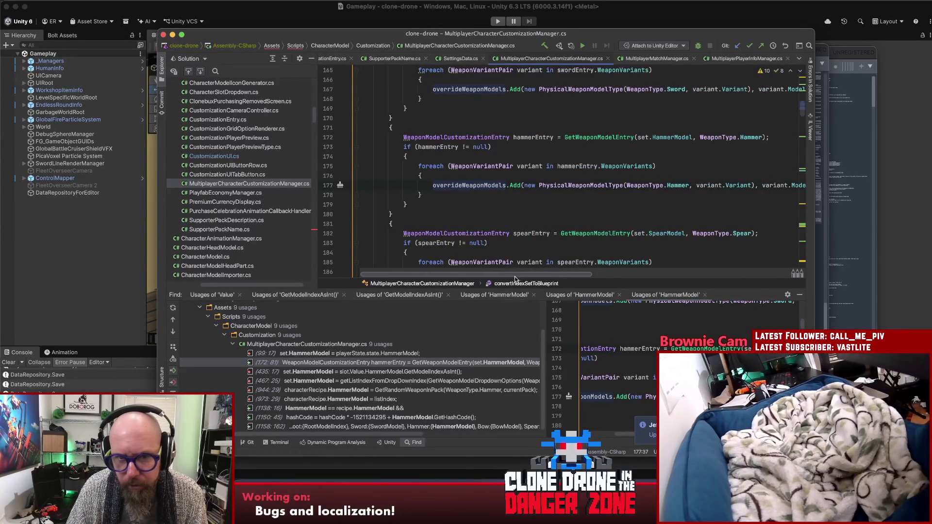
double_click(464, 186)
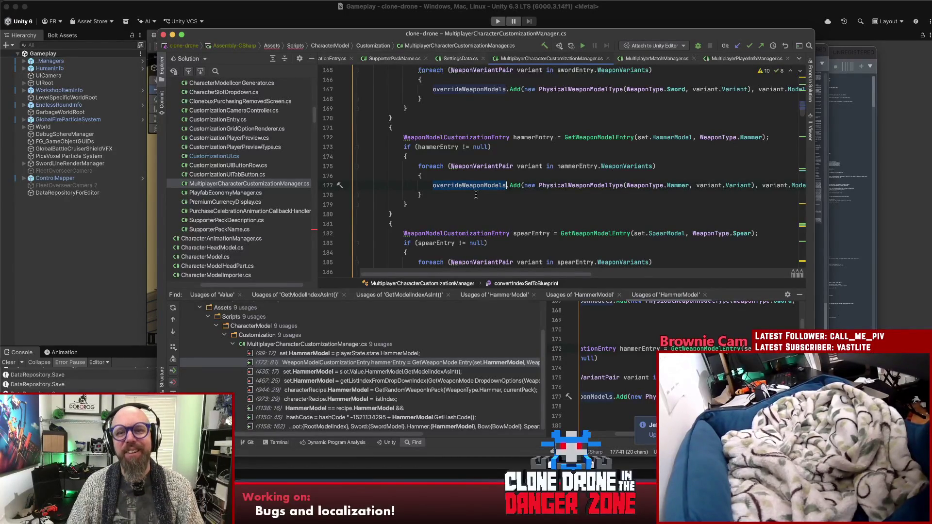
scroll(476, 194, "down", 3)
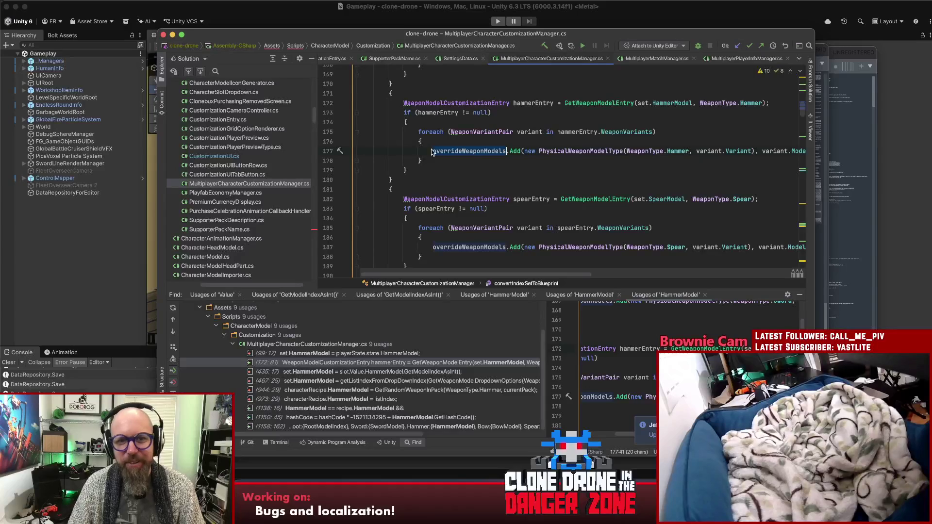
left_click(451, 150)
key("super+b")
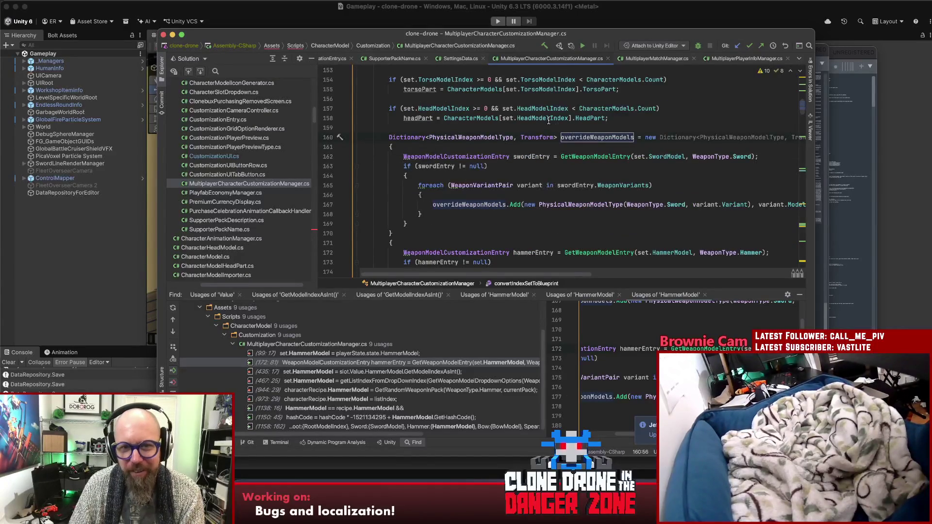
left_click(604, 138)
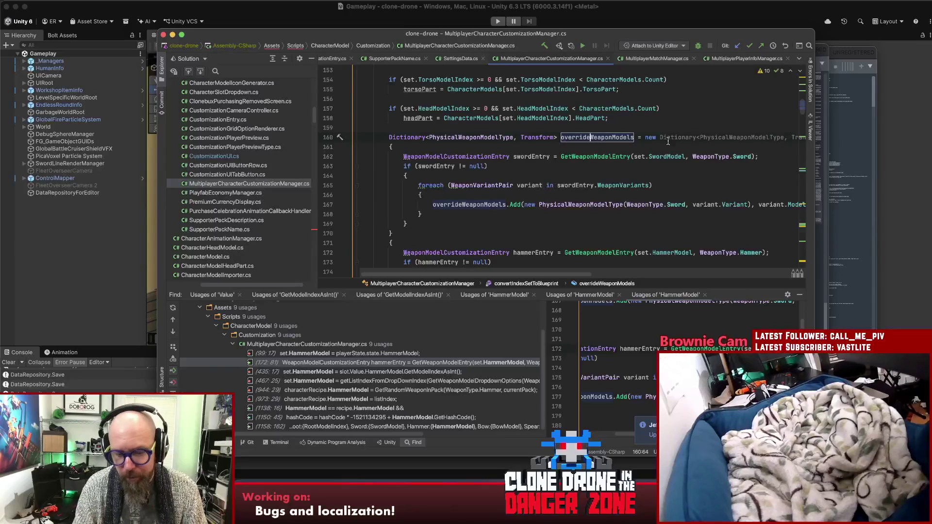
left_click(591, 138)
key("alt+F7")
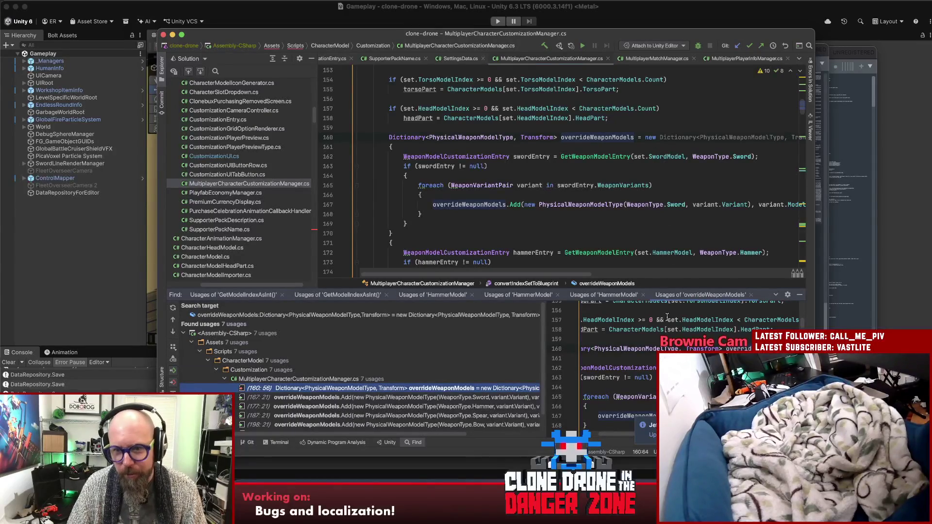
Search the file for overrideWeaponModels and step through its next occurrences.
double_click(605, 137)
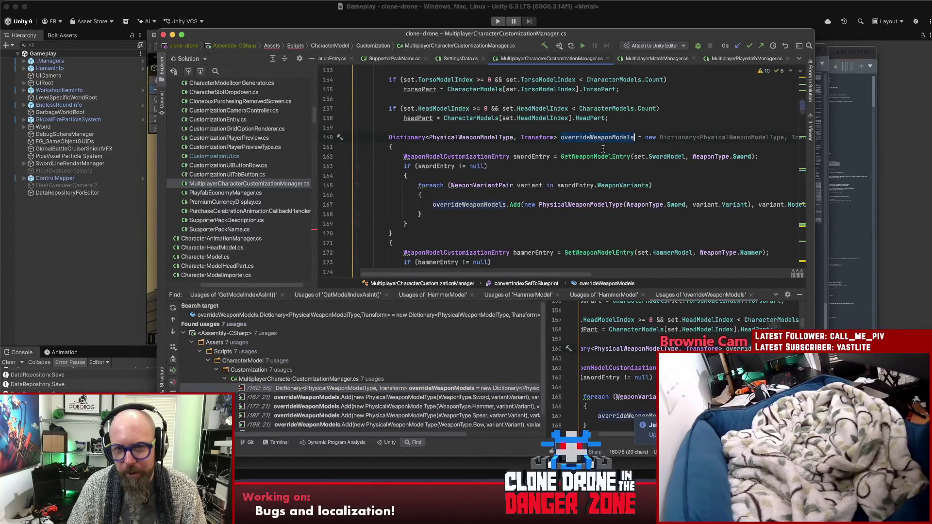
key("super+f")
key("Return")
key("Return")
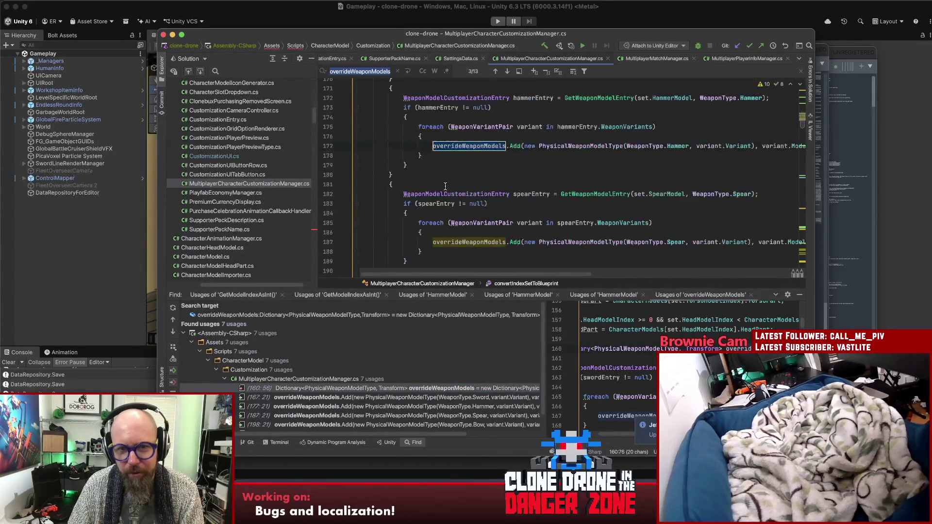
key("Return")
key("Return")
key("Return")
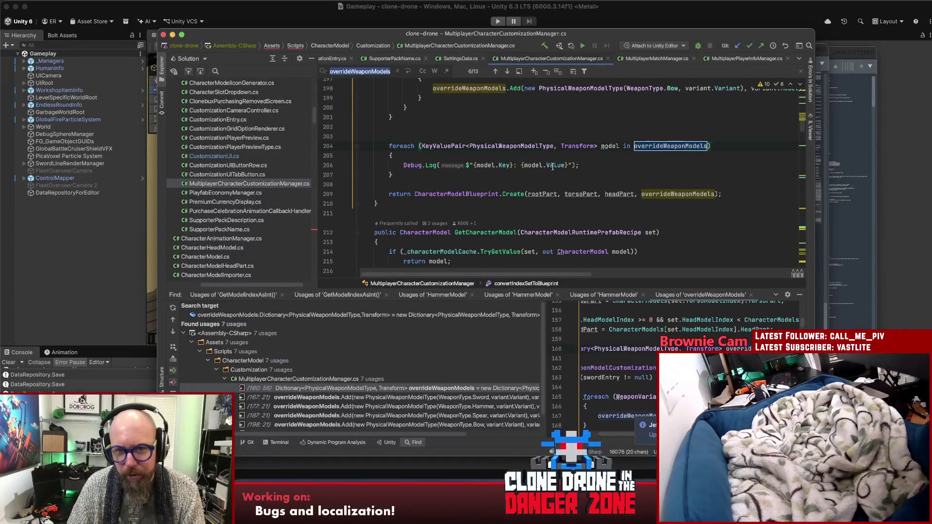
Highlight CharacterModelBlueprint and convertIndexSetToBlueprint at line 145, then jump to its call site.
left_click(513, 195)
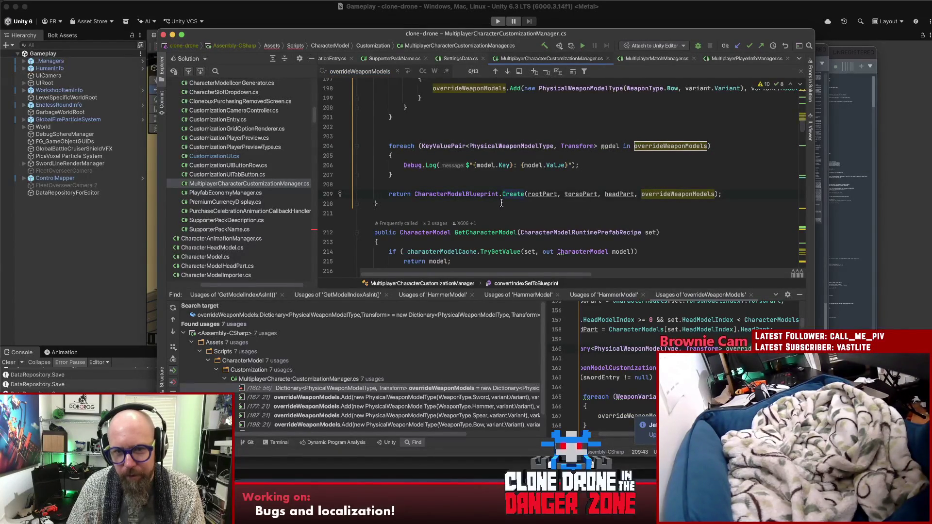
scroll(415, 206, "up", 15)
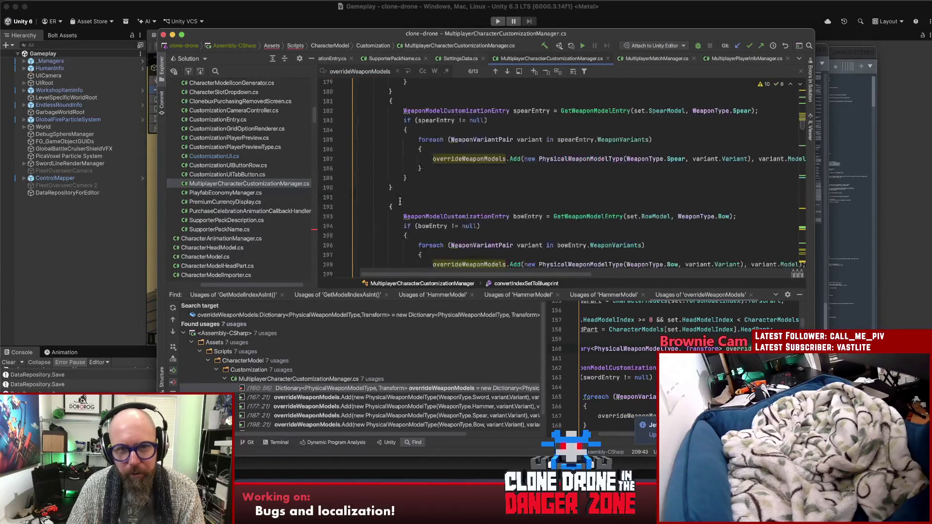
scroll(399, 201, "up", 4)
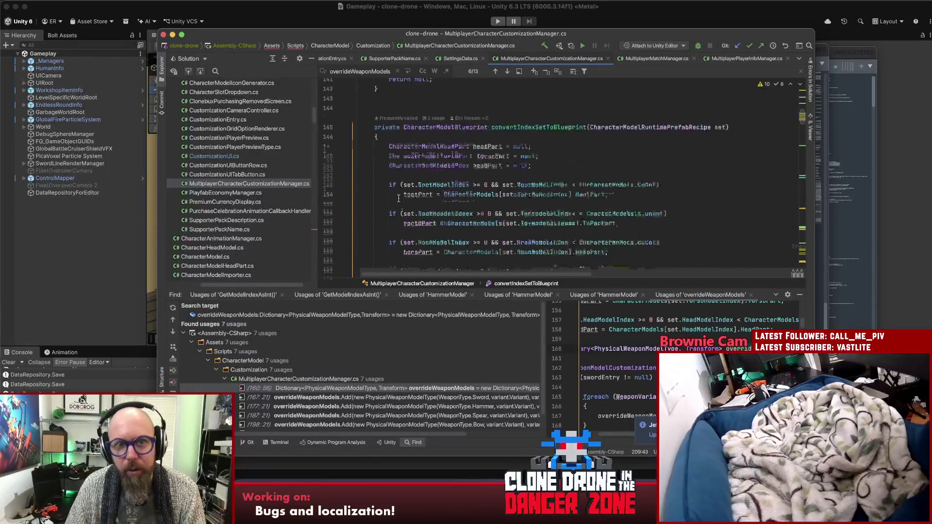
left_click(438, 180)
left_click(528, 181)
left_click(439, 181)
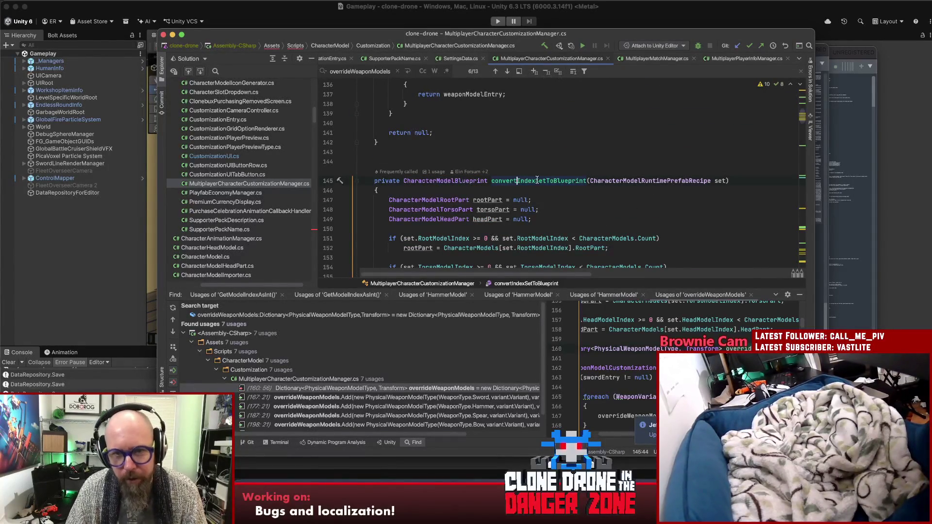
left_click(517, 180, "super")
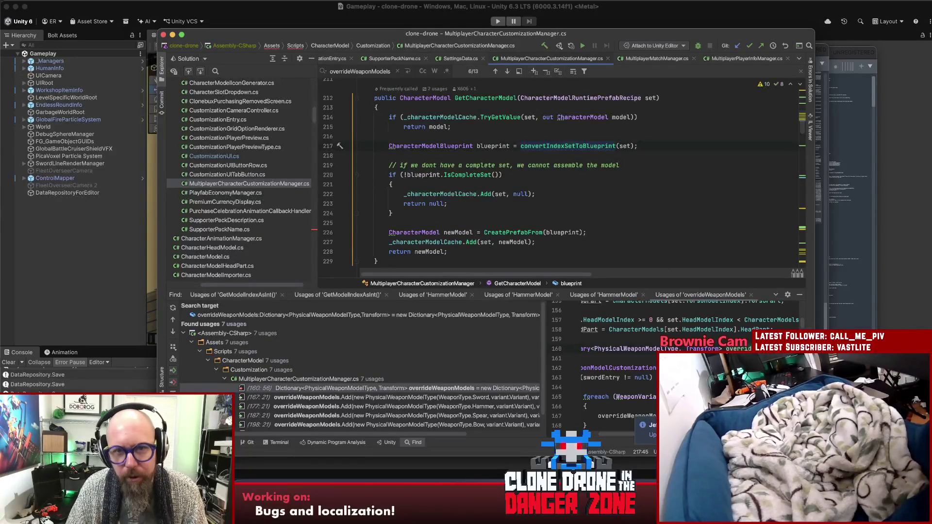
Review GetCharacterModel's blueprint variable, IsCompleteSet check and CreatePrefabFrom call.
left_click(481, 99)
left_click(488, 146)
left_click(519, 177)
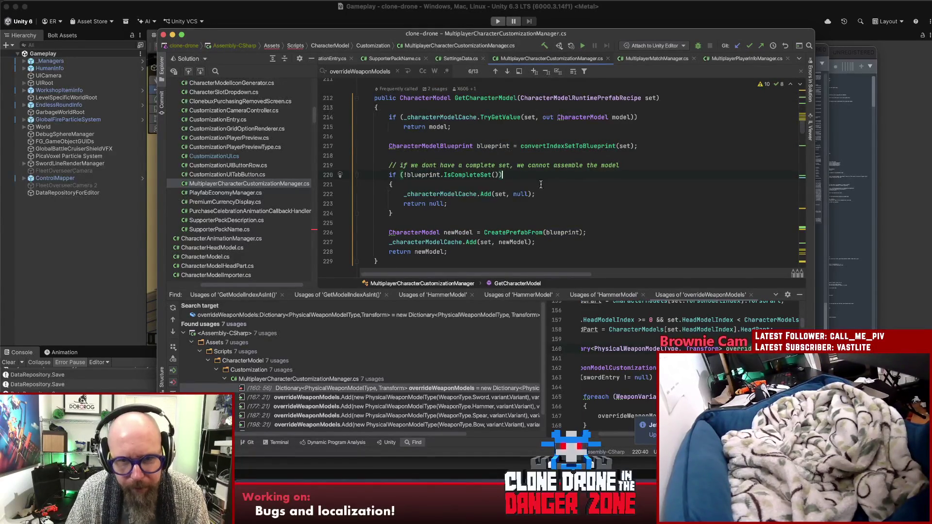
left_click(642, 162)
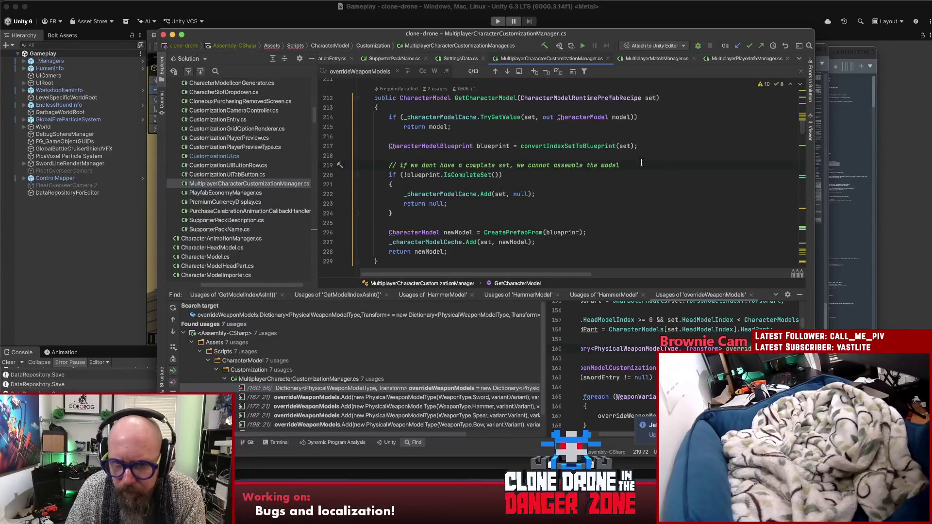
scroll(505, 204, "down", 2)
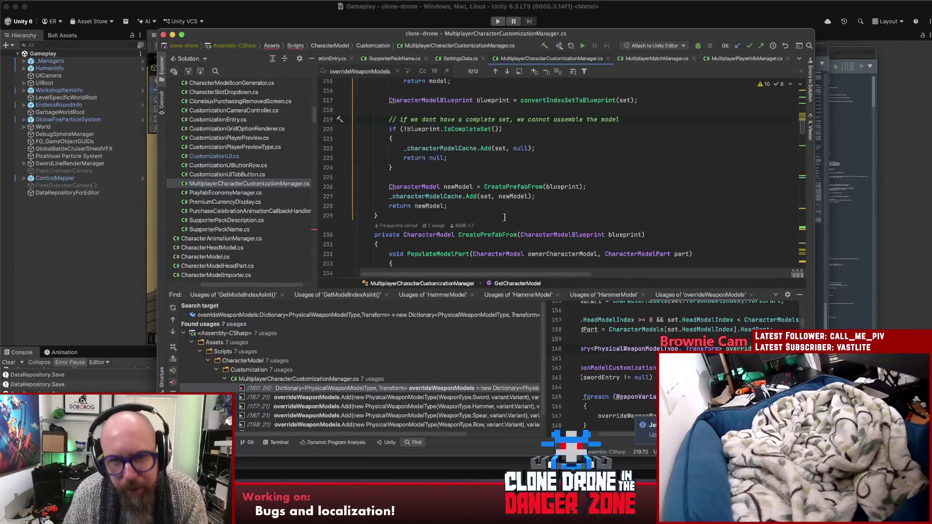
left_click(514, 187)
Go to the CreatePrefabFrom declaration, hide the usages results, and highlight ModelPartConnection and ownerCharacterModel.
key("super+b")
scroll(608, 212, "down", 5)
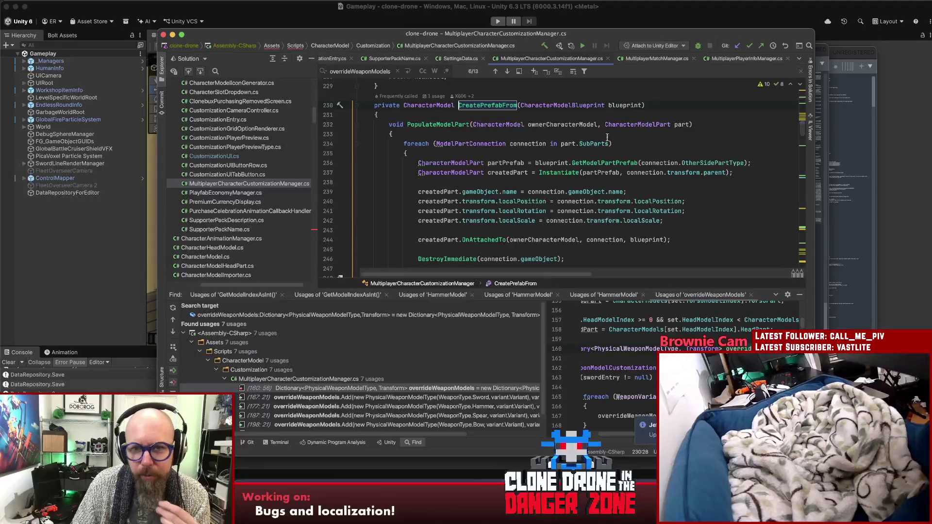
left_click(800, 295)
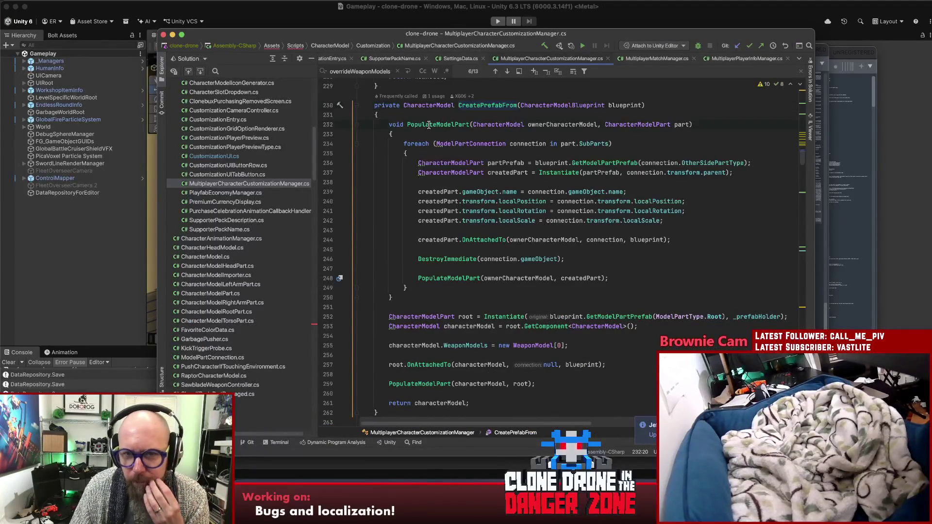
left_click(460, 144)
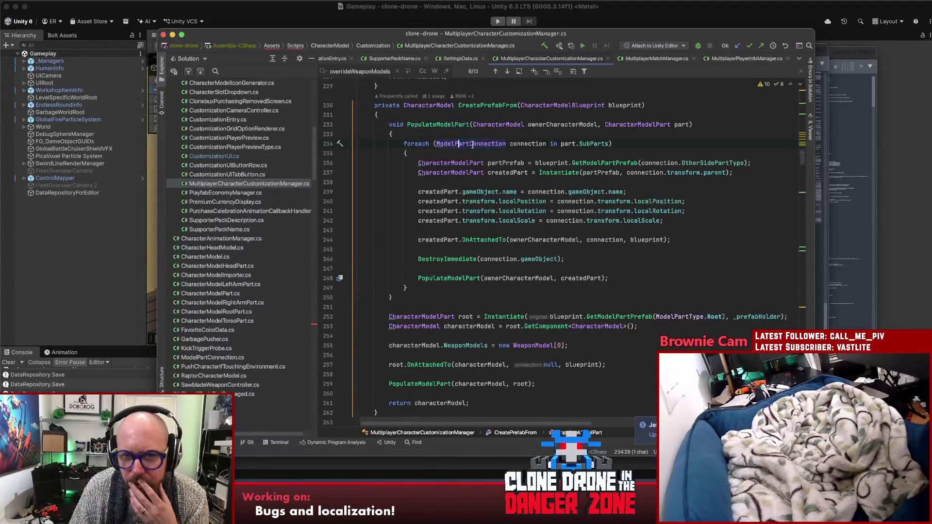
left_click(555, 125)
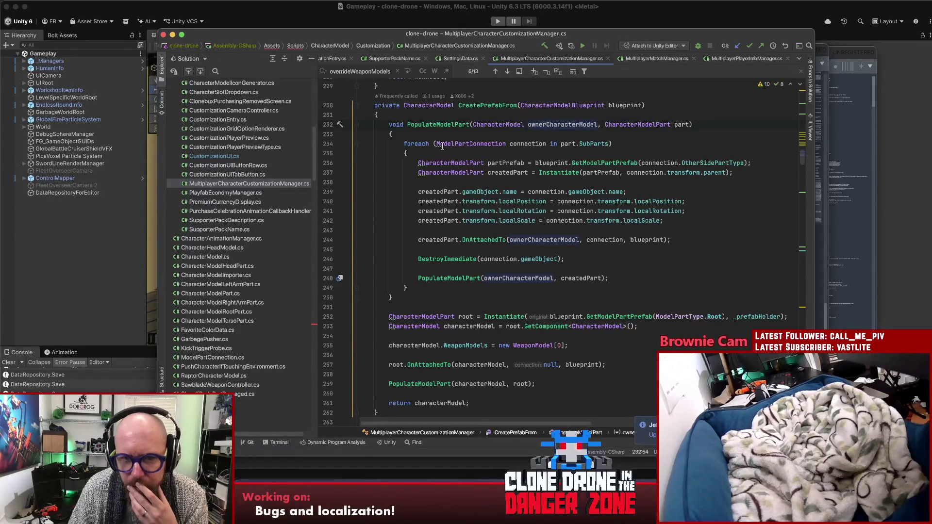
scroll(535, 195, "down", 4)
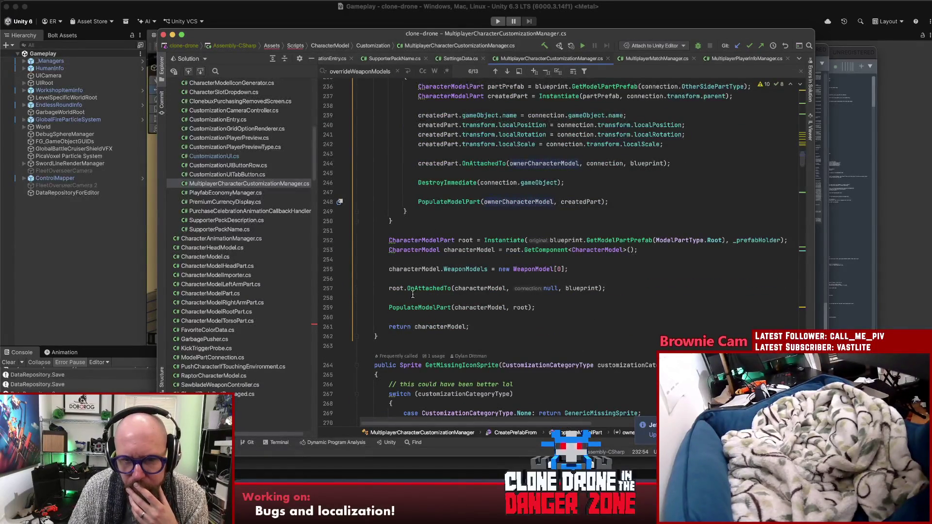
left_click(430, 308)
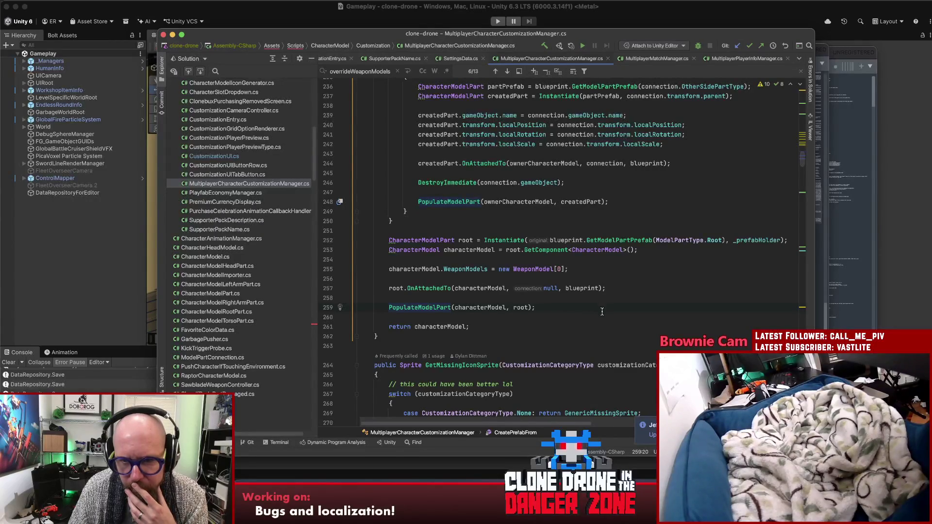
Read through the PopulateModelPart declaration and the rest of CreatePrefabFrom.
scroll(605, 310, "down", 4)
scroll(612, 306, "up", 6)
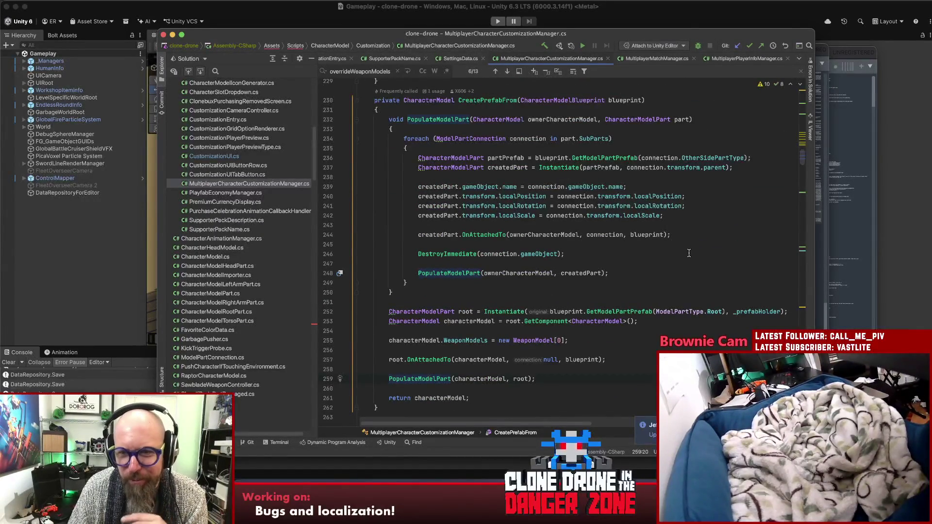
scroll(682, 264, "down", 3)
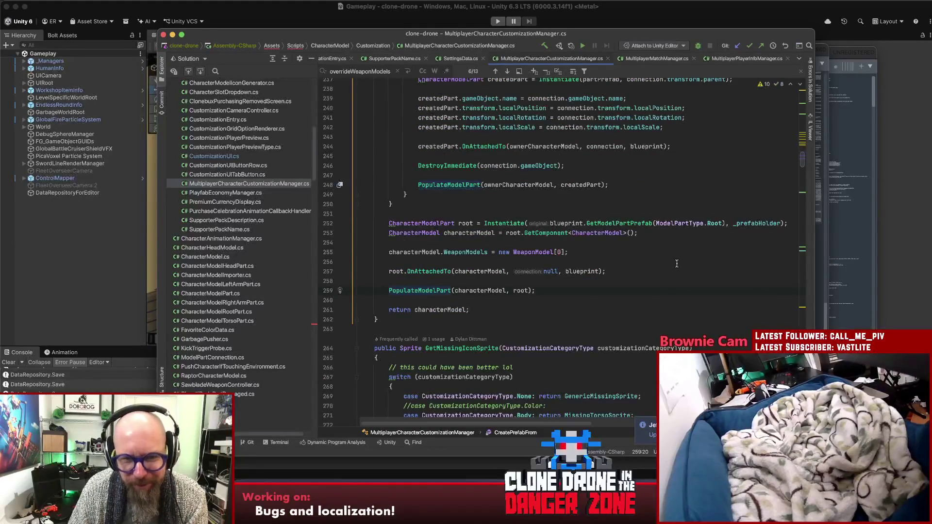
key("super+b")
scroll(682, 263, "down", 2)
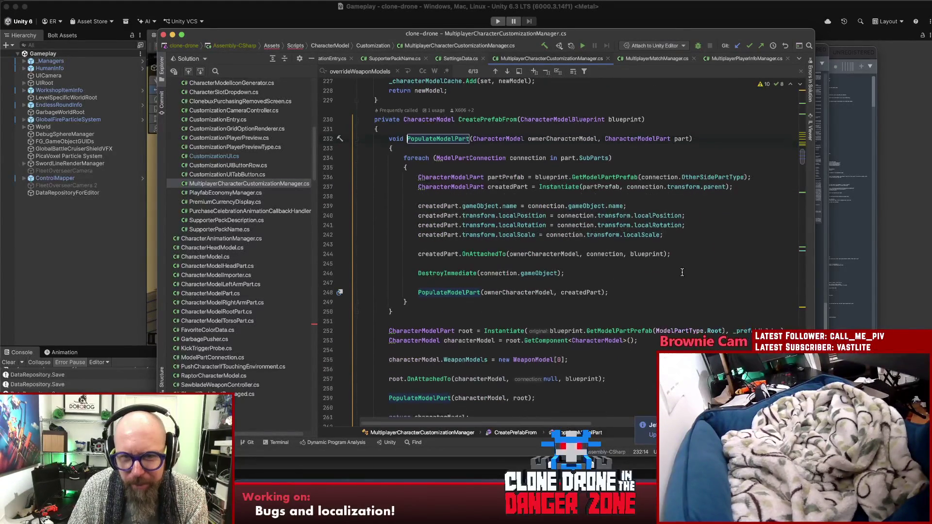
scroll(683, 269, "down", 1)
scroll(680, 269, "down", 3)
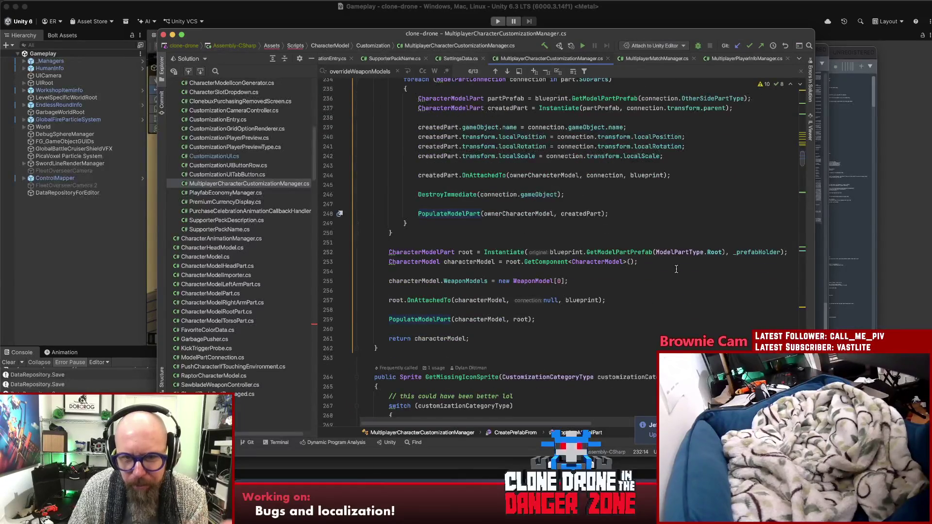
scroll(676, 266, "down", 2)
left_click(453, 271)
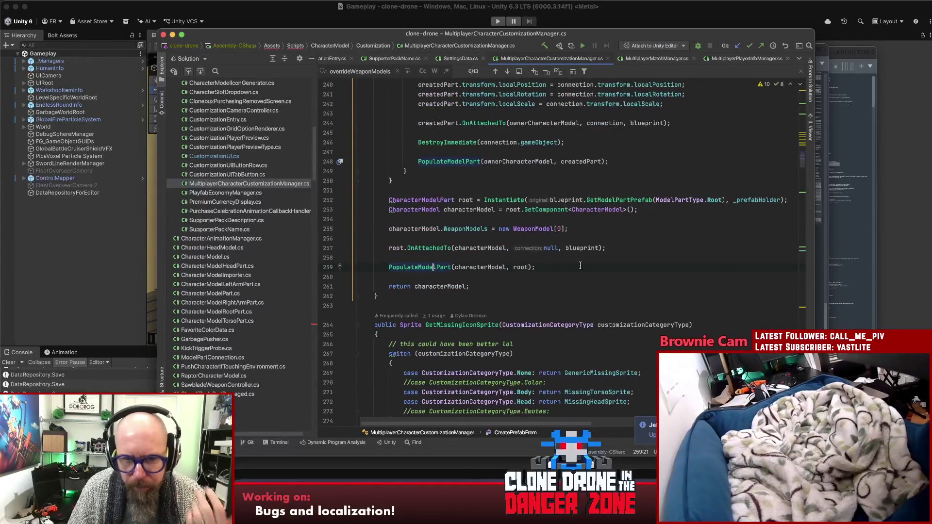
scroll(534, 267, "down", 7)
scroll(594, 265, "down", 10)
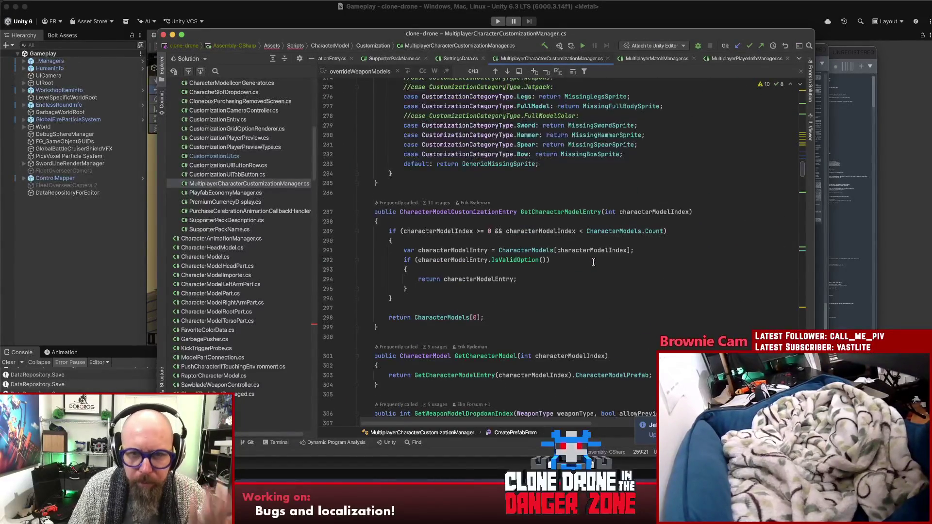
scroll(593, 260, "down", 3)
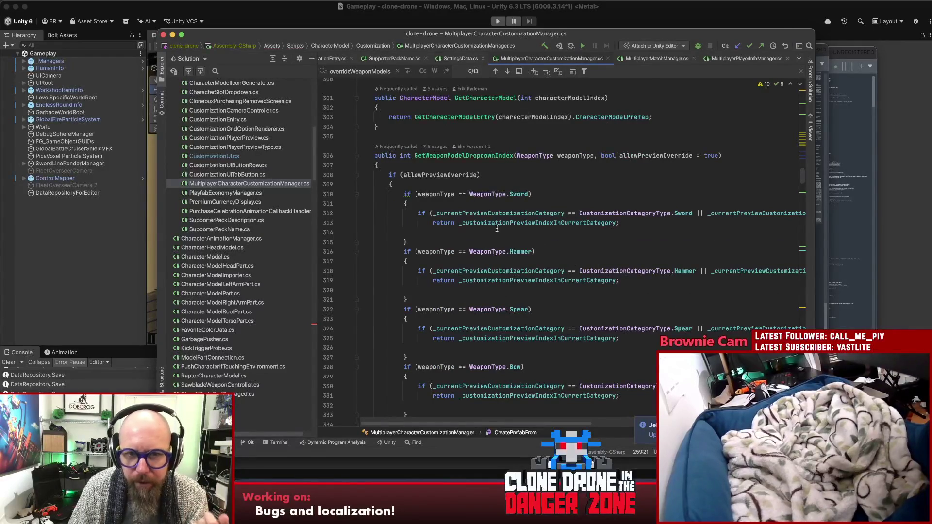
scroll(507, 228, "down", 2)
scroll(572, 221, "up", 15)
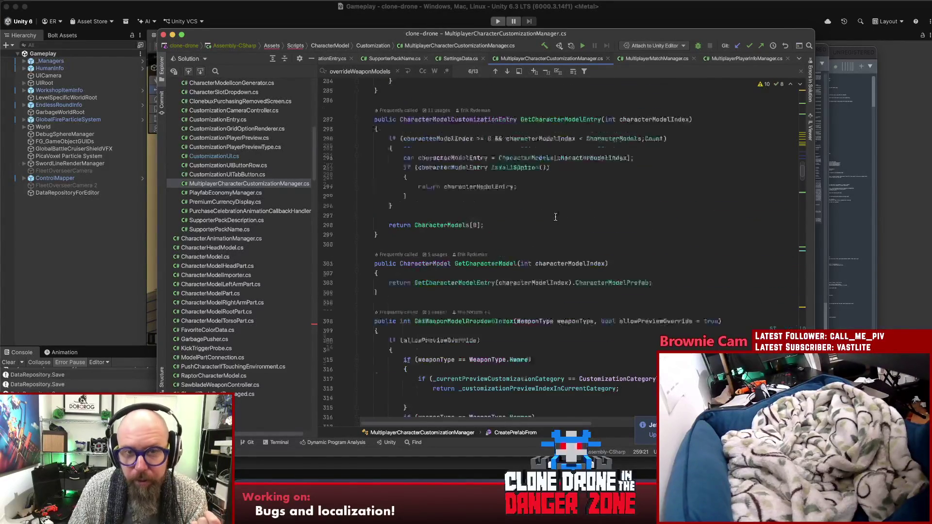
left_click(529, 138)
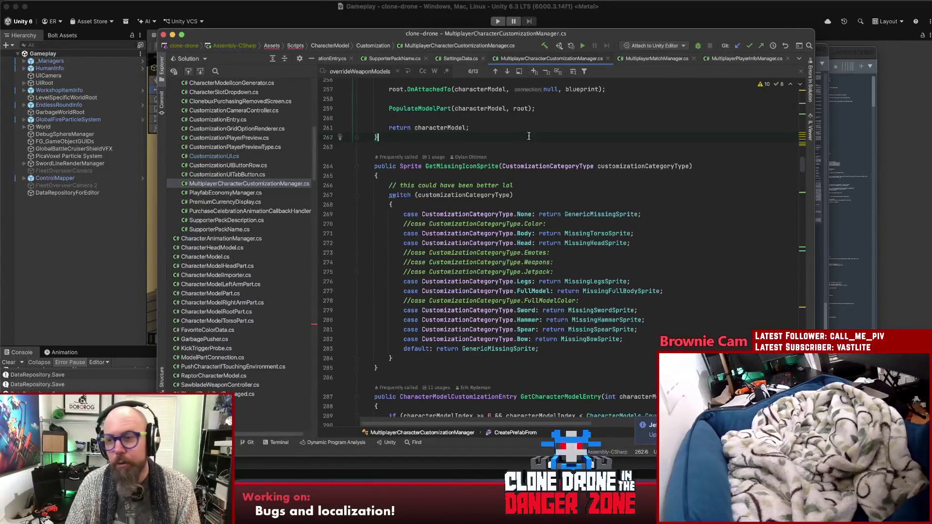
Search the whole project for 'firstpersonmover' and open FirstPersonMover.cs.
key("shift")
key("shift")
type("firstpersonmover")
key("Return")
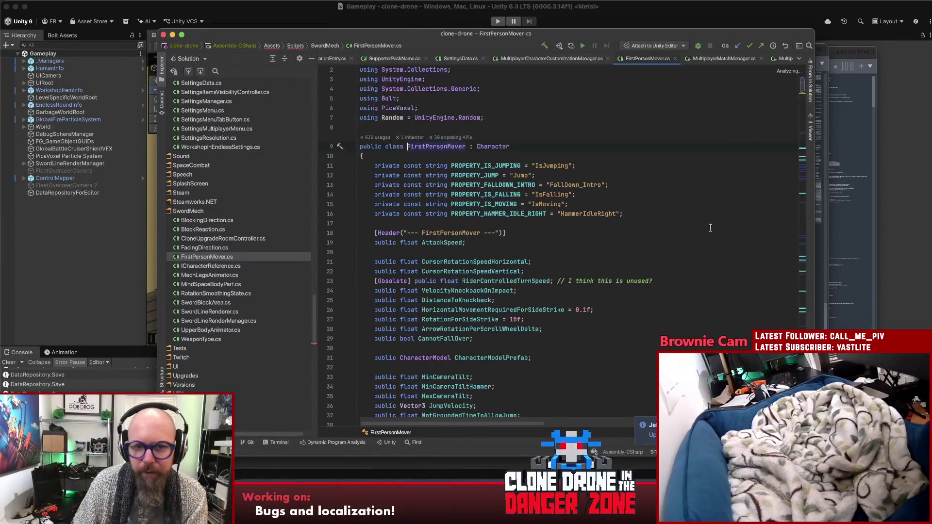
Find 'weaponmodel' in FirstPersonMover.cs and step to the match on line 465.
scroll(718, 218, "down", 12)
left_click(704, 253)
scroll(699, 250, "down", 20)
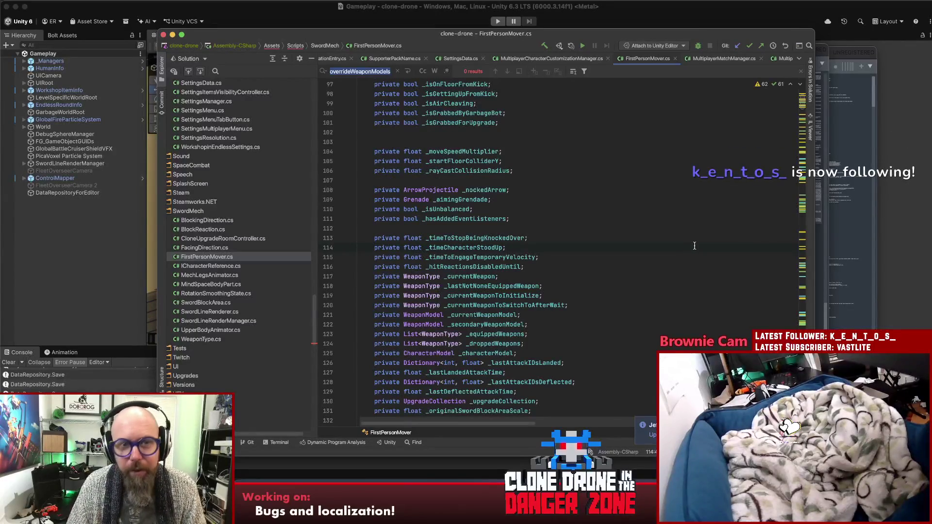
key("BackSpace")
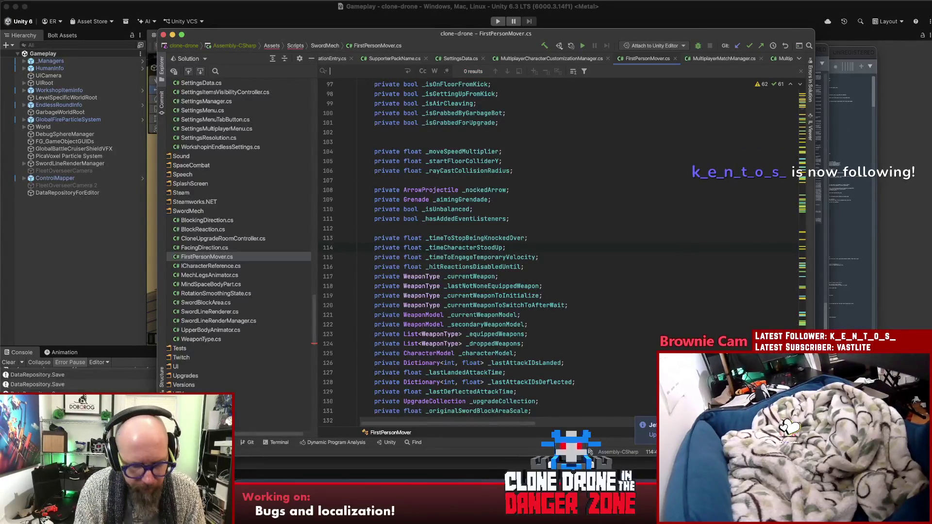
type("weaponmodel")
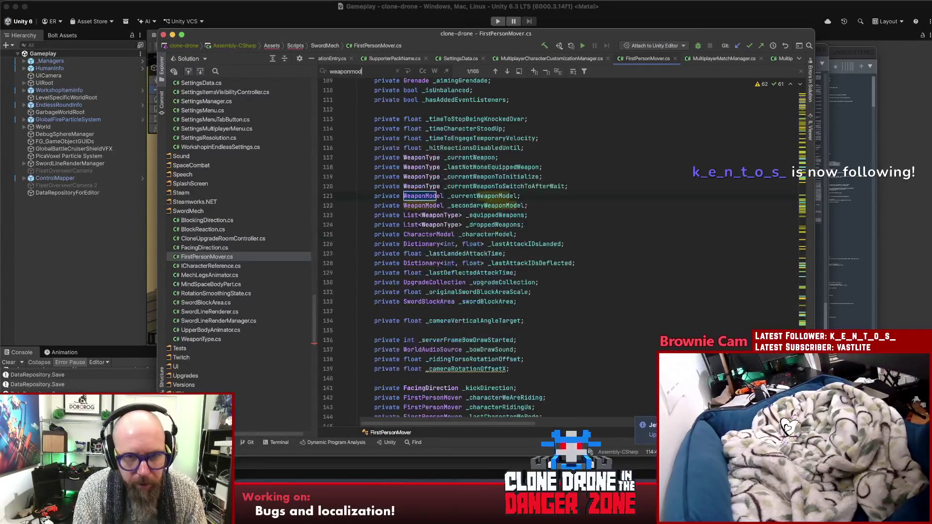
key("Return")
key("Return")
key("Return")
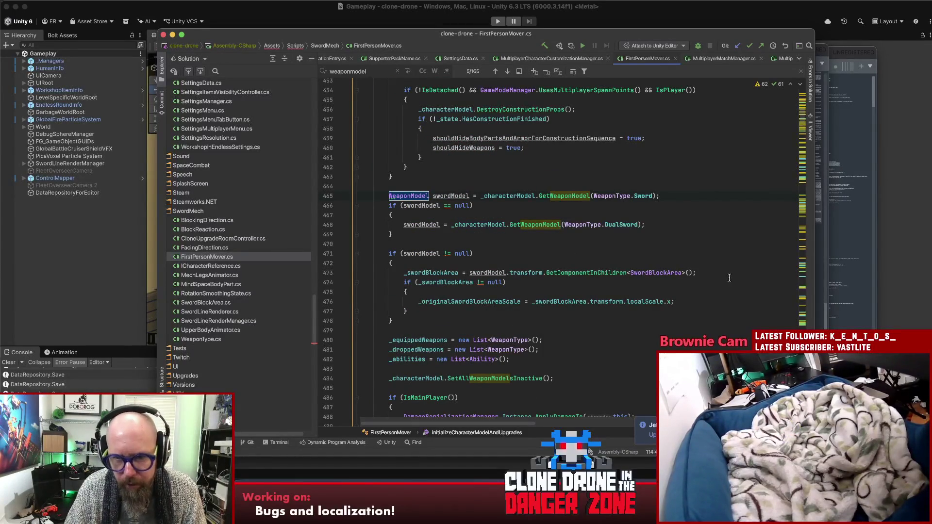
Scroll through the weapon colour setup and highlight uses of hammerColor.
scroll(574, 185, "down", 6)
scroll(568, 168, "down", 7)
scroll(574, 169, "down", 3)
scroll(556, 177, "up", 2)
scroll(556, 176, "down", 5)
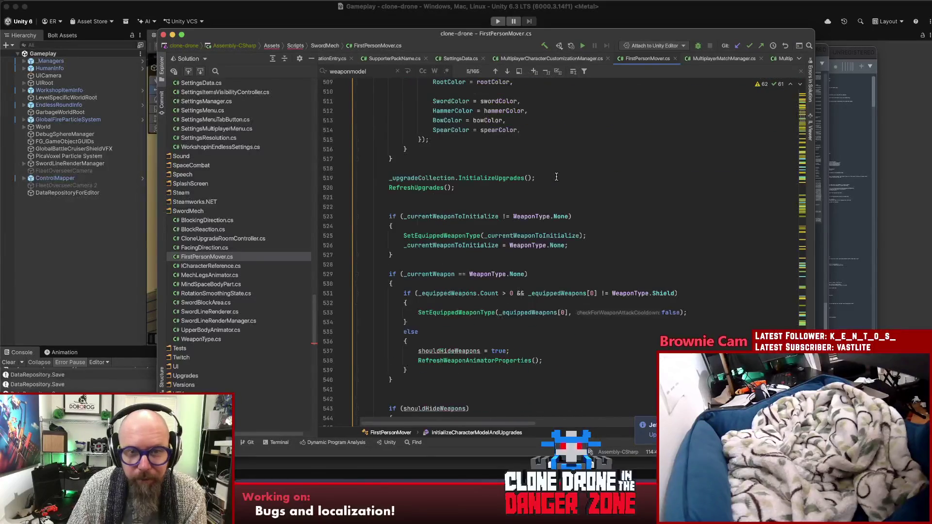
scroll(568, 171, "up", 5)
double_click(459, 145)
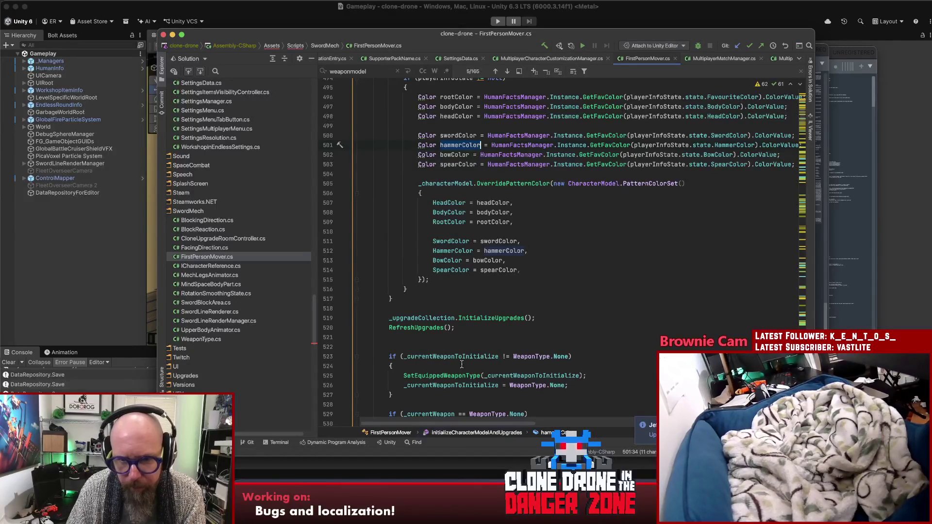
Follow OverridePatternColor into its declaration in CharacterModel.cs and read through it.
scroll(525, 237, "up", 3)
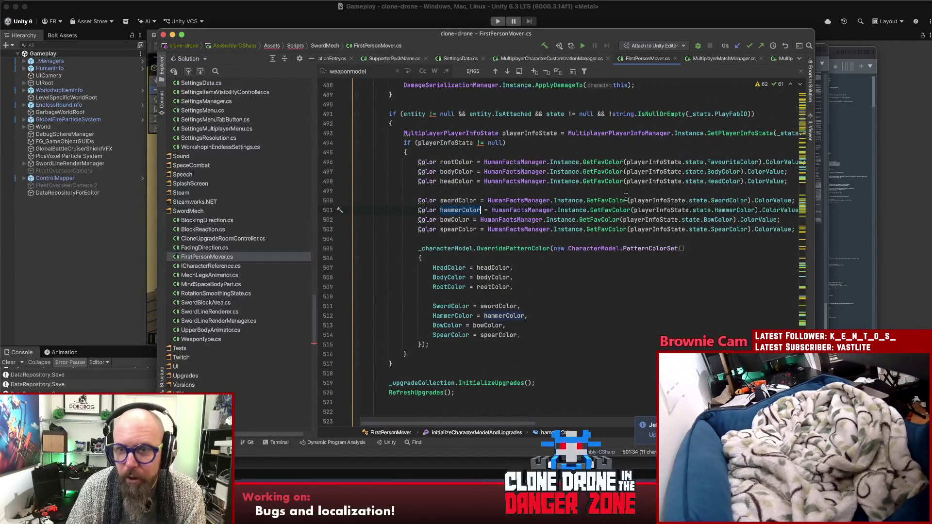
left_click(725, 134)
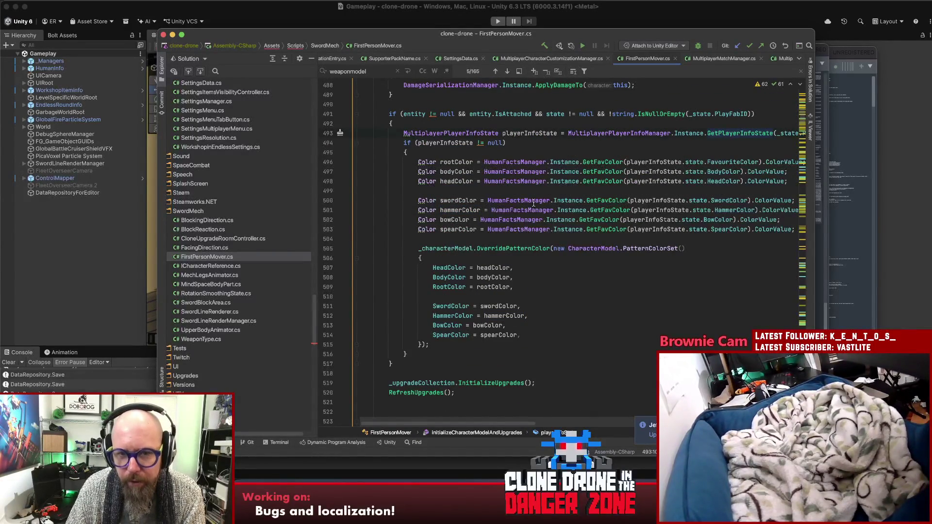
left_click(492, 251)
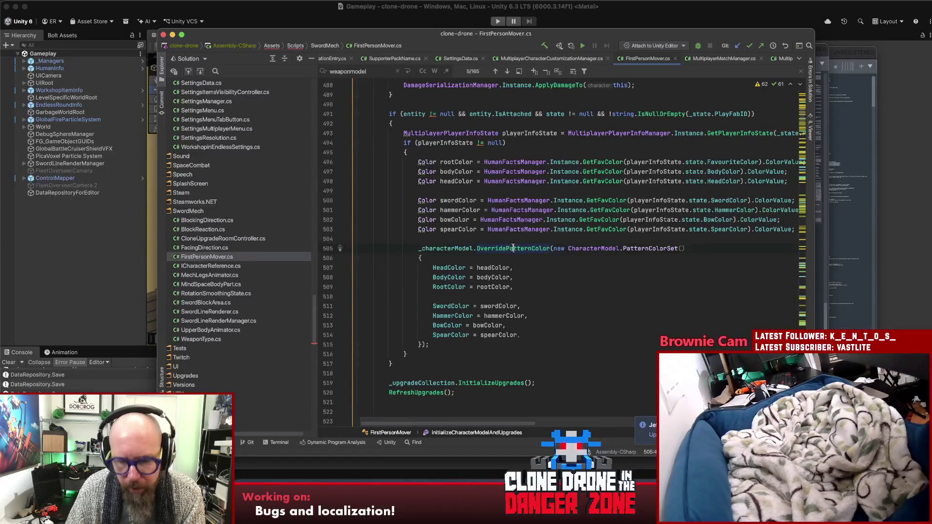
left_click(513, 248, "super")
scroll(514, 246, "down", 5)
scroll(558, 242, "down", 10)
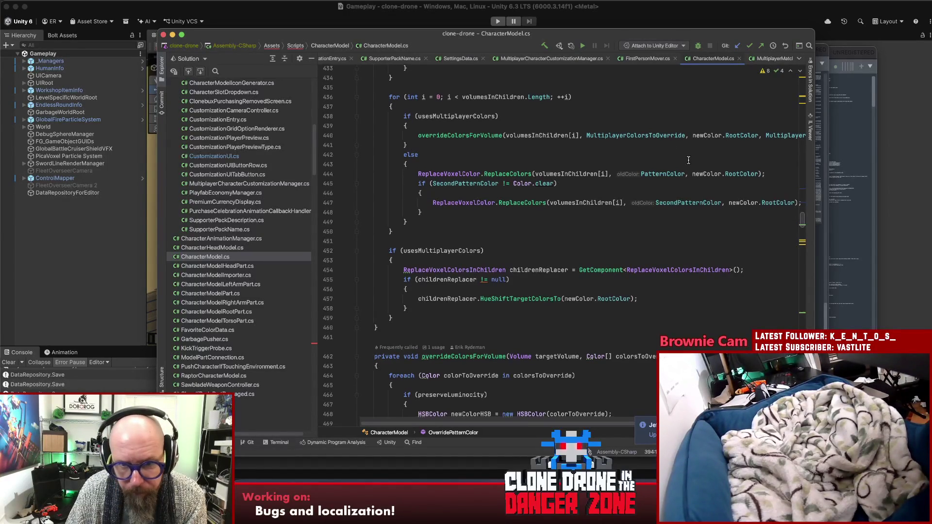
Navigate back to the OverridePatternColor call at FirstPersonMover.cs line 505 and select HammerColor.
scroll(705, 157, "down", 2)
scroll(706, 161, "up", 10)
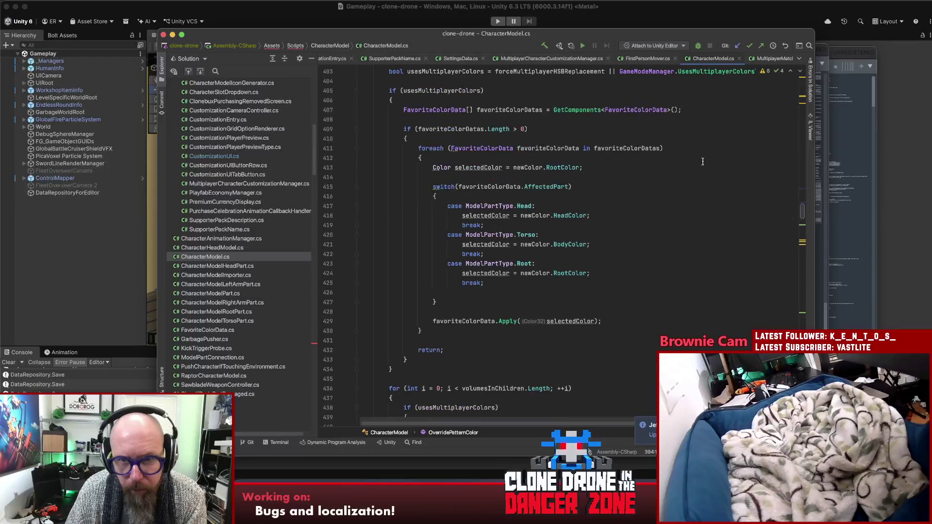
scroll(701, 161, "up", 6)
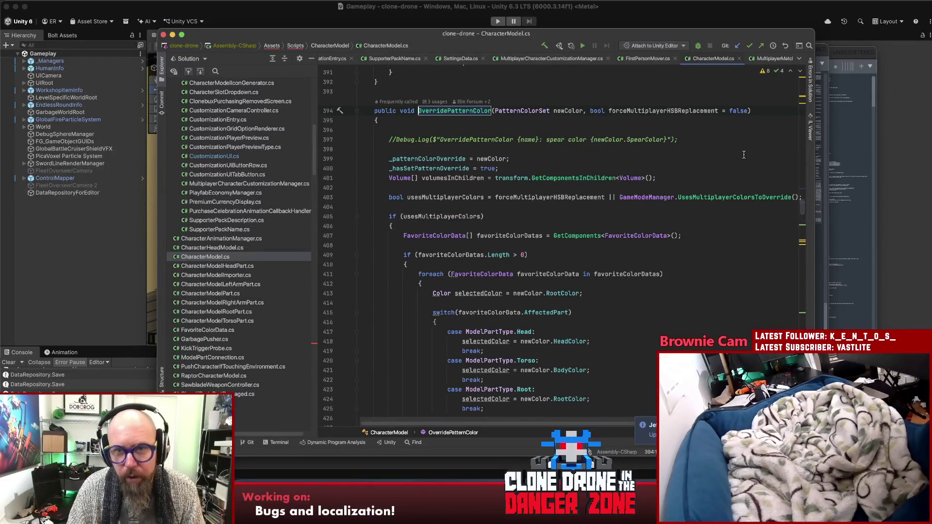
key("super+bracketleft")
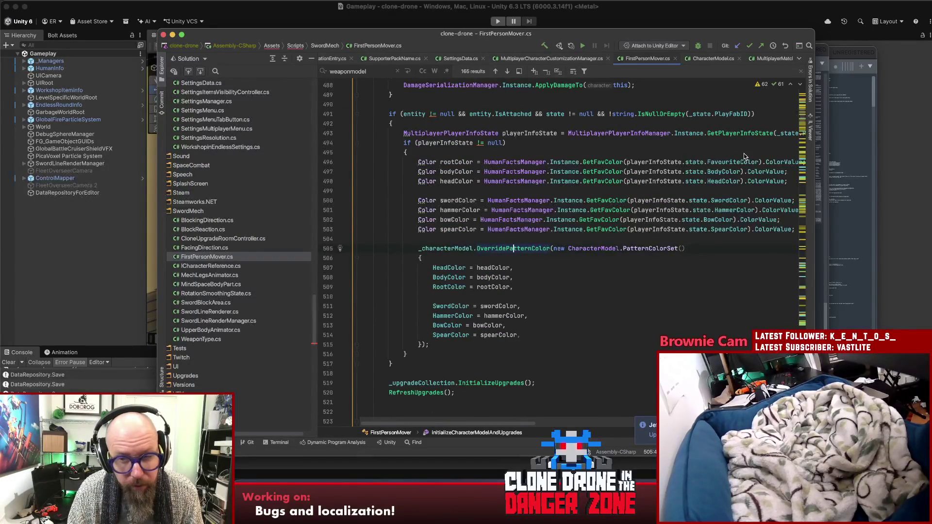
left_click(452, 316)
List all HammerColor usages and open its return in GetWeaponColor at CharacterModel.cs 383.
key("alt+F7")
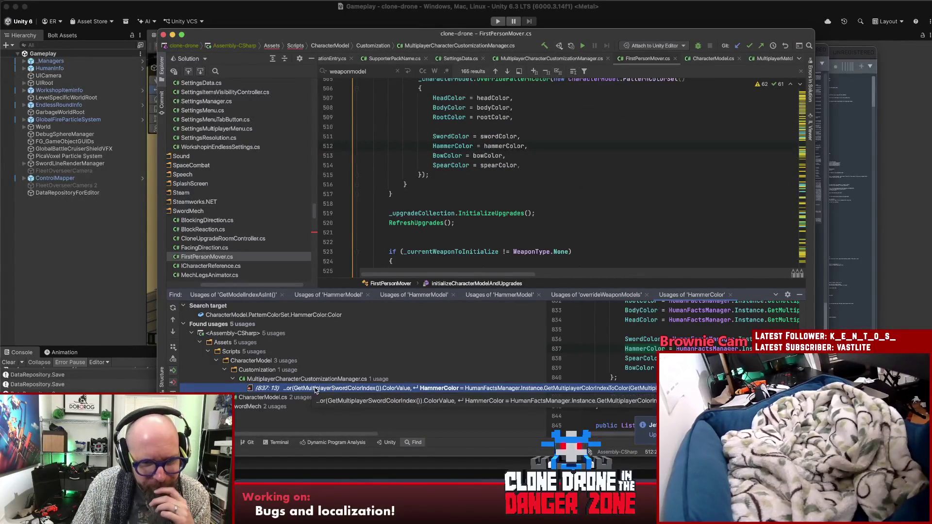
left_click(236, 398)
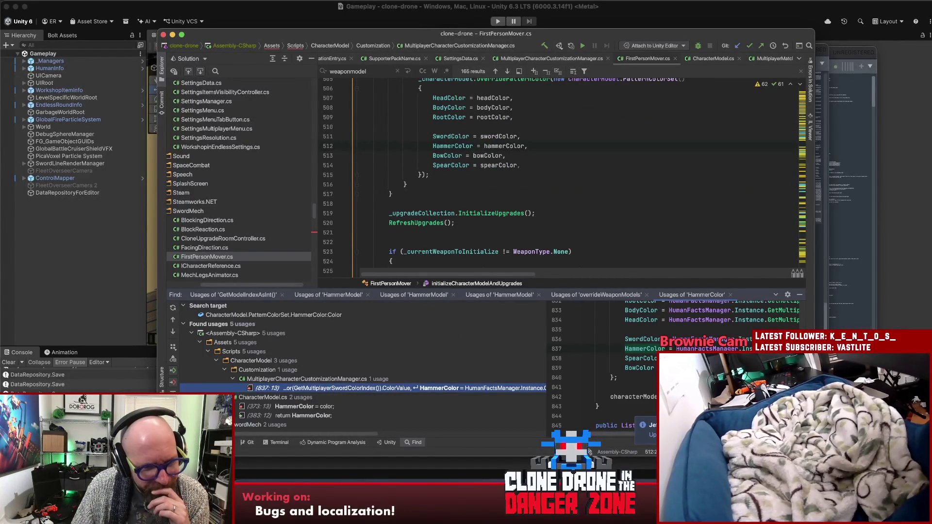
double_click(299, 416)
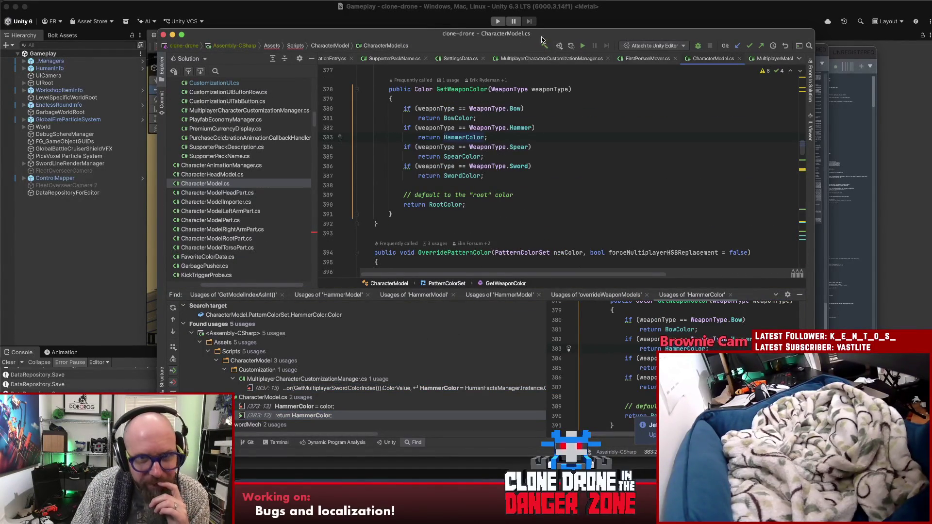
Return to configureWeaponForFireOrEMPDamage in FirstPersonMover.cs and review the weapon variant colouring.
key("Up")
key("Up")
key("Up")
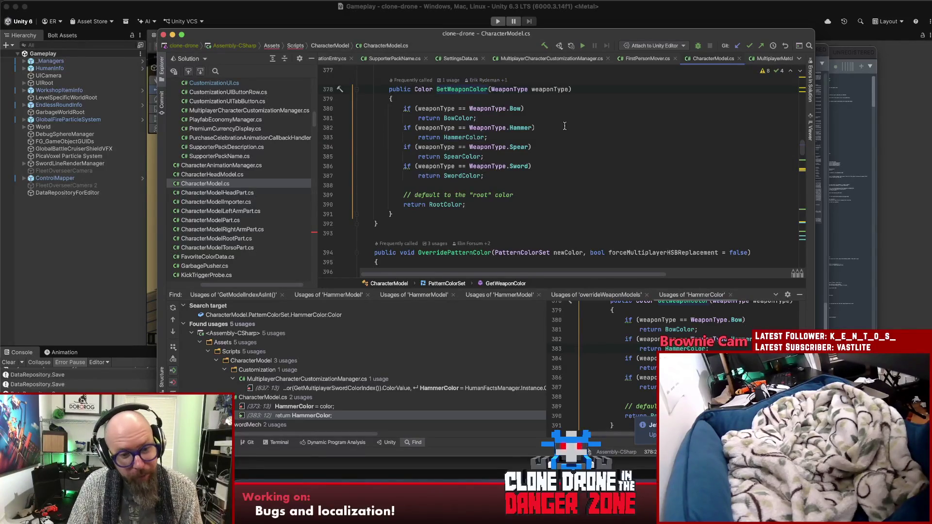
key("super+bracketleft")
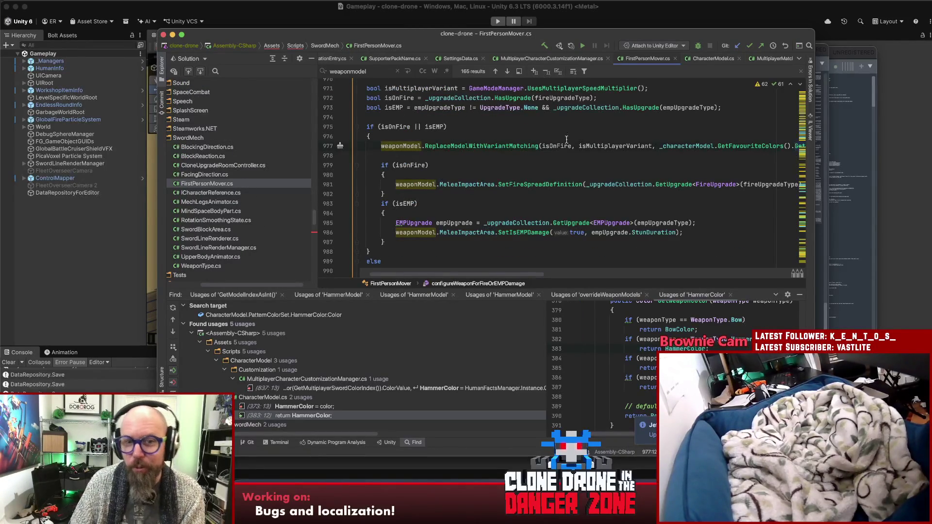
mouse_move(484, 221)
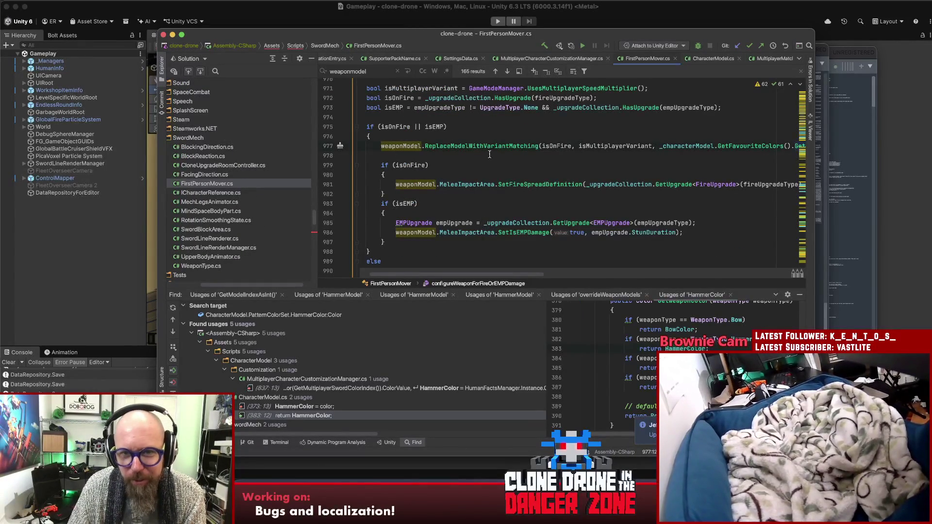
mouse_move(520, 276)
left_mouse_down()
mouse_move(638, 276)
mouse_move(506, 287)
left_mouse_up()
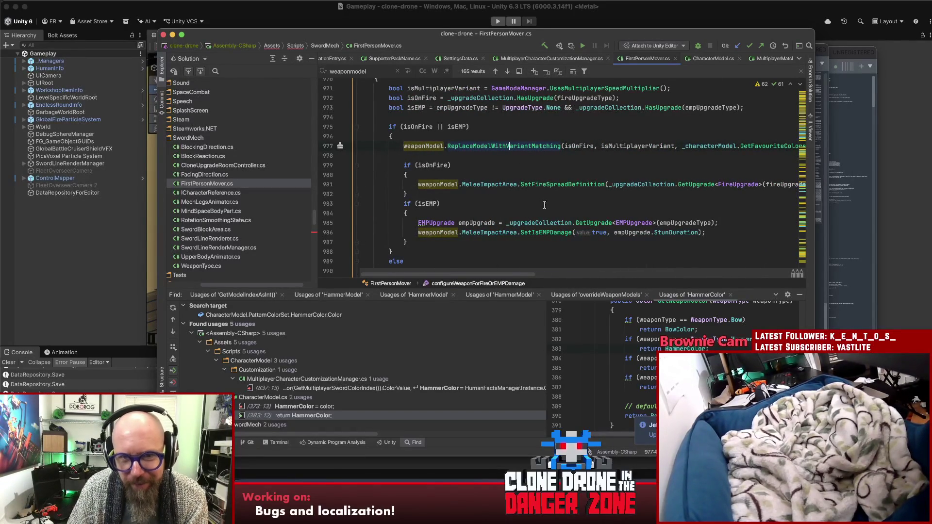
scroll(545, 205, "up", 2)
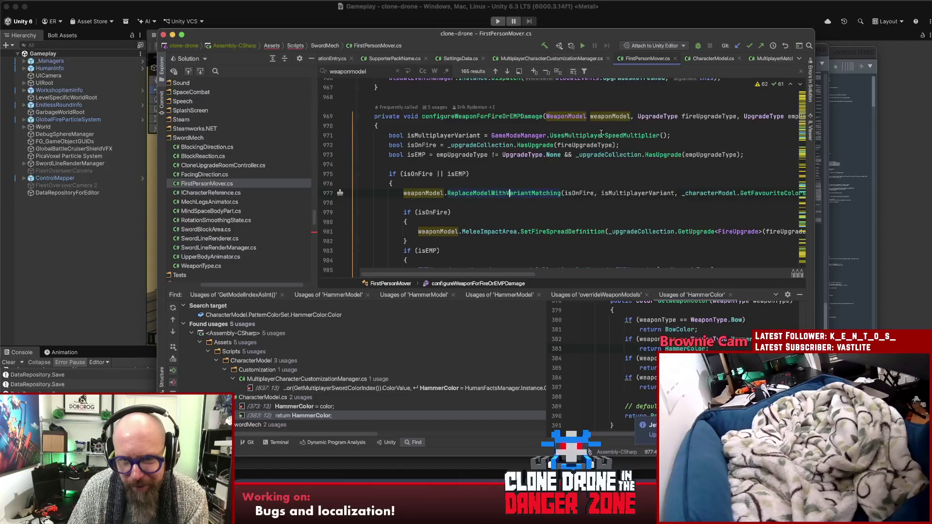
Open ReplaceModelWithVariantMatching in WeaponModel.cs and review its early-exit and glow-colour checks on lines 99–101.
left_click(515, 195, "super")
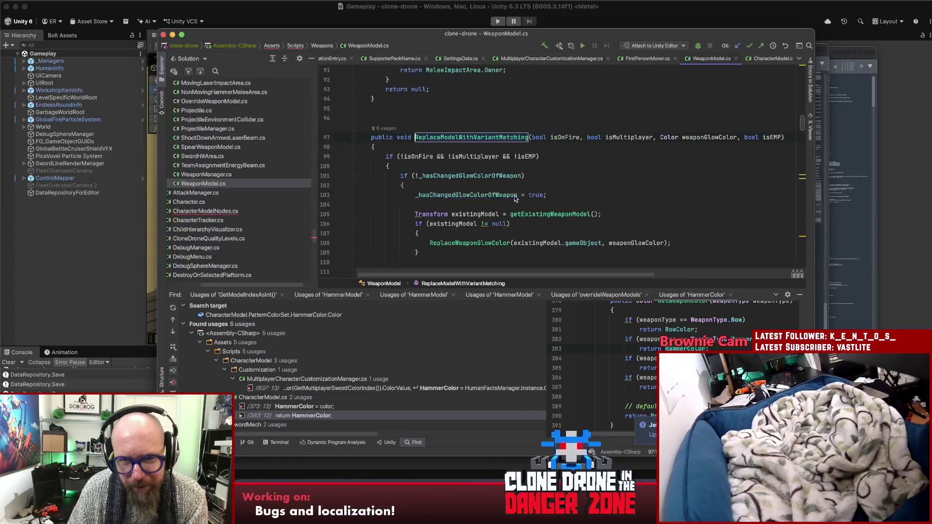
left_click(571, 156)
key("shift+Home")
scroll(536, 171, "down", 5)
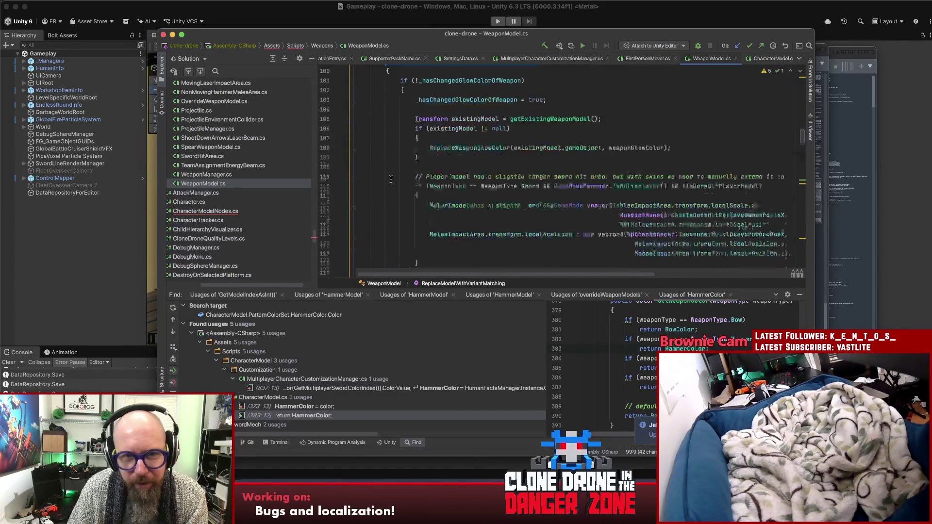
scroll(411, 174, "up", 4)
left_click(578, 155)
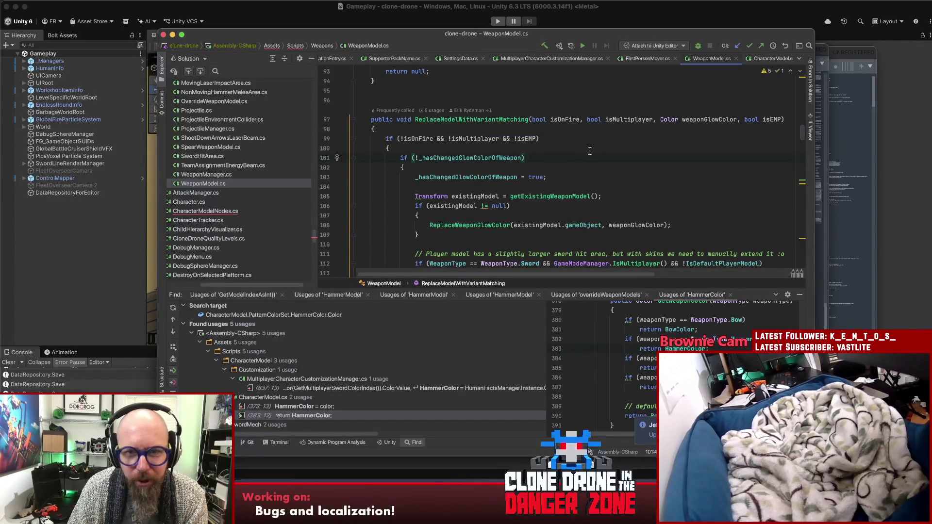
left_click(595, 180)
scroll(602, 173, "down", 1)
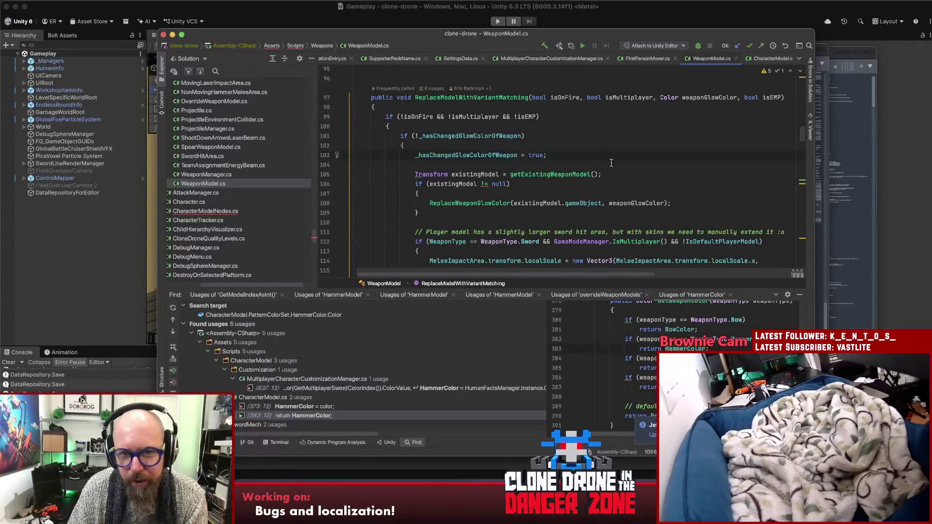
Review the existingModel lookup and weaponGlowColor argument, then jump to the ReplaceWeaponGlowColor declaration.
left_click(558, 175)
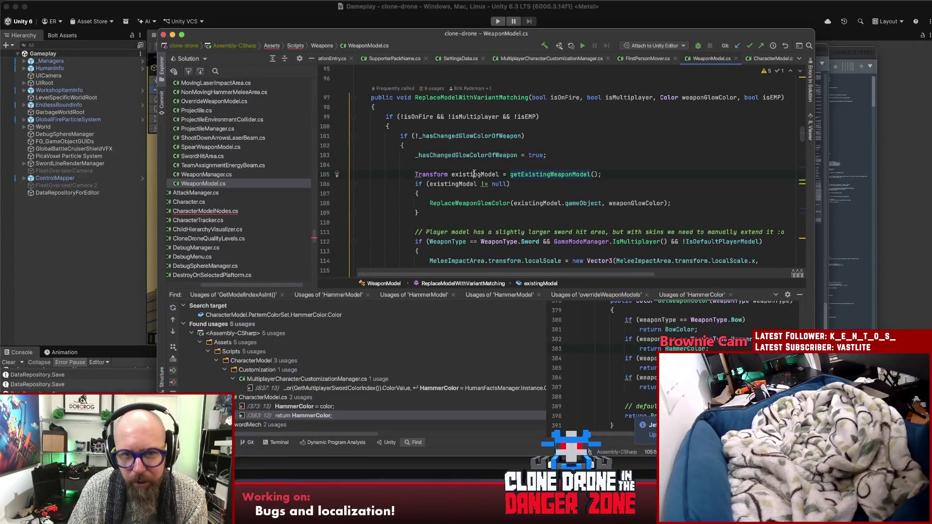
left_click(474, 204)
left_click(464, 214)
scroll(462, 216, "down", 3)
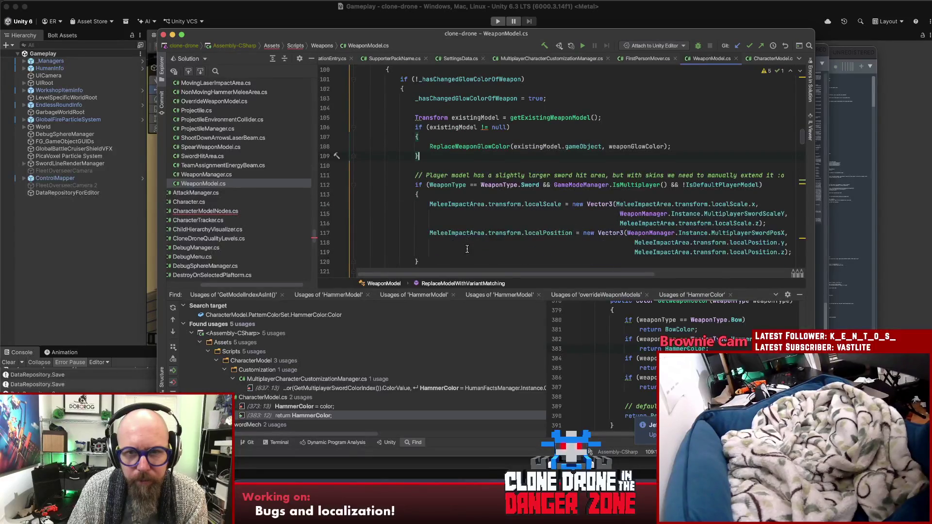
scroll(549, 218, "down", 4)
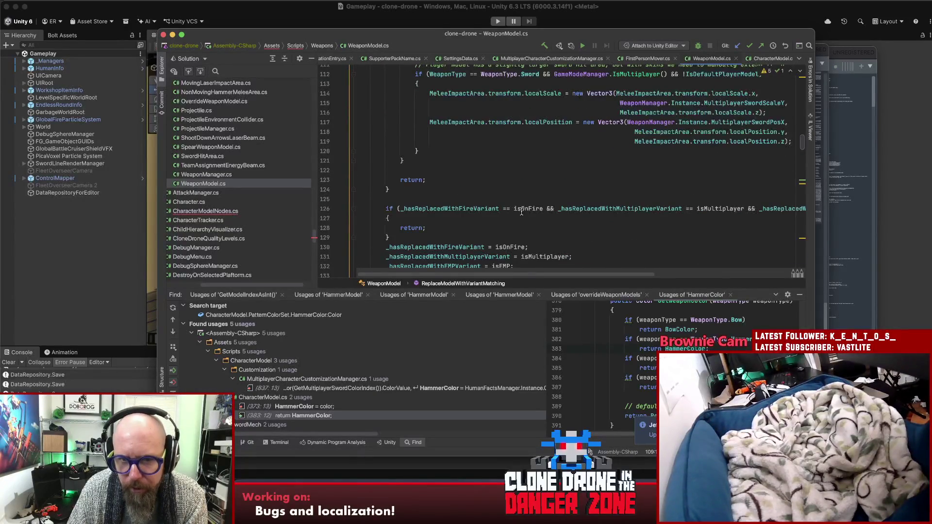
scroll(522, 214, "down", 3)
scroll(518, 214, "up", 2)
scroll(518, 214, "up", 4)
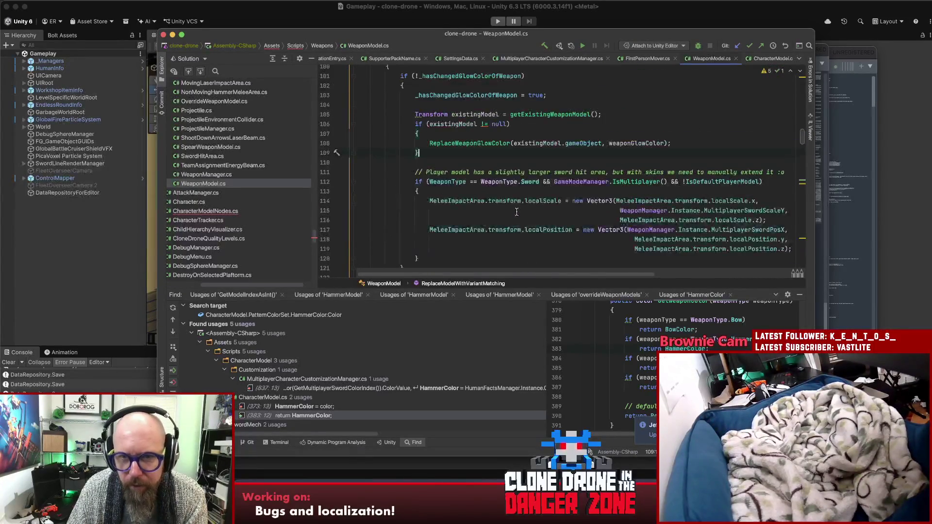
left_click(489, 143)
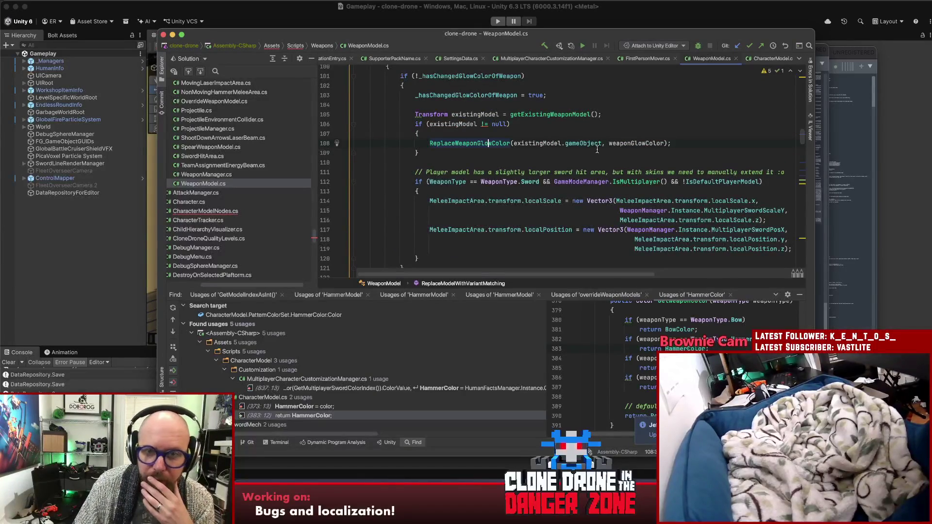
scroll(714, 135, "up", 2)
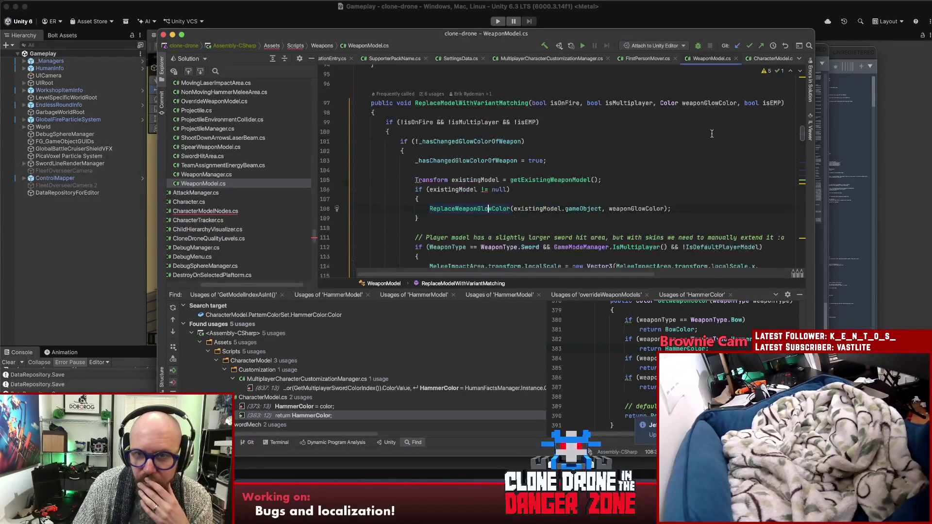
left_click(635, 206)
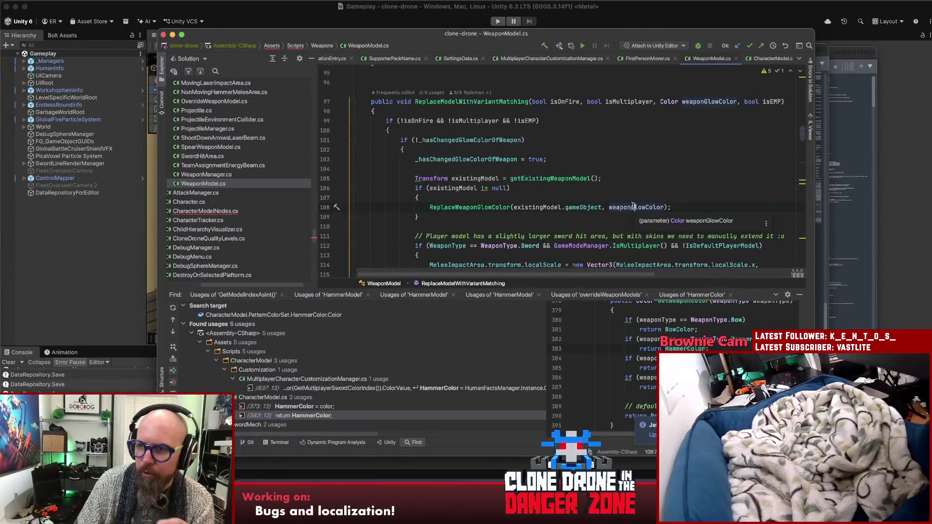
left_click(491, 207, "super")
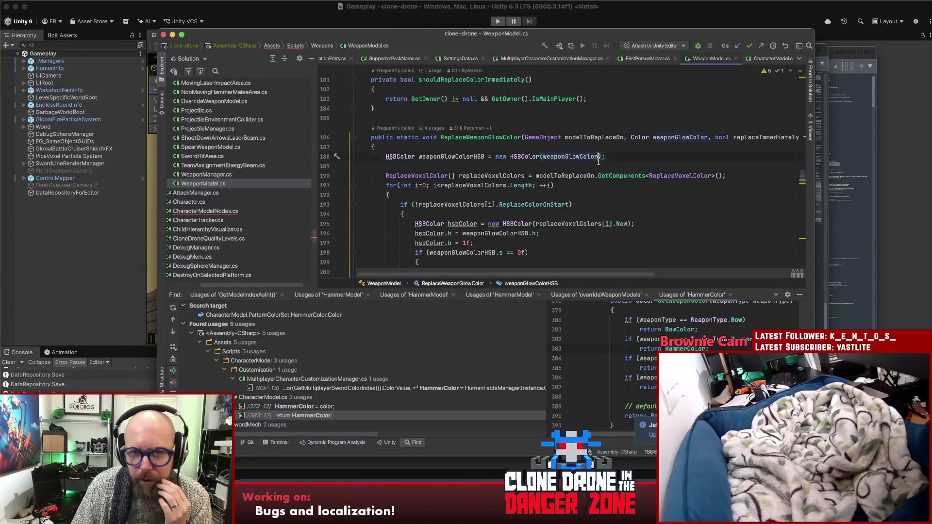
Read ReplaceWeaponGlowColor's replaceVoxelColors lookup, then switch to Unity and start a Project search.
left_click(602, 138)
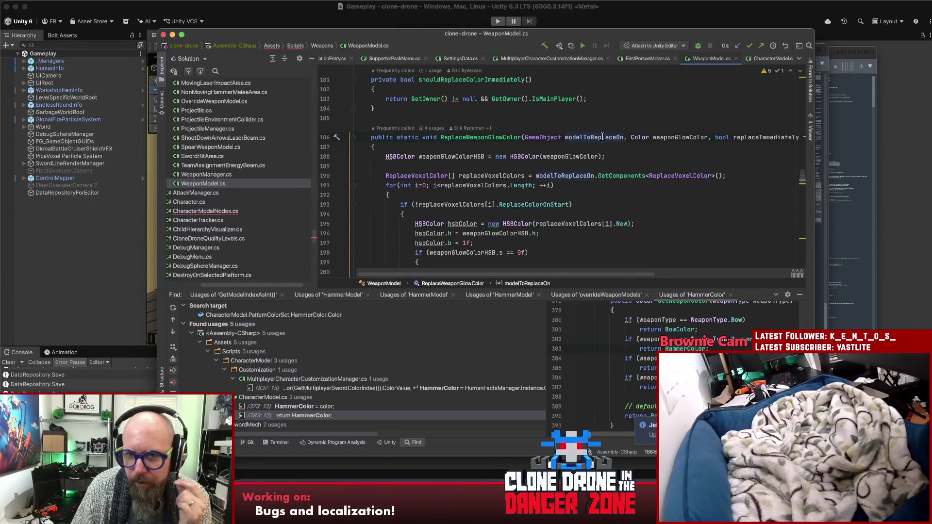
left_click(748, 176)
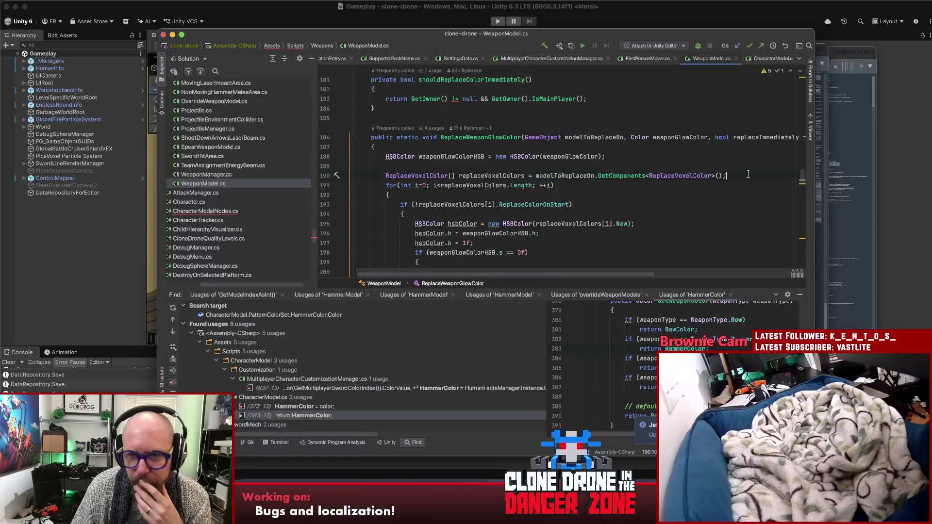
scroll(748, 174, "down", 2)
scroll(748, 174, "down", 4)
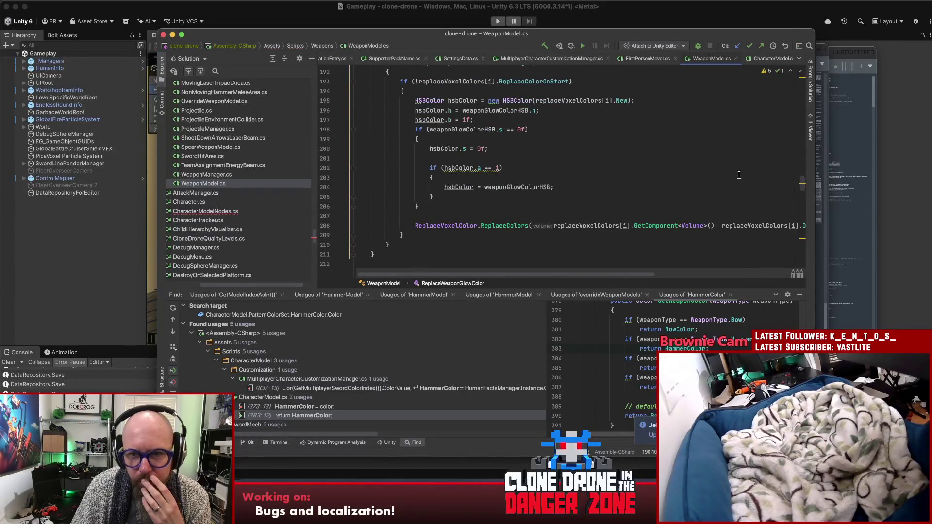
left_click_drag(638, 275, 782, 273)
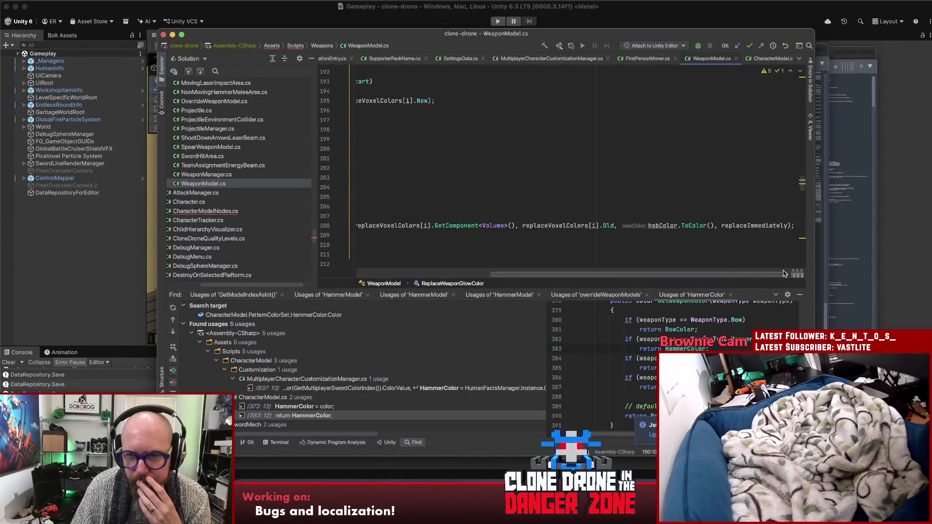
scroll(777, 272, "left", 5)
scroll(704, 221, "up", 5)
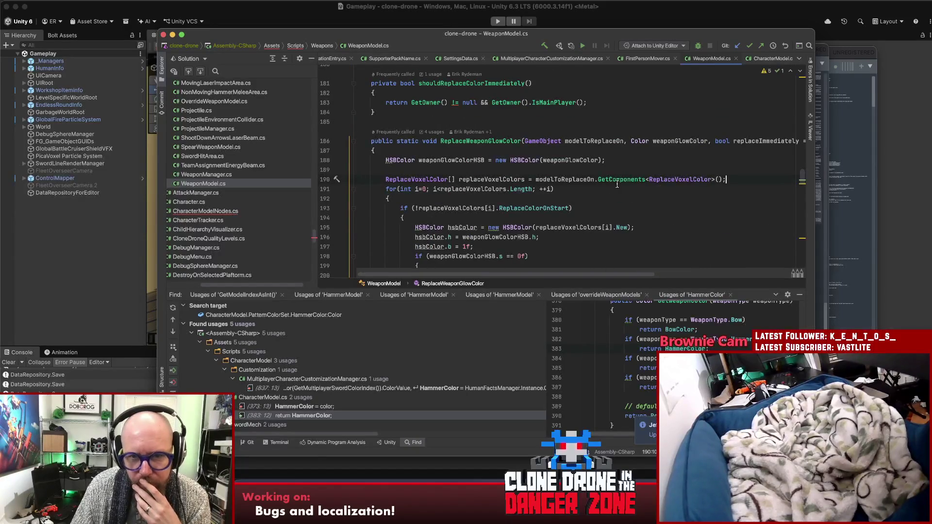
left_click(604, 180)
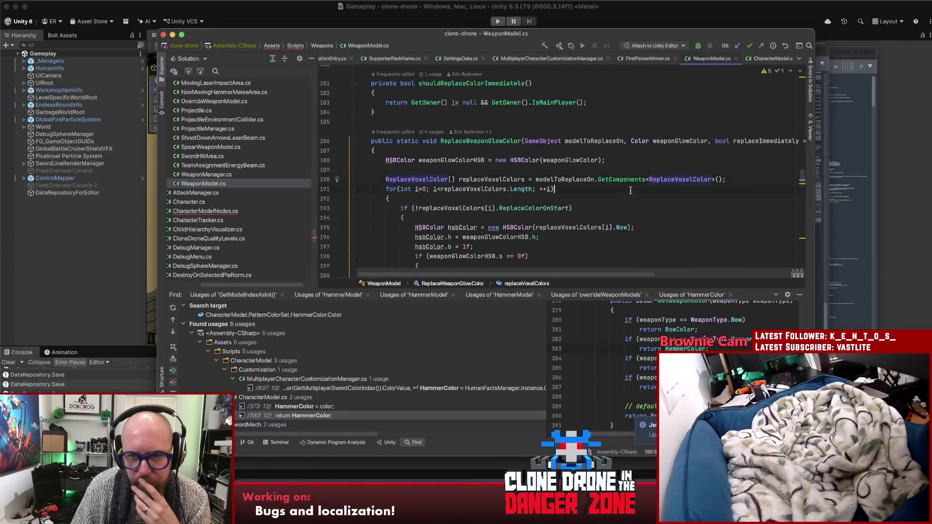
left_click(60, 252)
left_click(568, 45)
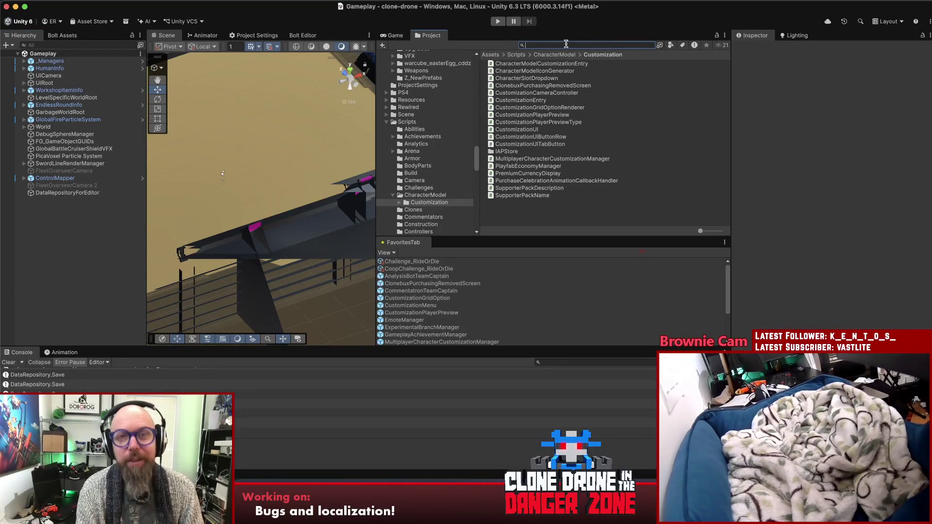
Search the project for 'characterModel_', open the CharacterModel_Business1 prefab, and select a sword piece.
type("charac")
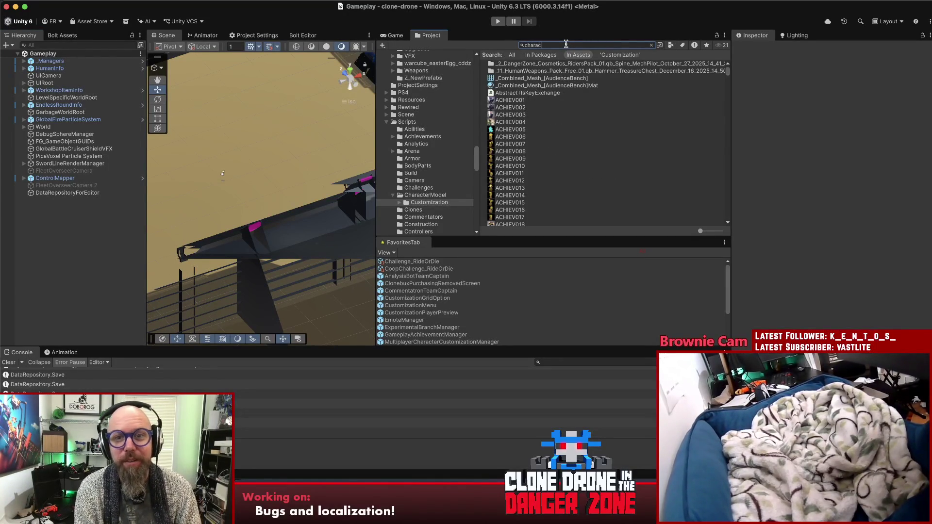
type("terModel")
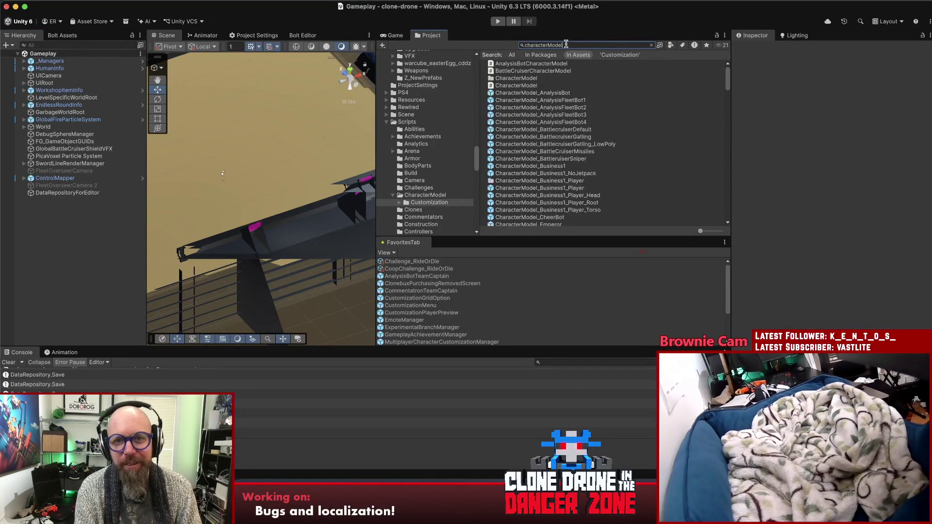
type("_")
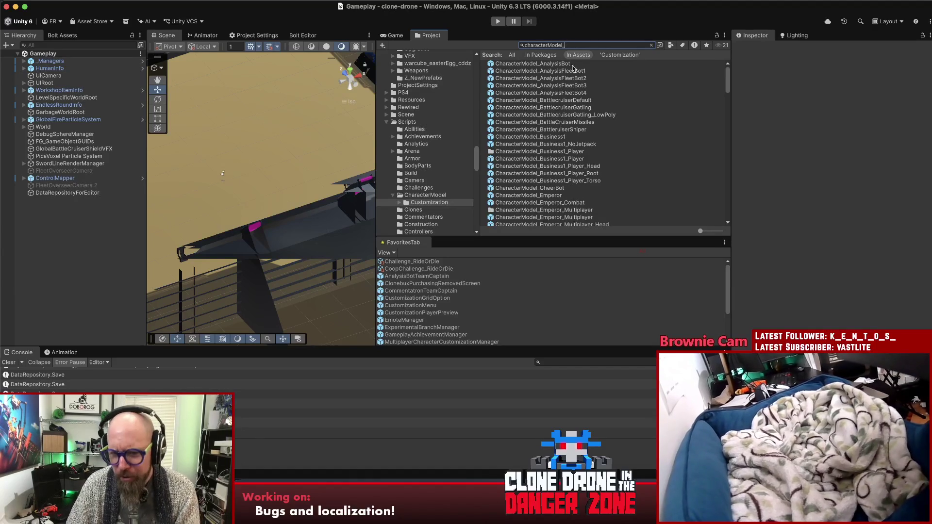
left_click(561, 144)
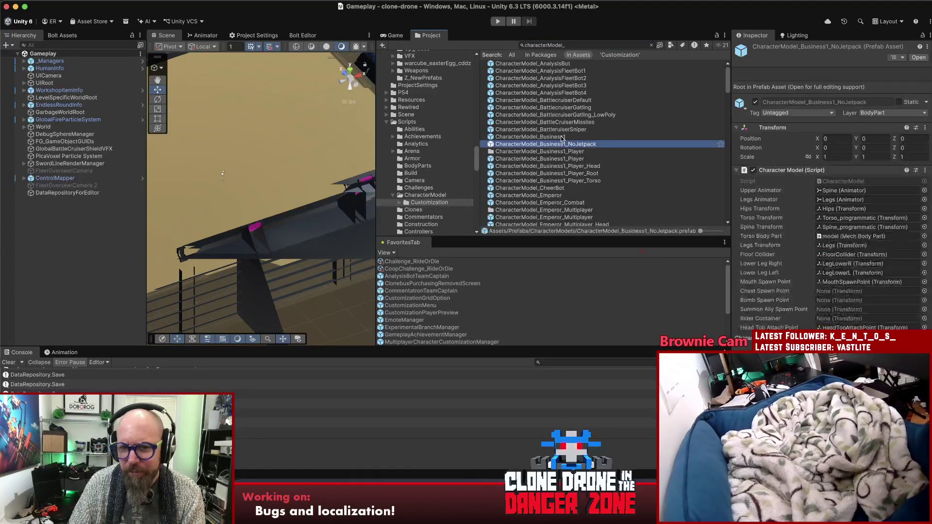
left_click(561, 137)
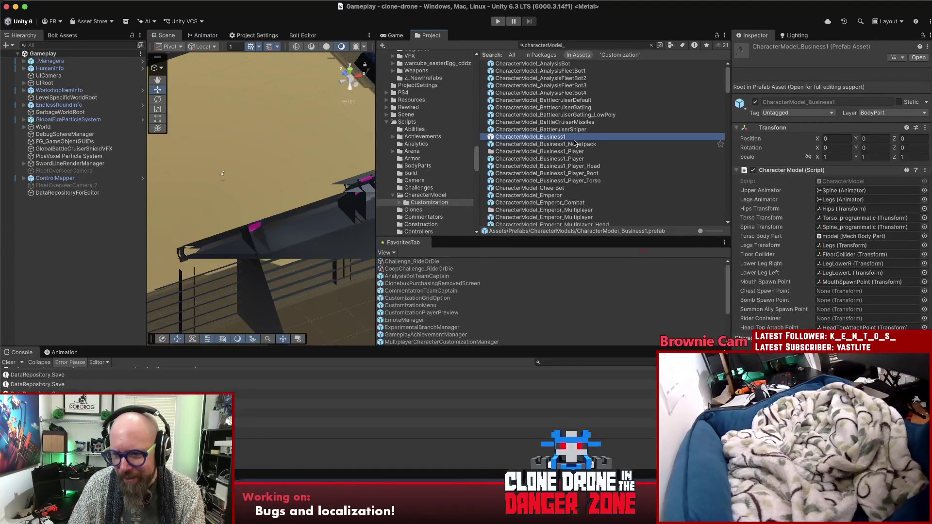
left_click(917, 58)
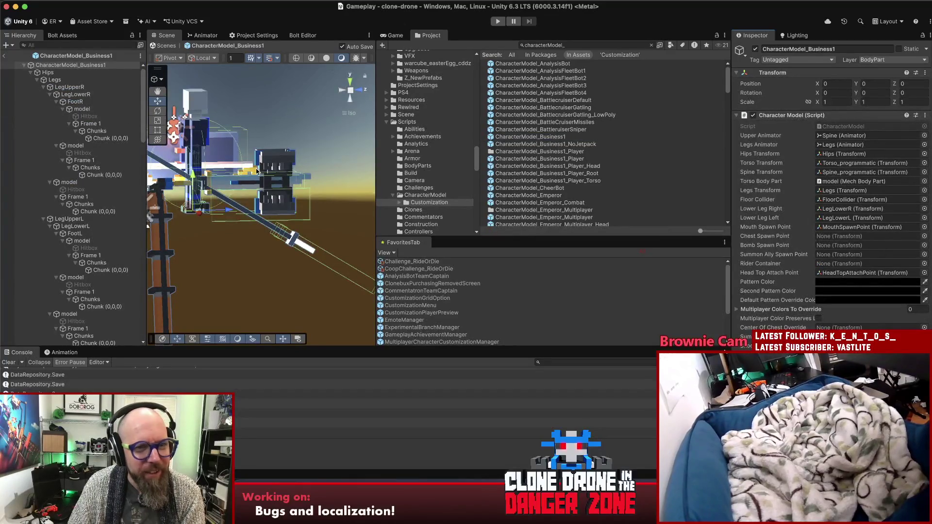
left_click(271, 166)
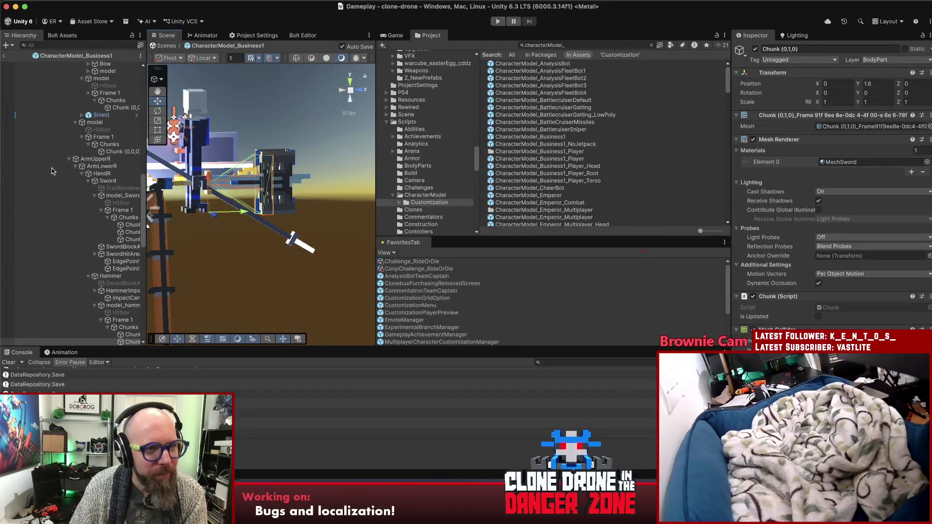
Select the sword's next chunk, then the model_hammer object and its voxel volume settings.
scroll(126, 166, "up", 5)
left_click(277, 165)
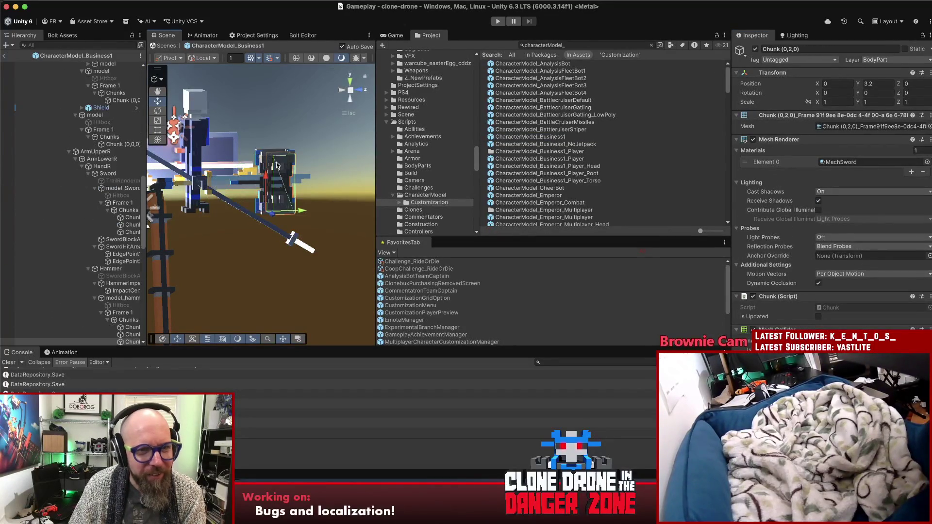
scroll(116, 229, "down", 3)
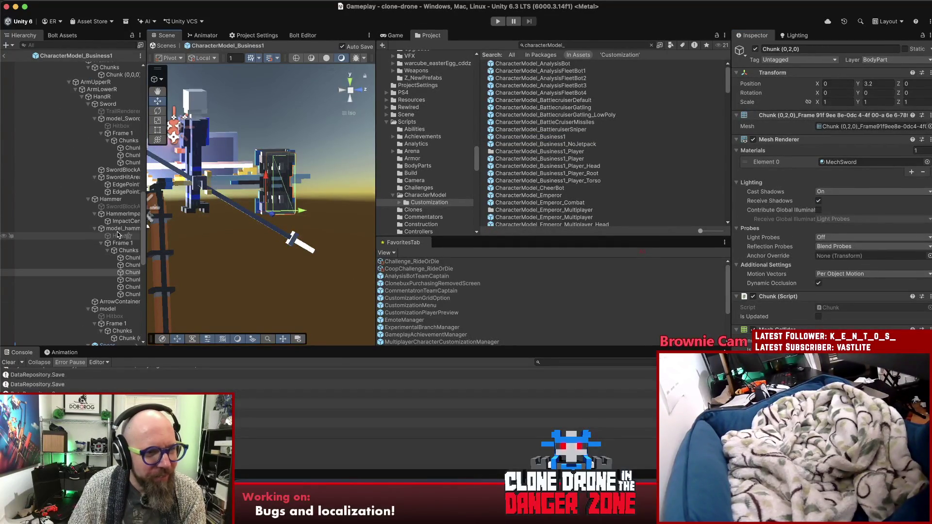
left_click(118, 229)
left_click(95, 229)
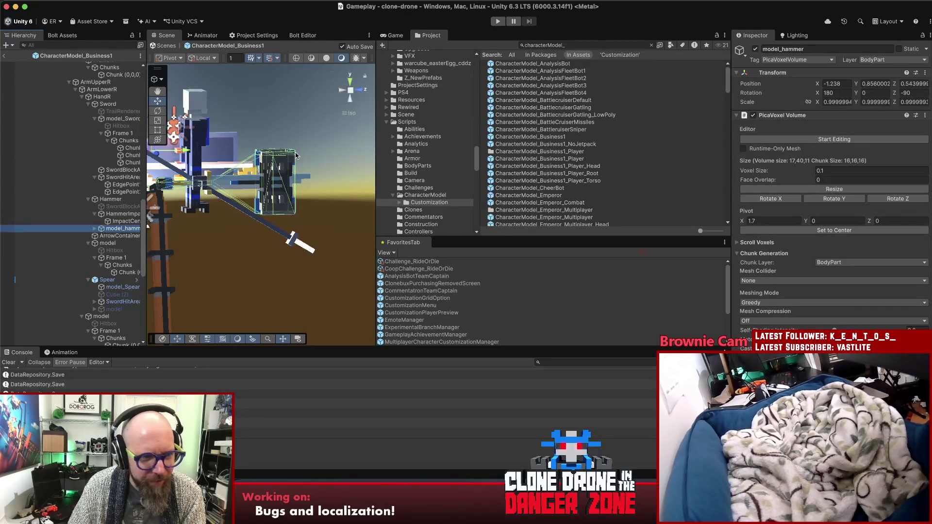
Compare the Hammer and sword voxel models, then shrink Unity to reveal Rider's HammerColor usages.
left_click(117, 198)
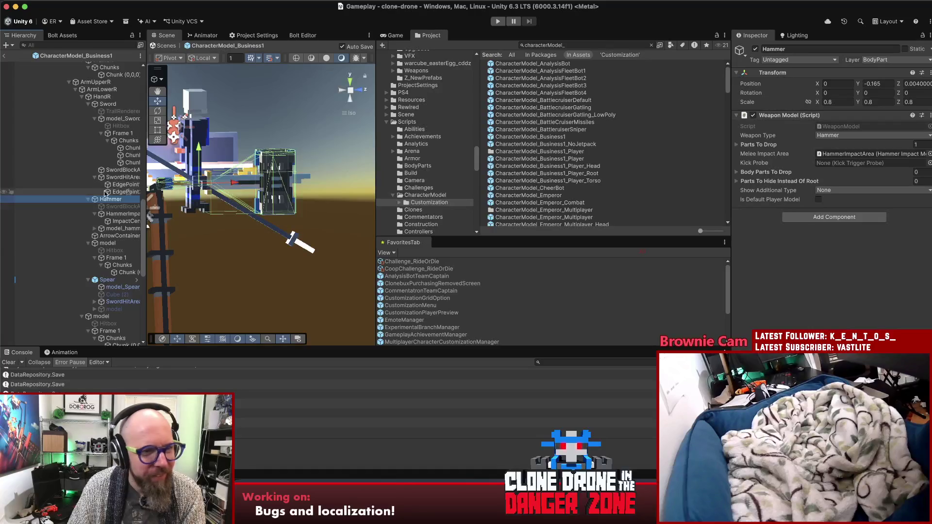
left_click(115, 229)
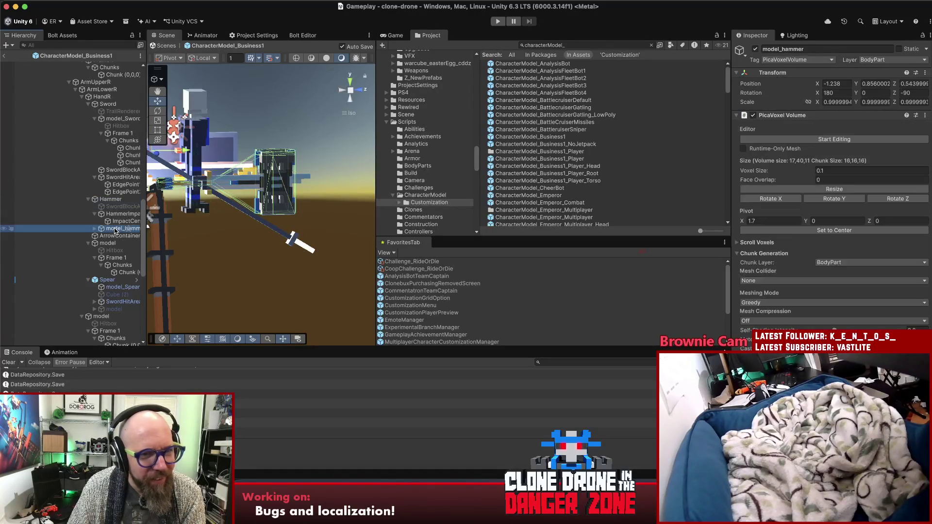
scroll(812, 236, "down", 3)
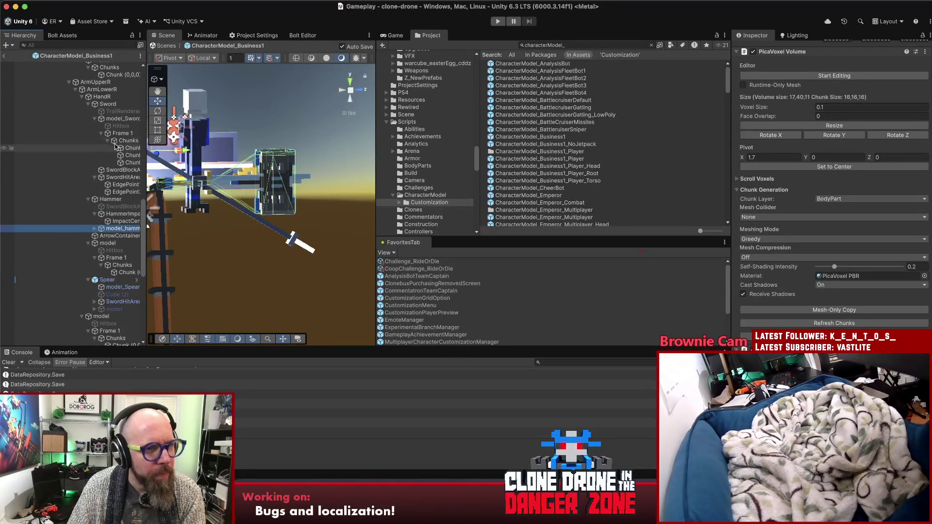
left_click(117, 120)
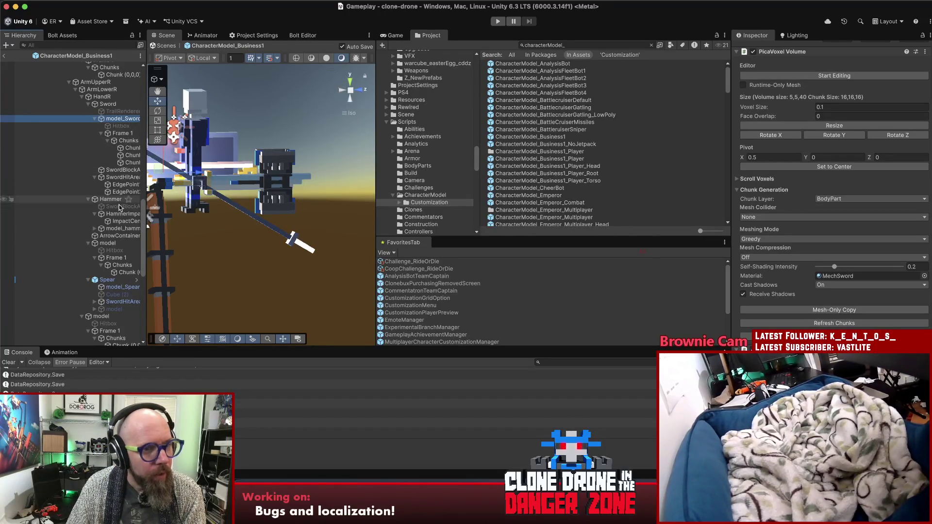
left_click(117, 229)
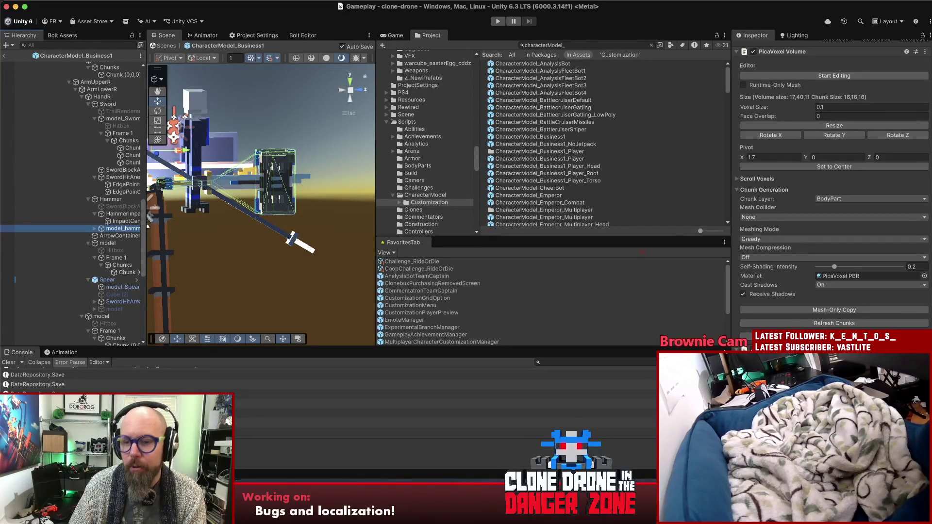
left_click_drag(761, 522, 761, 274)
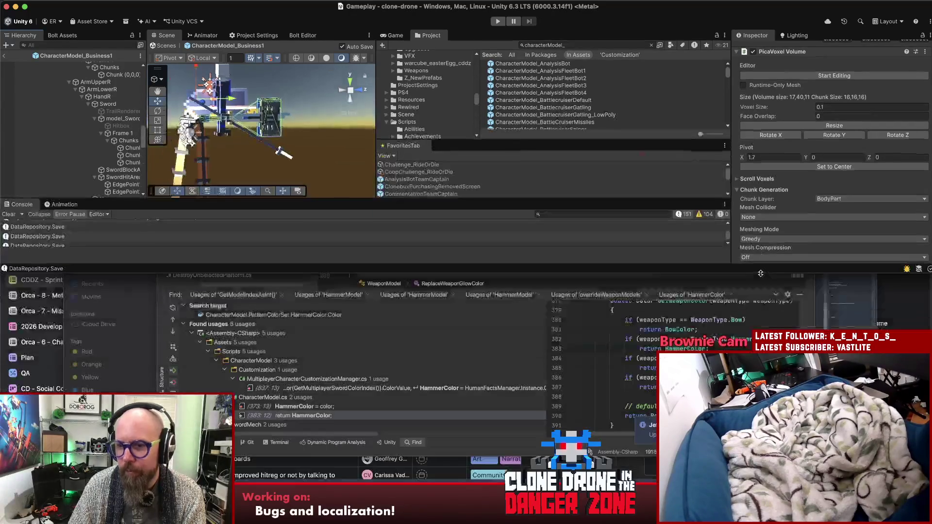
Review the hammer's two Replace Voxel Color components, restore Unity to full height, then bring up WeaponModel.cs.
scroll(776, 208, "down", 10)
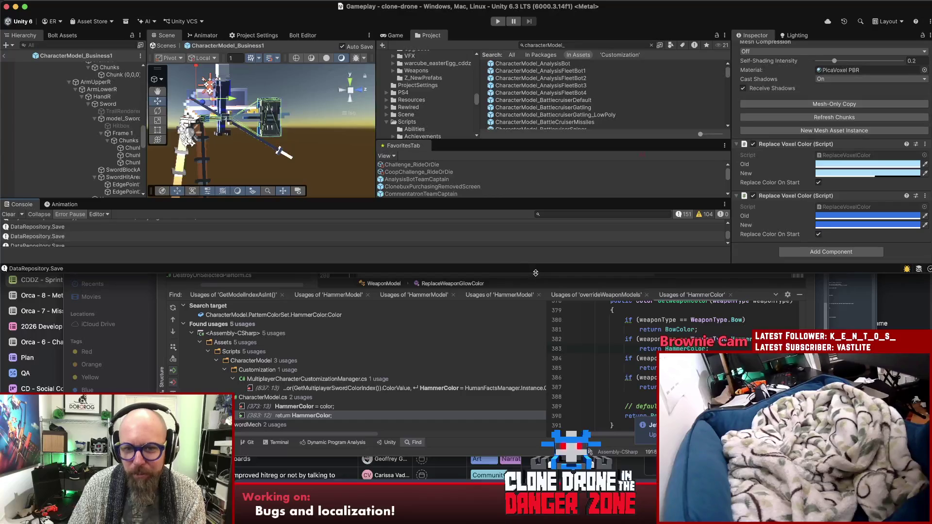
left_click_drag(536, 273, 536, 522)
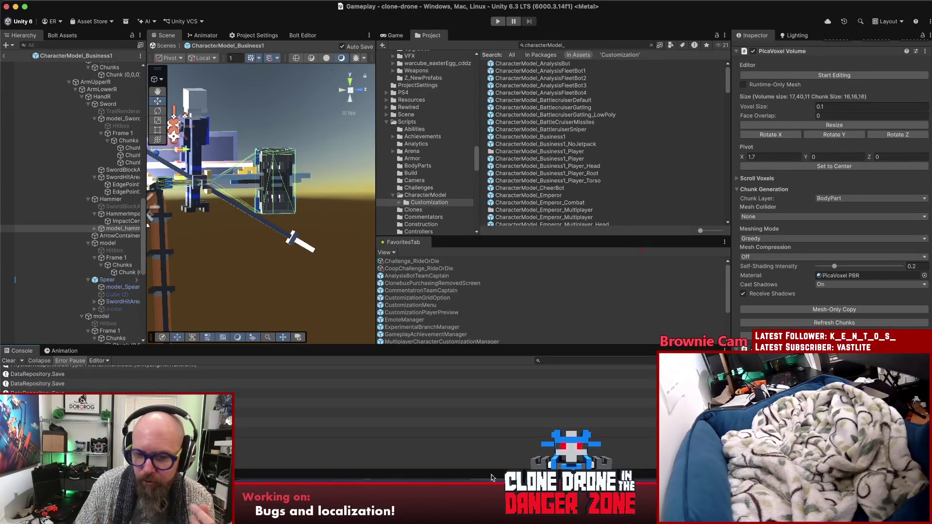
key("super+Tab")
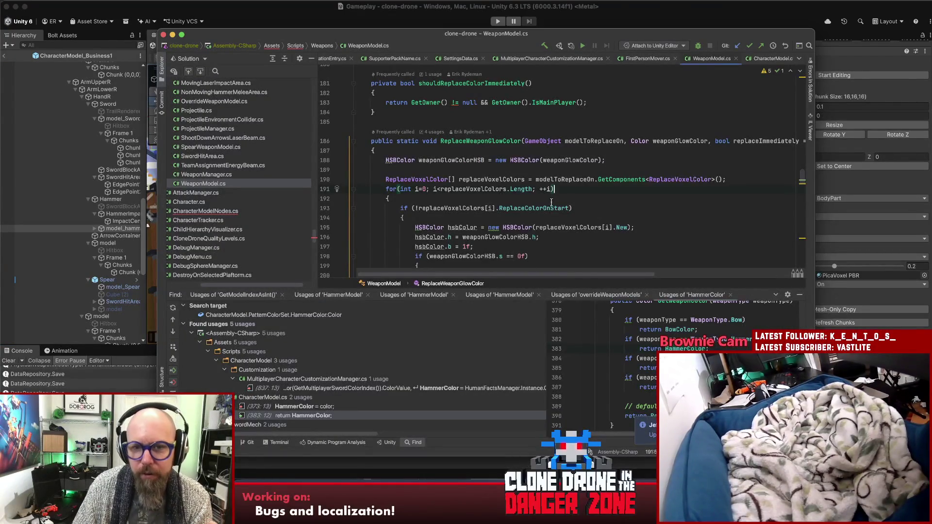
left_click(573, 207)
left_click(401, 208, "shift")
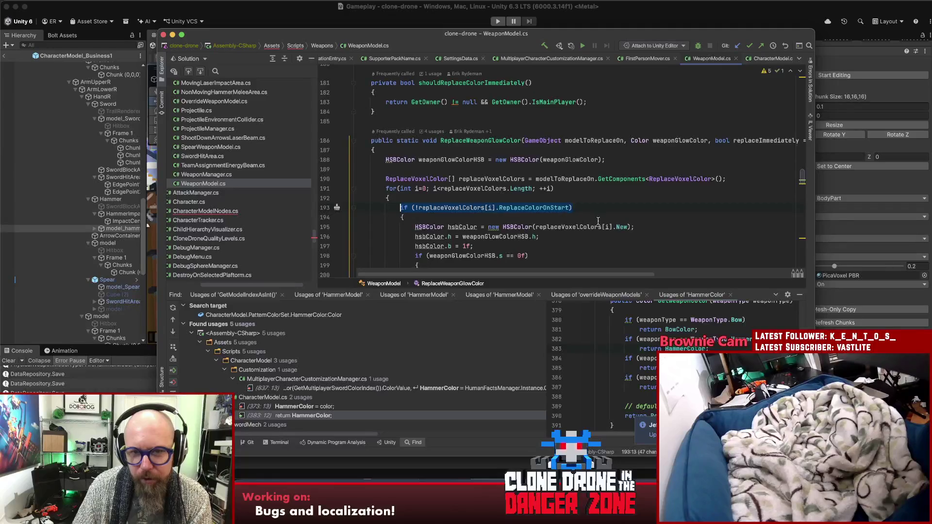
scroll(583, 218, "down", 4)
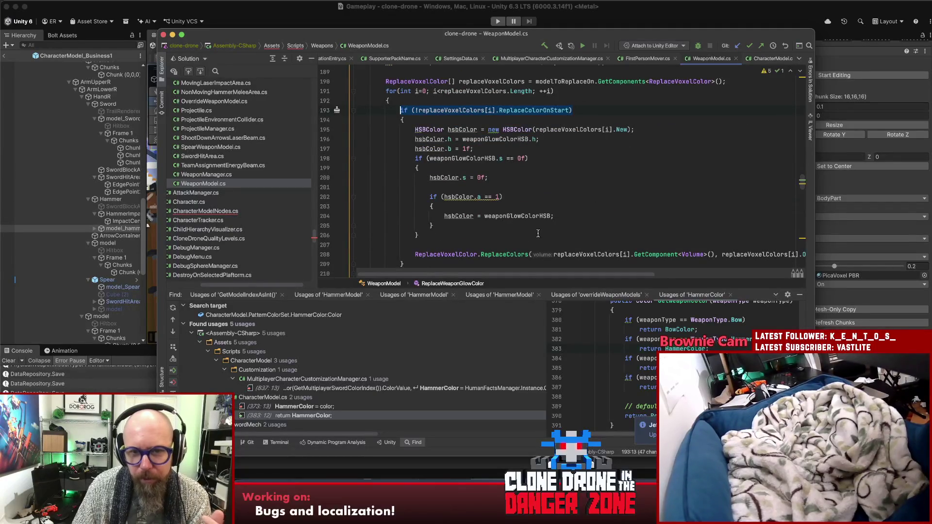
left_click(610, 10)
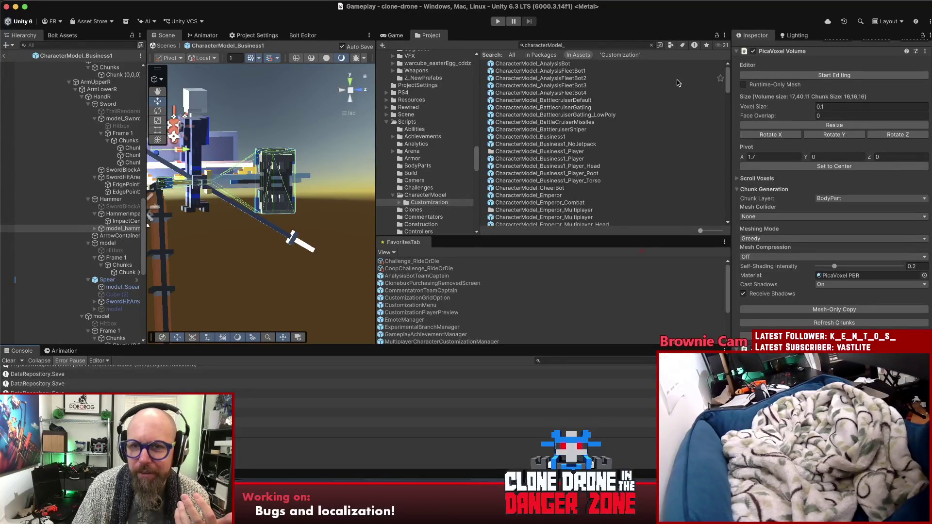
Search the Project for hammer, weaponmod and weaponmanager, inspecting the WeaponModel and WeaponManager prefabs.
left_click(651, 45)
type("hammer")
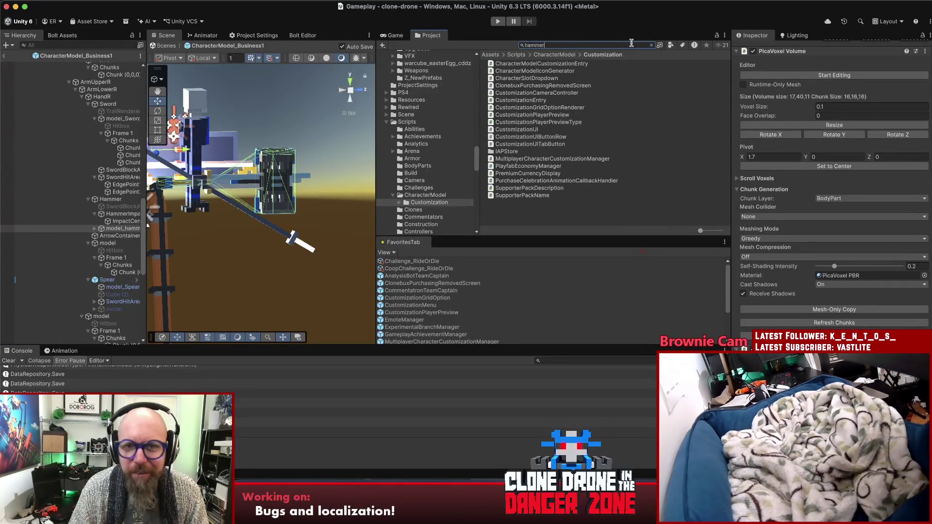
left_click(651, 45)
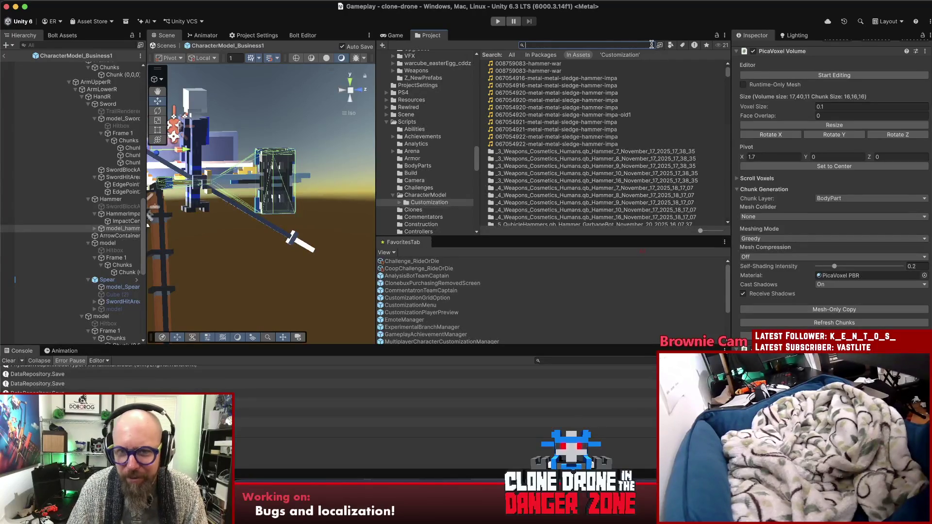
type("weaponmod")
left_click(517, 108)
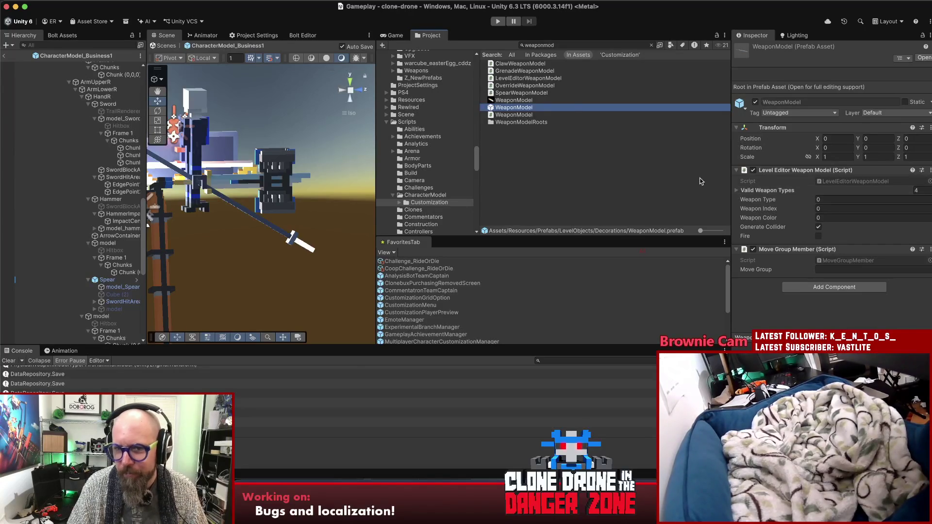
left_click(580, 46)
type("anager")
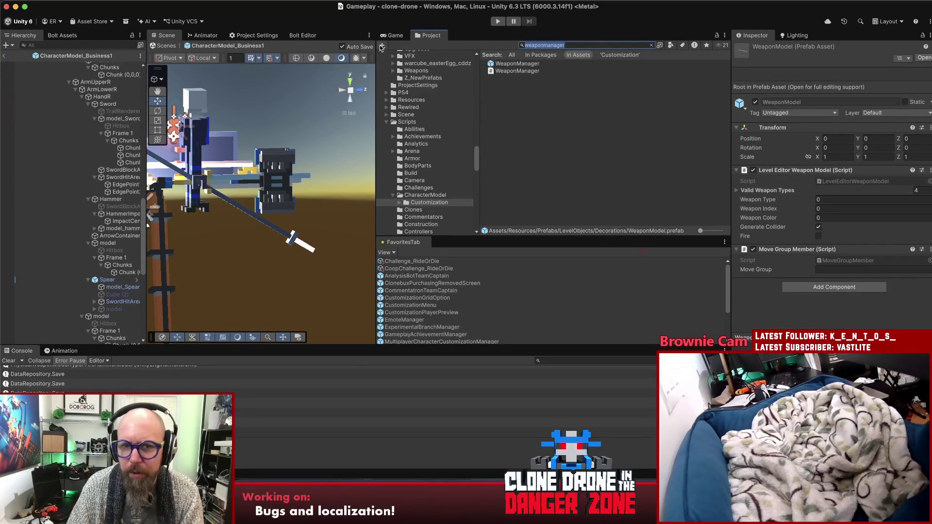
left_click(515, 64)
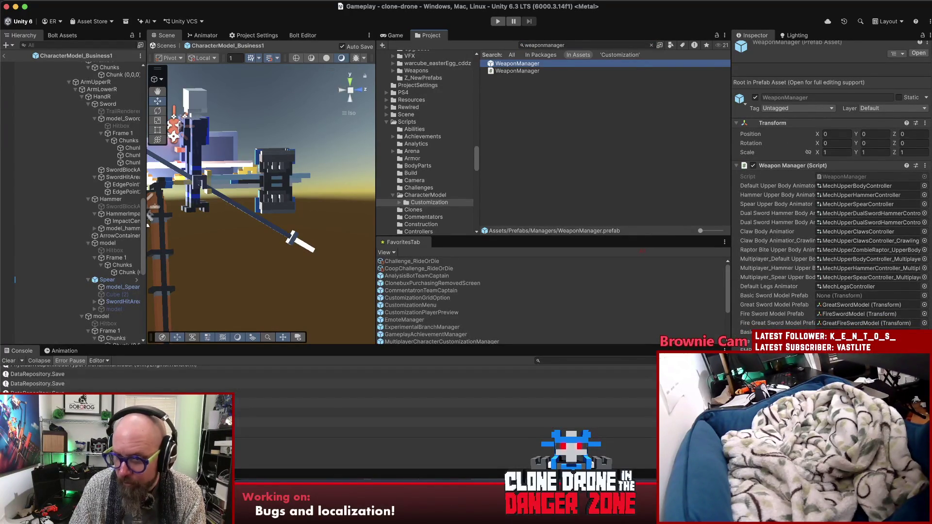
left_click(651, 45)
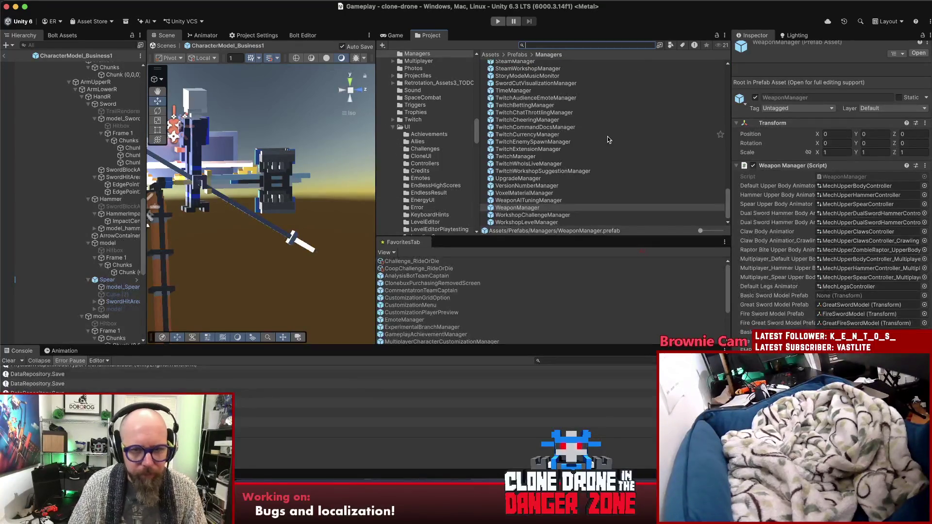
scroll(430, 332, "down", 1)
left_click(442, 336)
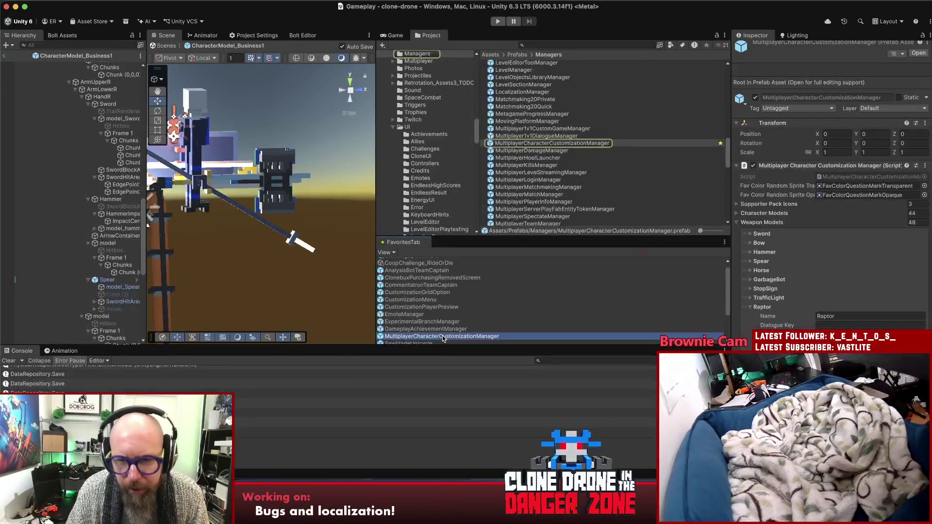
left_click(750, 253)
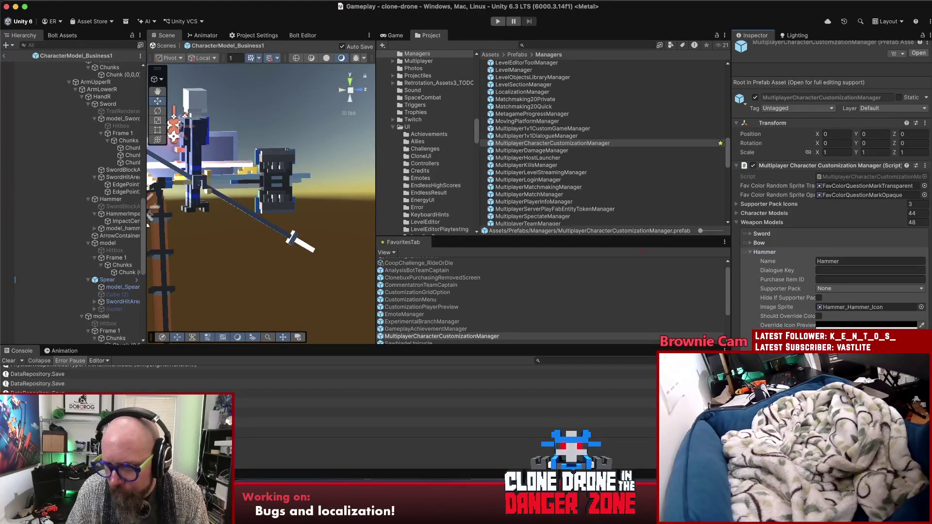
scroll(831, 218, "down", 1)
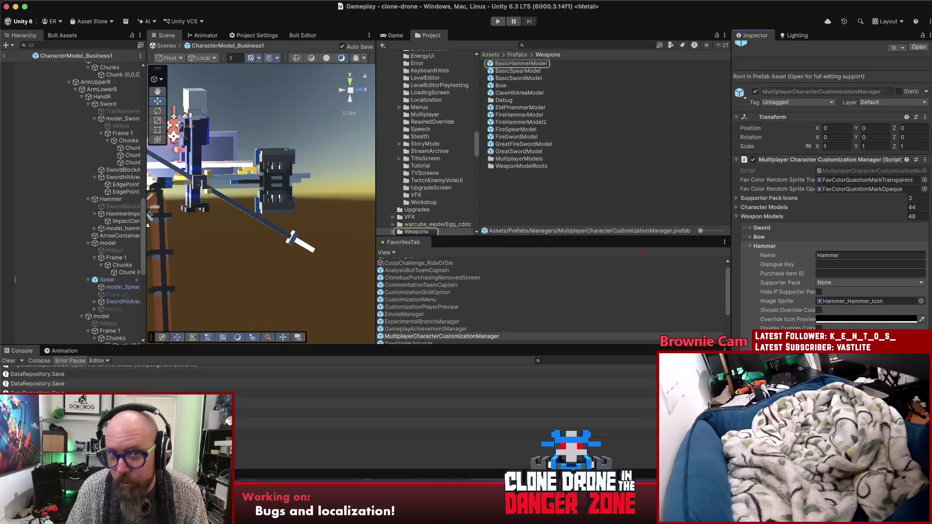
left_click(534, 65)
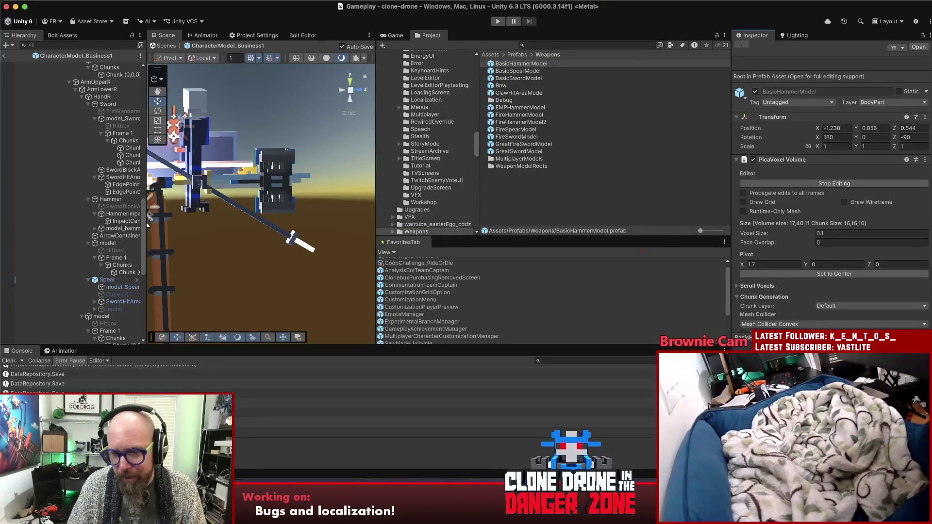
key("ctrl+alt+Up")
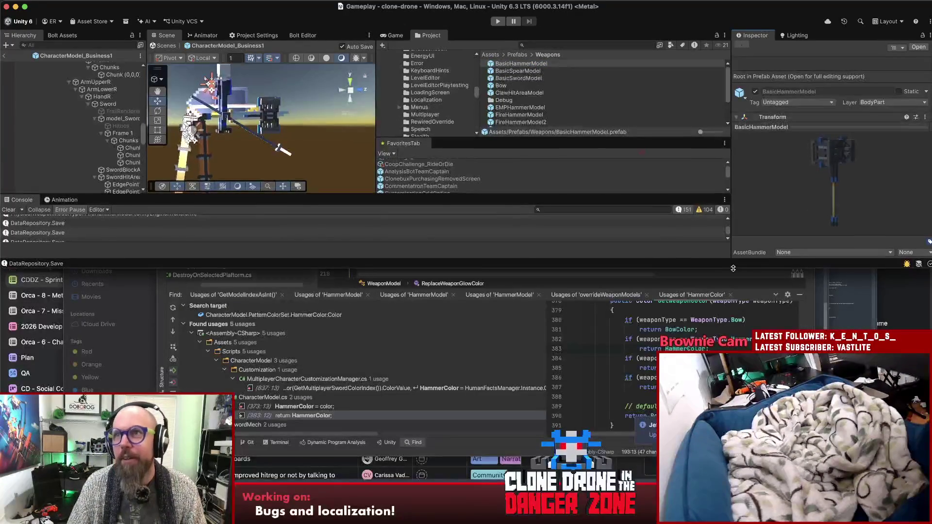
key("ctrl+alt+Return")
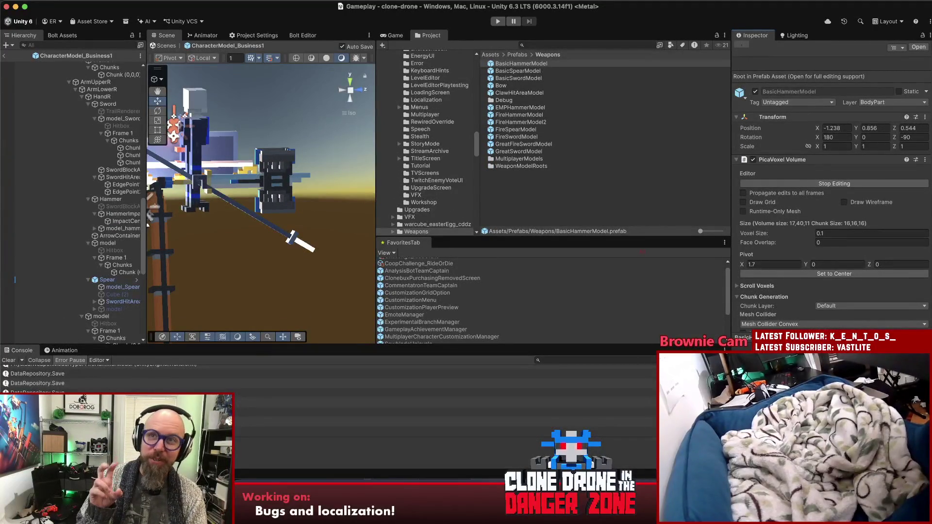
left_click(519, 78)
left_click(514, 67)
Open BasicHammerModel in Prefab Mode, review its Inspector, deselect, and orbit around the six-chunk hammer.
double_click(514, 67)
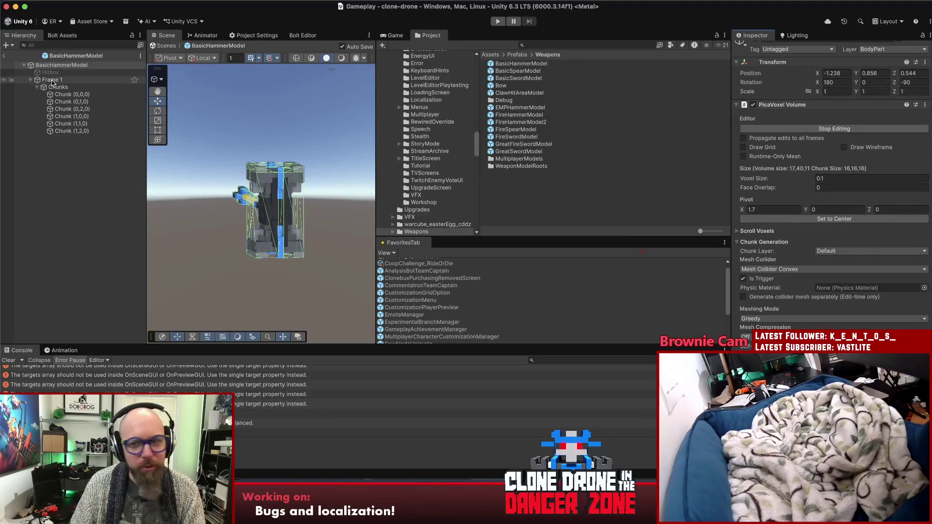
scroll(834, 219, "down", 5)
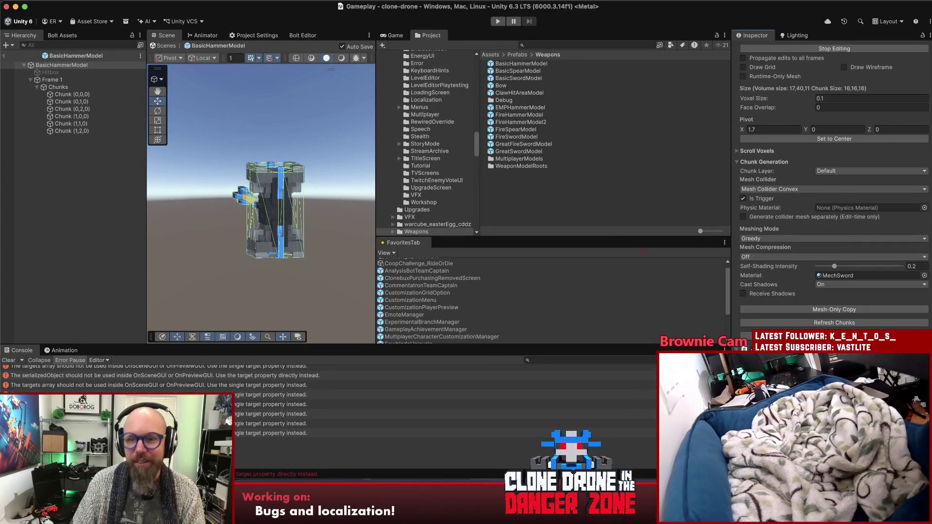
key("ctrl+alt+Up")
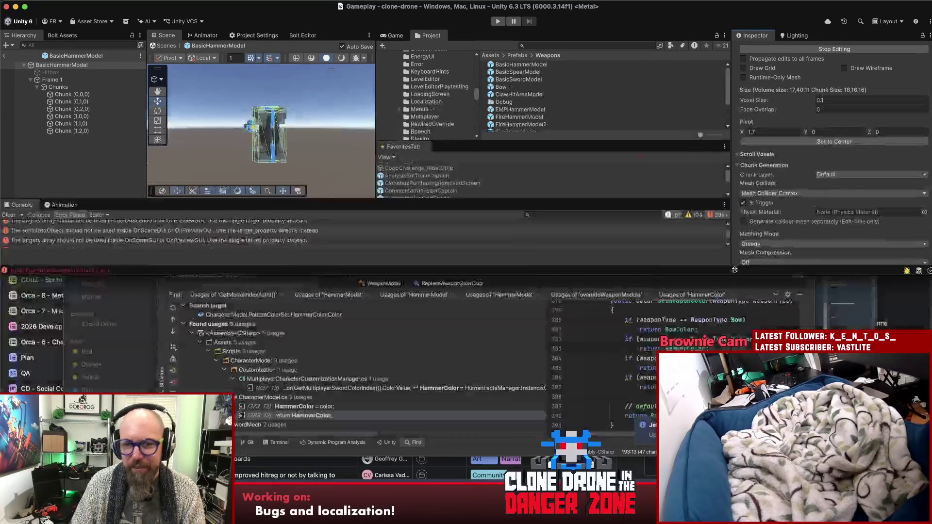
scroll(780, 220, "down", 10)
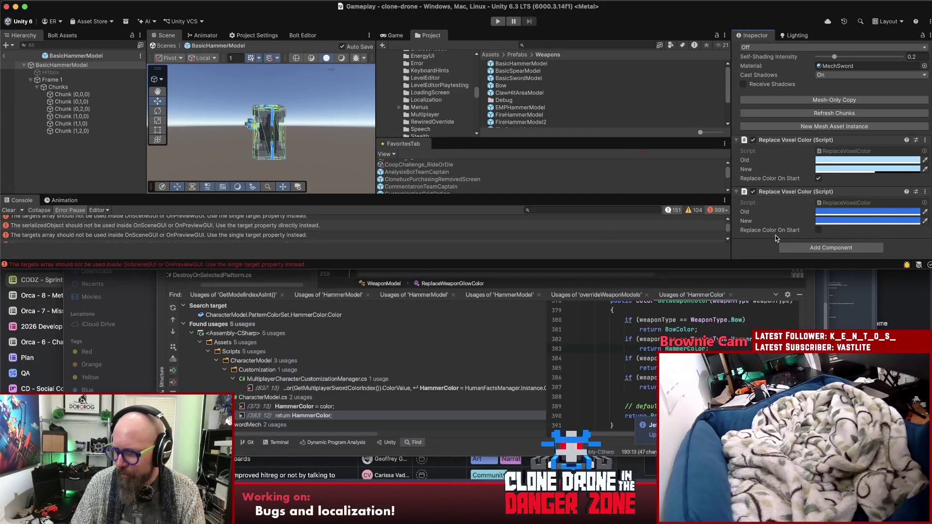
double_click(668, 268)
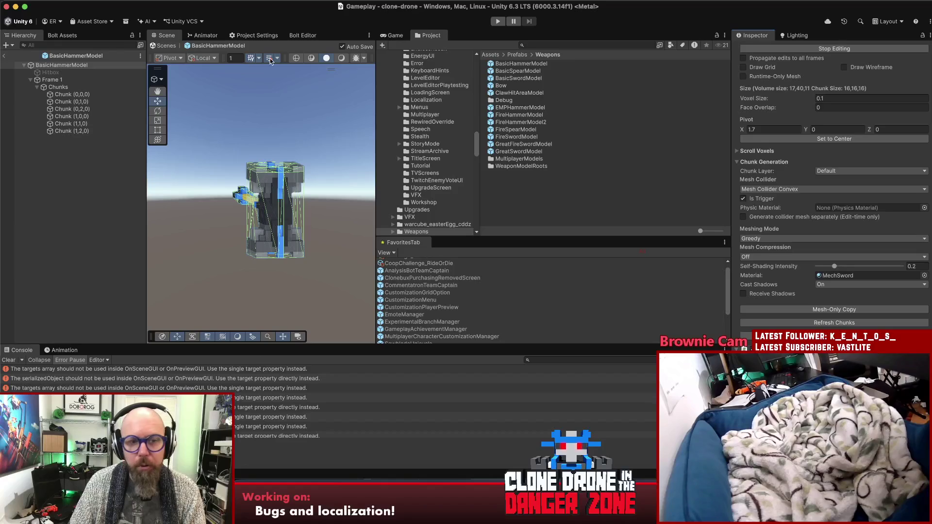
left_click(277, 153)
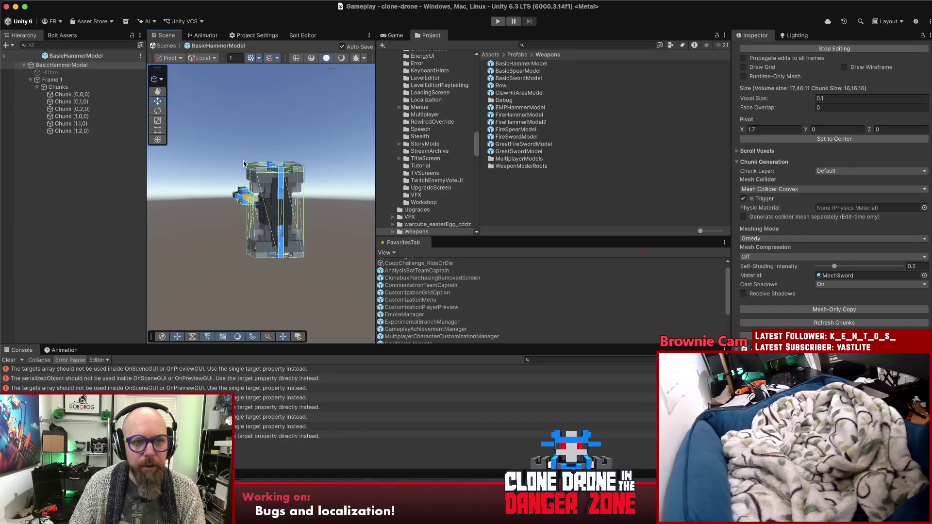
left_click(95, 182)
mouse_move(175, 184)
left_mouse_down()
mouse_move(3, 170)
mouse_move(473, 312)
mouse_move(860, 197)
mouse_move(865, 209)
mouse_move(861, 223)
mouse_move(124, 243)
mouse_move(589, 216)
mouse_move(773, 195)
mouse_move(841, 165)
mouse_move(362, 160)
mouse_move(341, 274)
mouse_move(278, 238)
left_mouse_up()
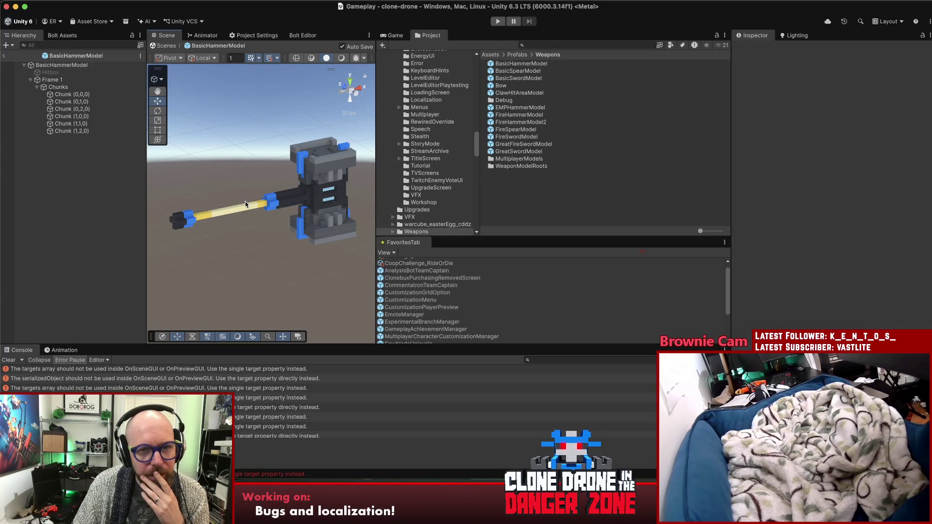
Exit the hammer prefab to the Gameplay scene and select the MultiplayerCharacterCustomizationManager prefab.
left_click(65, 209)
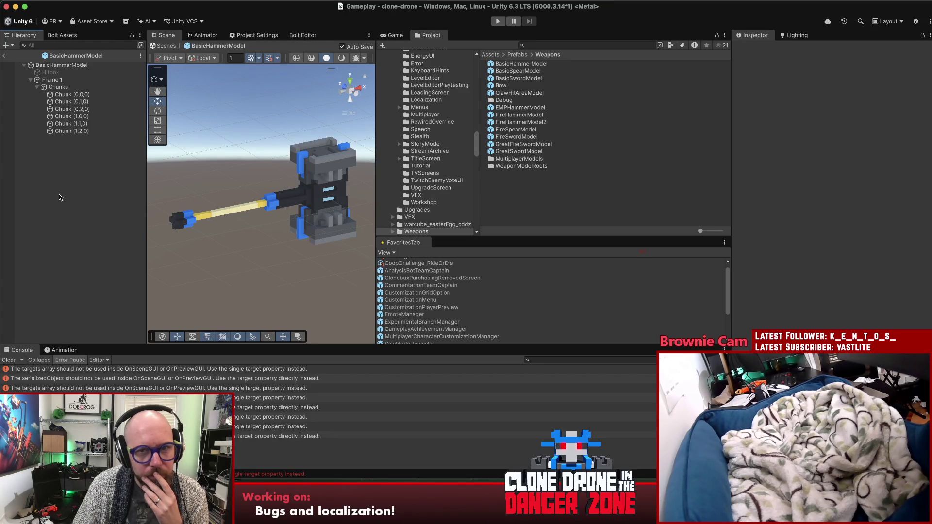
left_click(508, 78)
left_click(756, 35)
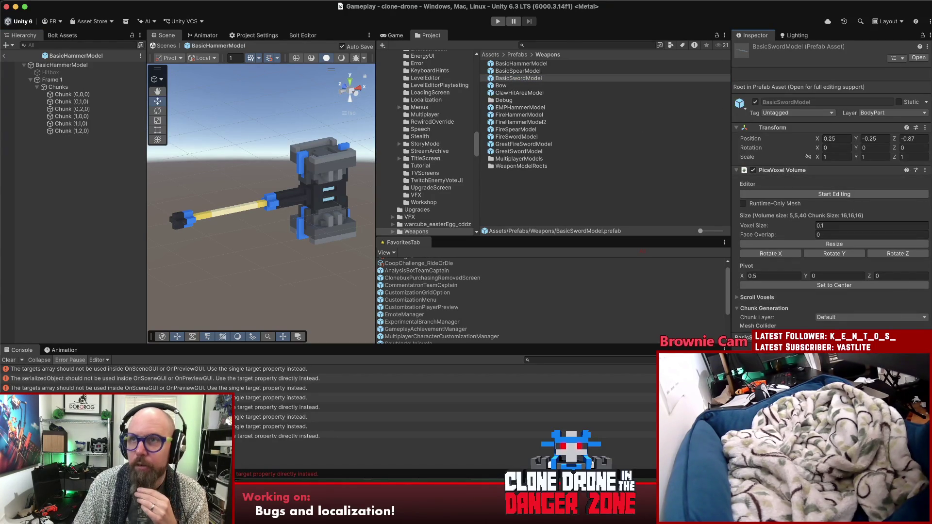
left_click(69, 185)
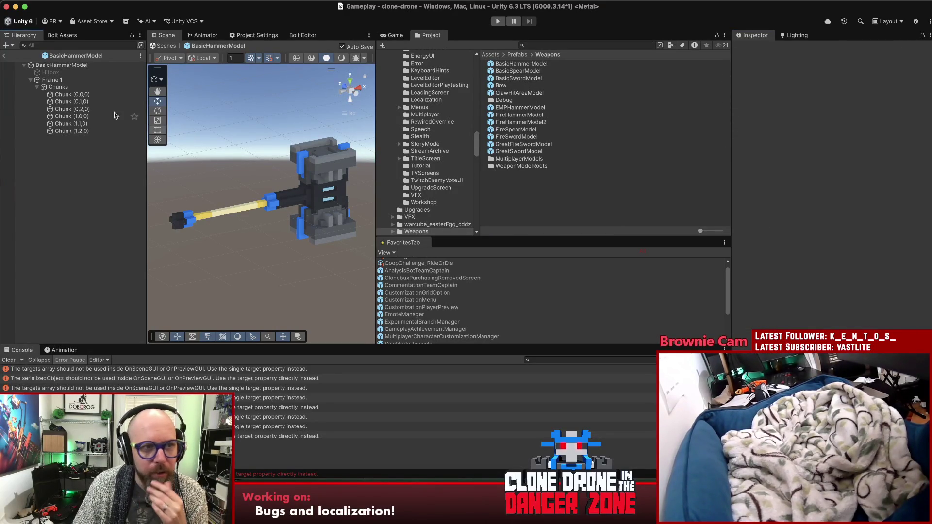
left_click(5, 55)
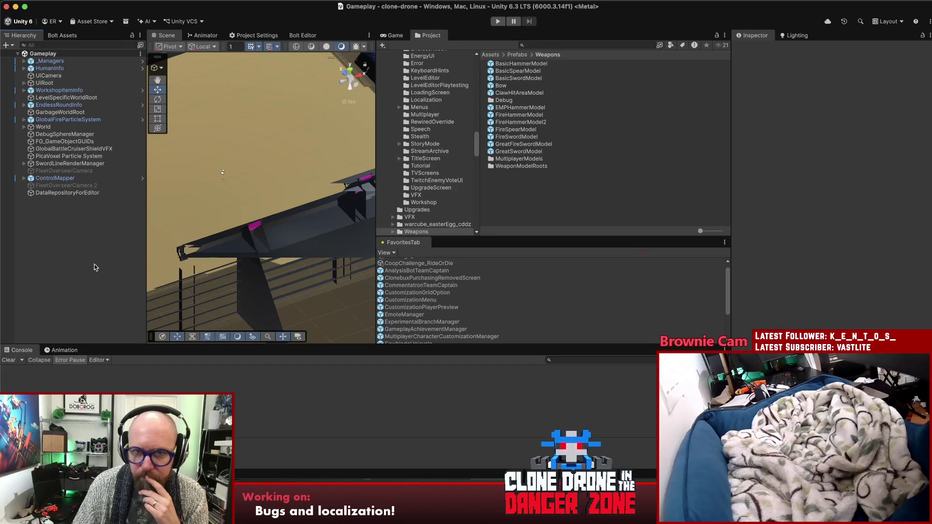
left_click(484, 336)
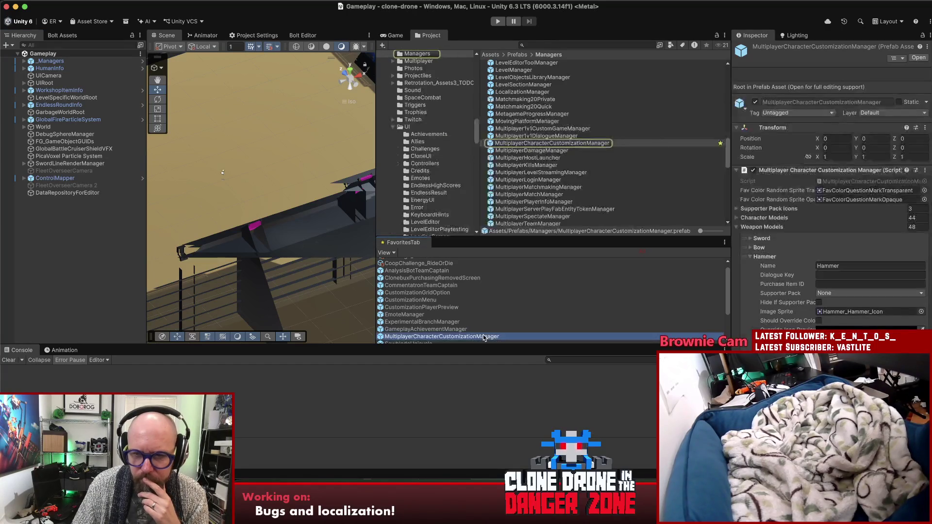
scroll(873, 263, "down", 4)
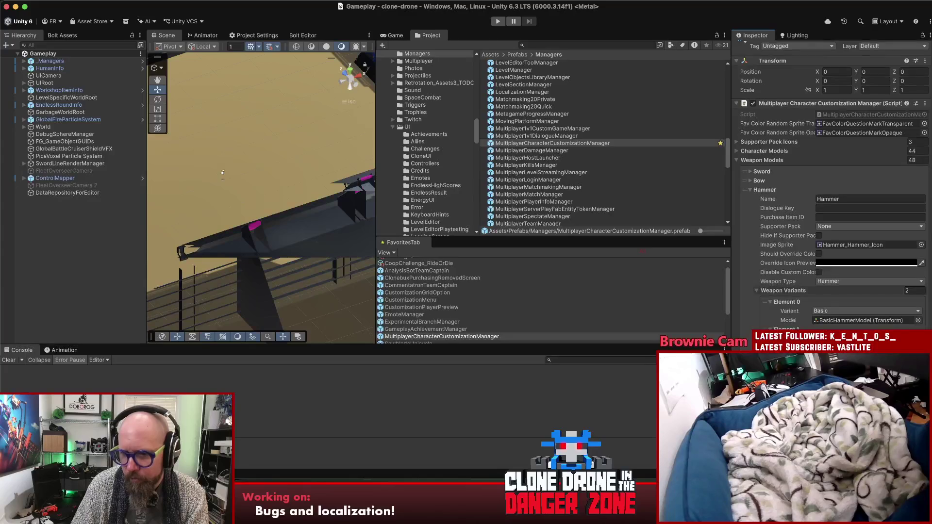
scroll(833, 194, "down", 6)
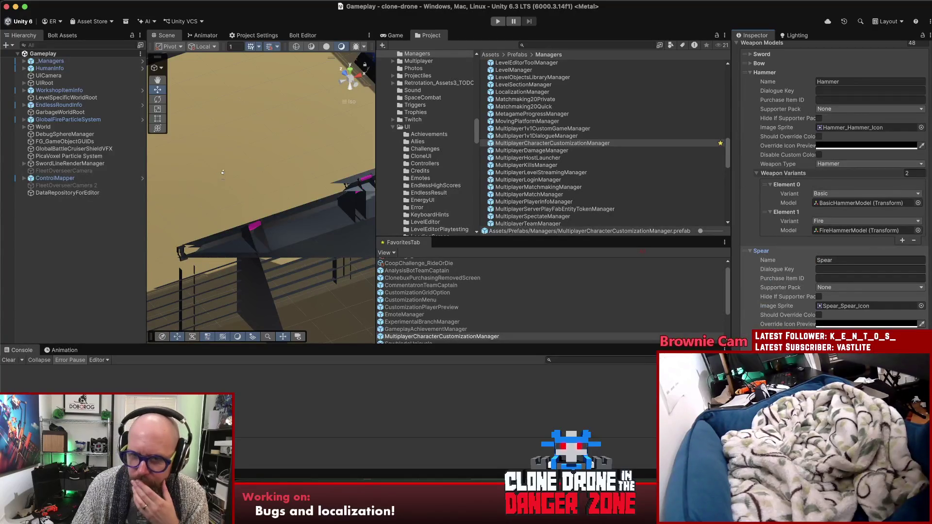
scroll(833, 194, "up", 2)
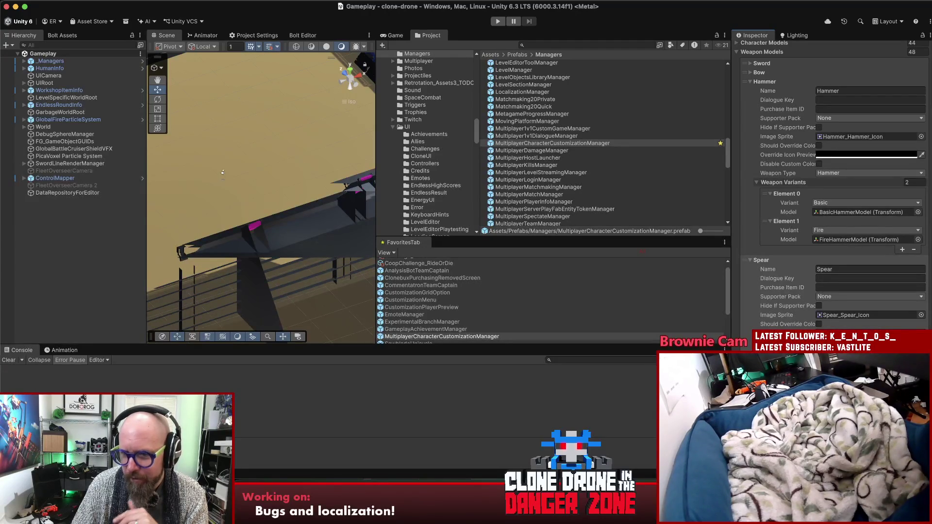
scroll(833, 184, "up", 2)
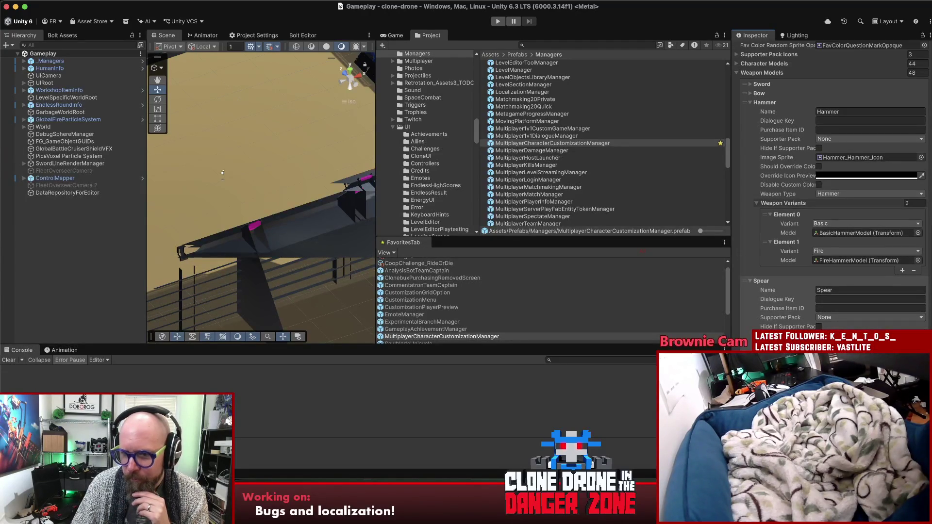
scroll(833, 185, "up", 5)
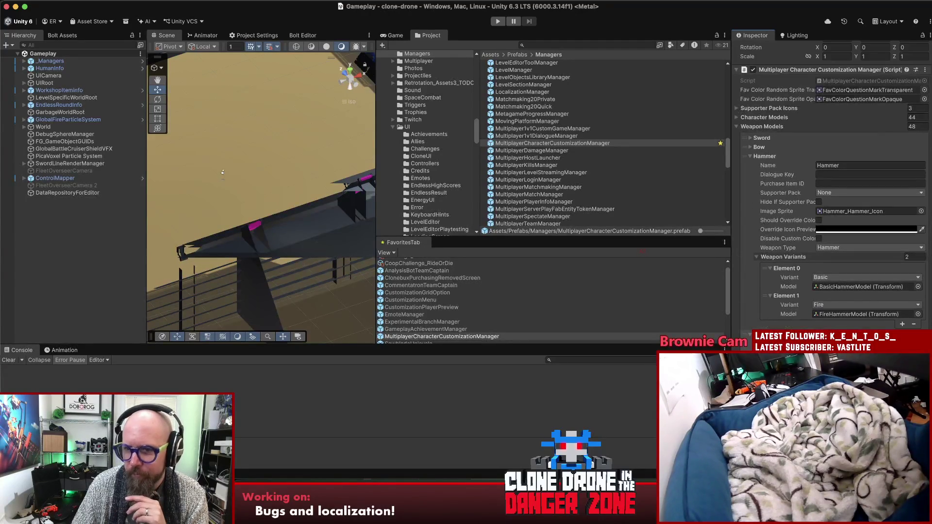
Inspect the Bow and Sword weapon variants, then open MultiplayerCharacterCustomizationManager.cs in Rider.
left_click(751, 147)
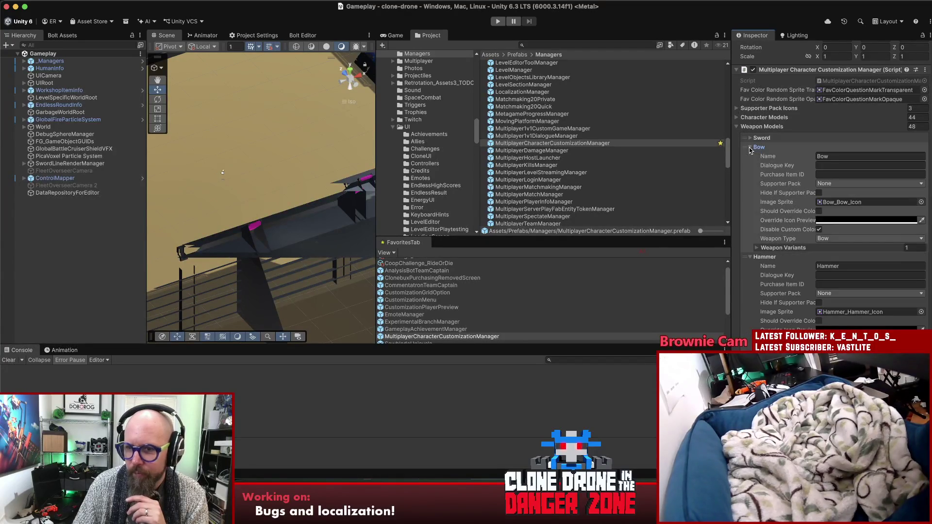
left_click(756, 248)
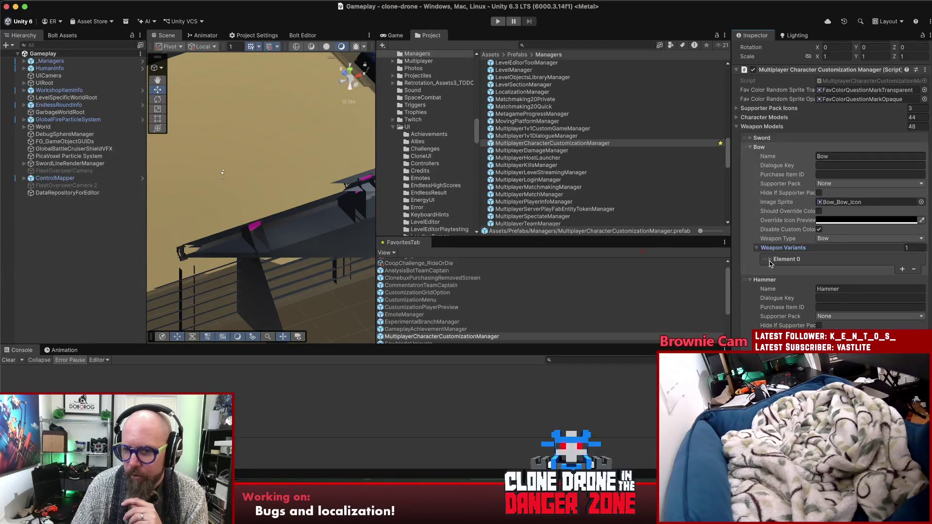
left_click(770, 260)
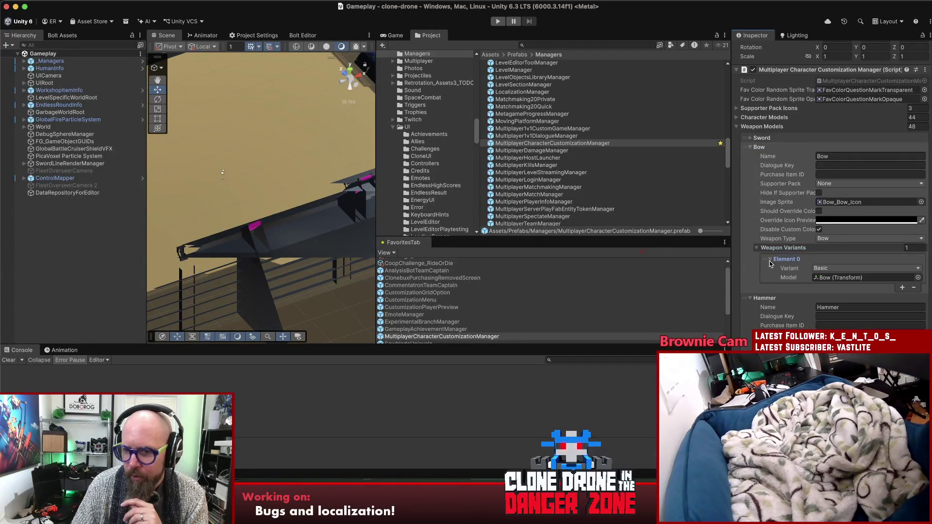
left_click(750, 138)
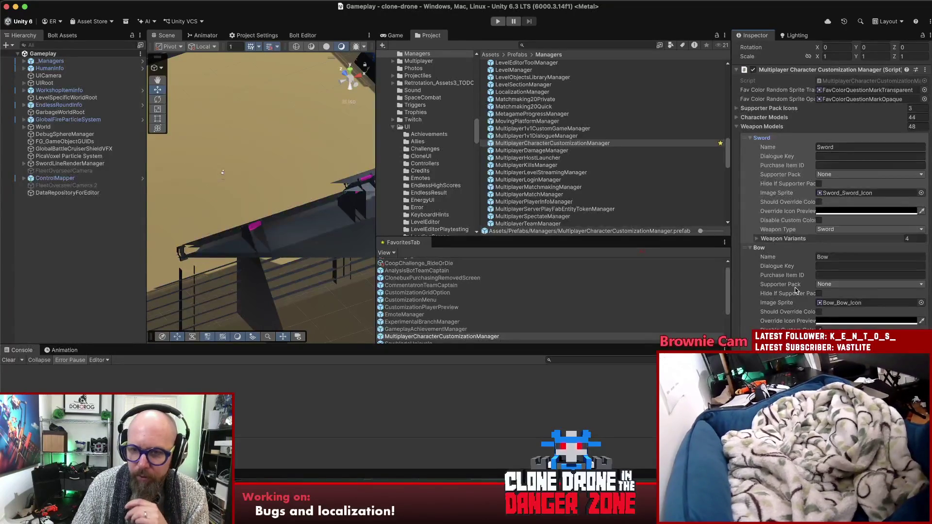
left_click(758, 239)
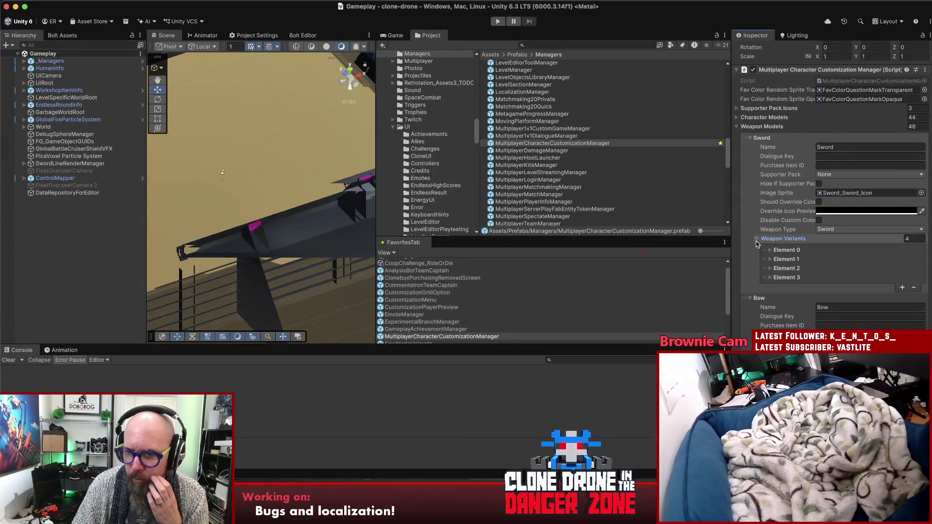
left_click(772, 250)
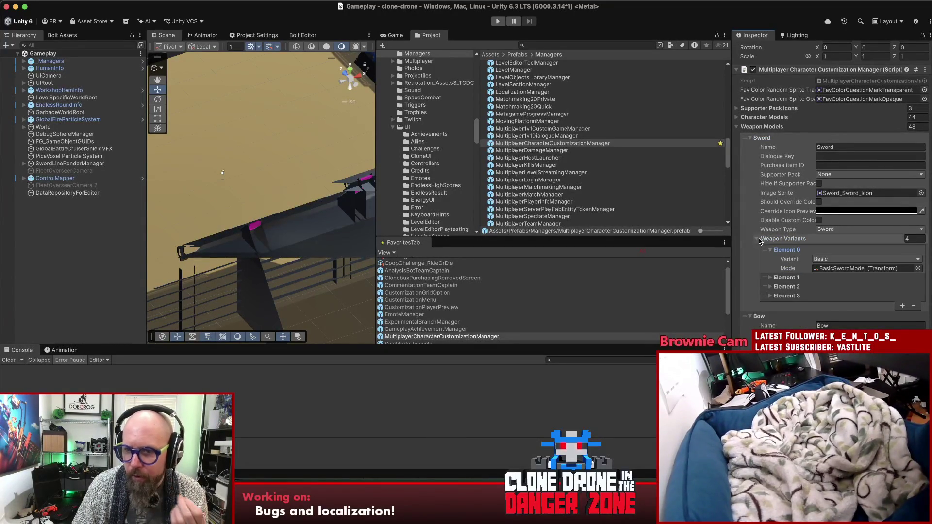
left_click(757, 239)
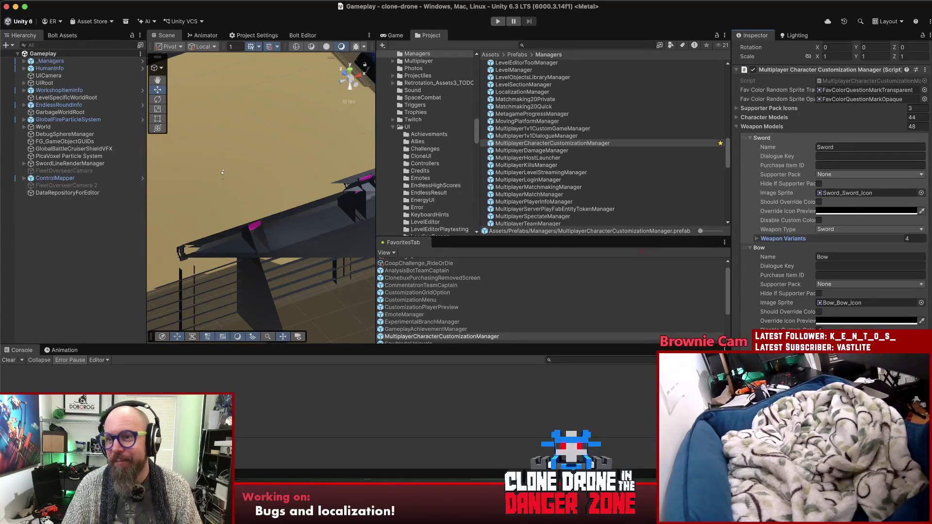
left_click(871, 82)
left_click(871, 82)
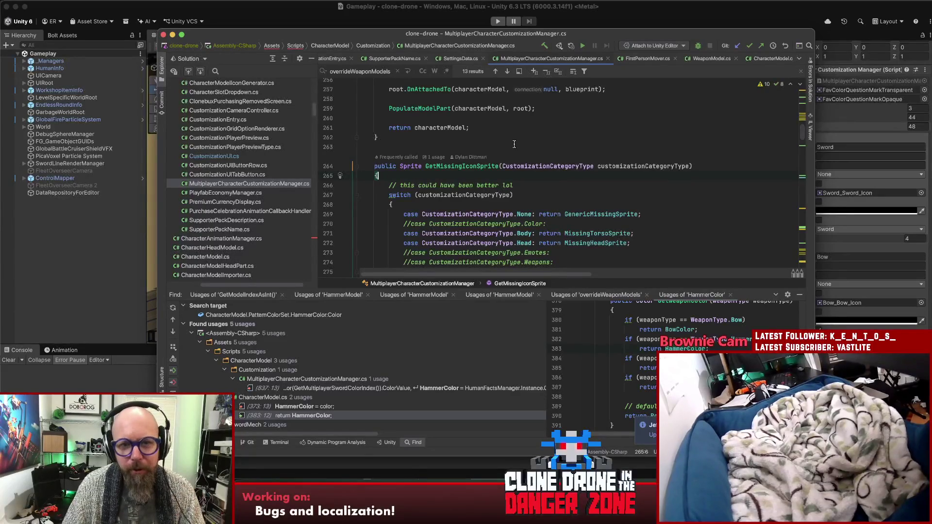
scroll(515, 145, "up", 3)
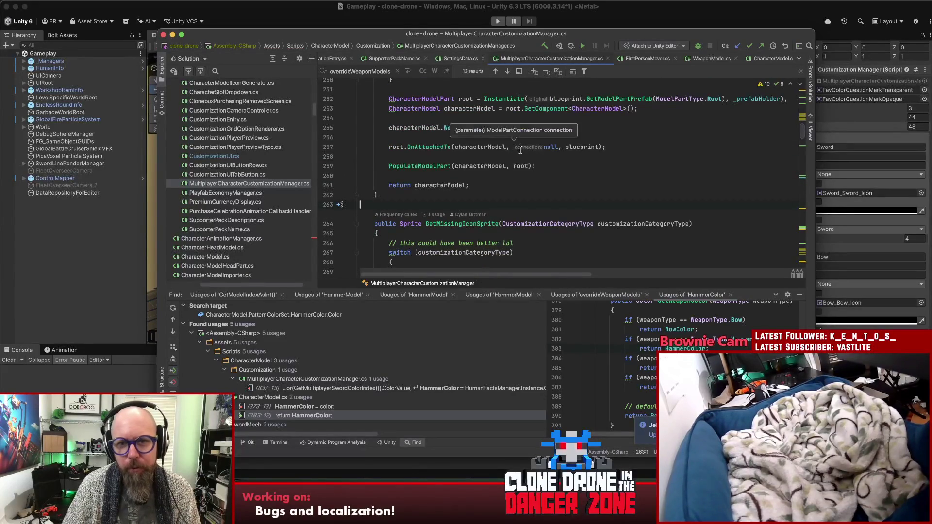
left_click(800, 125)
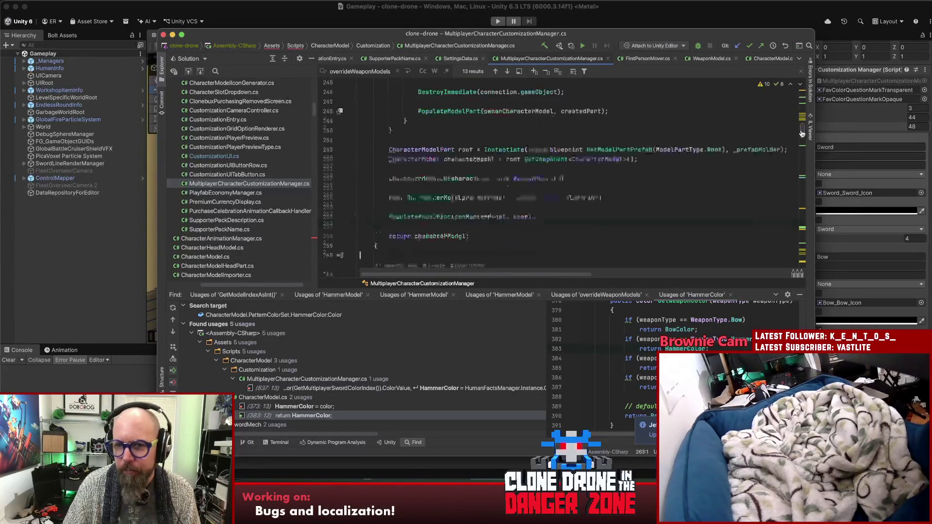
scroll(801, 126, "down", 5)
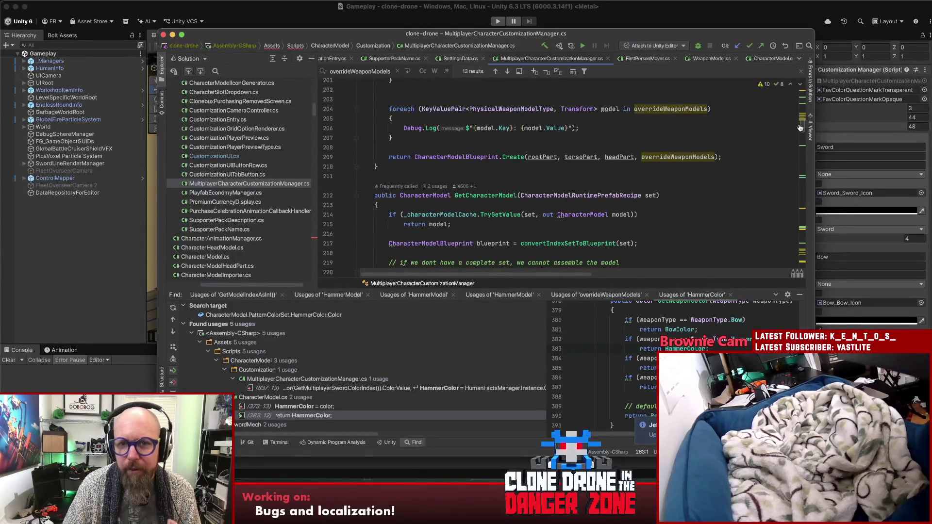
scroll(800, 127, "up", 7)
scroll(801, 124, "up", 15)
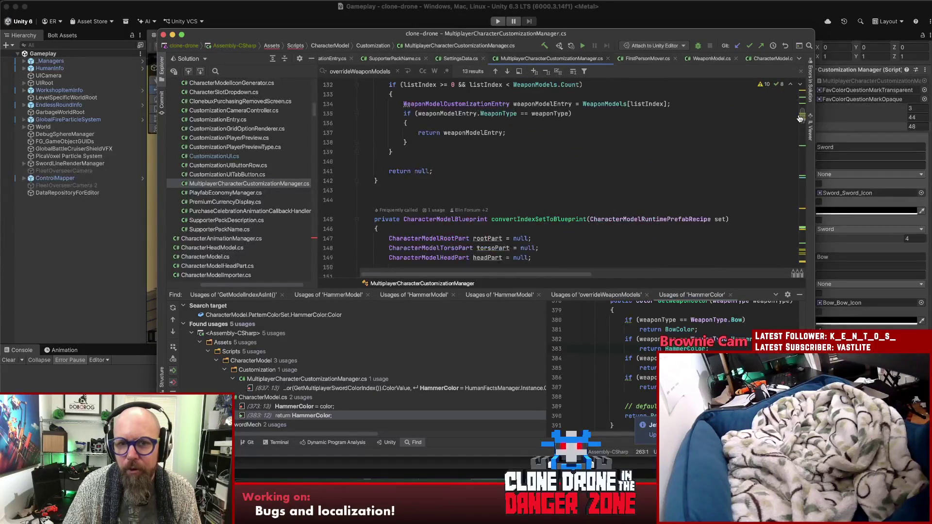
left_click(602, 151)
scroll(616, 159, "up", 1)
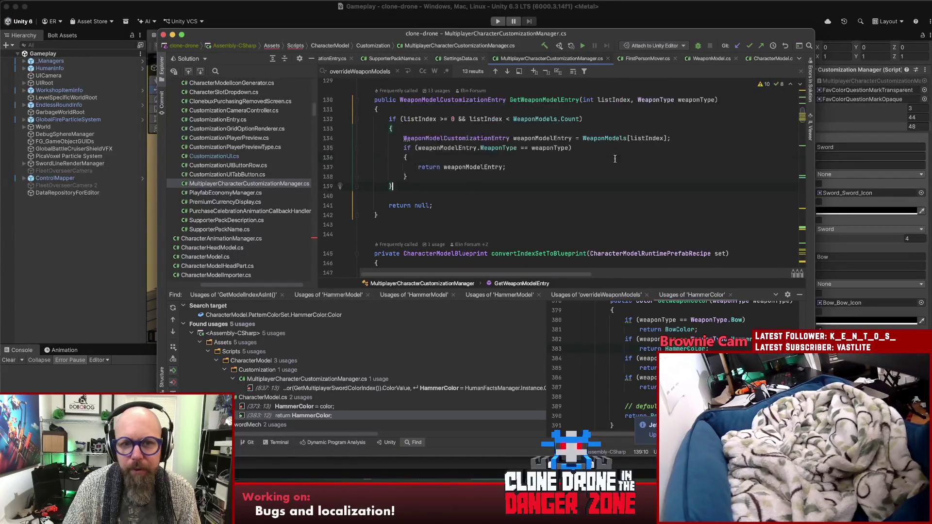
double_click(543, 100)
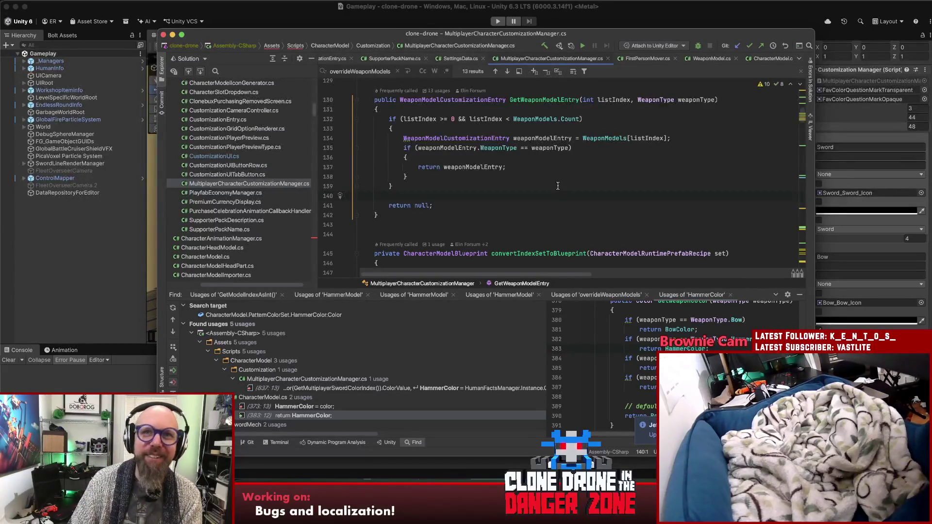
Insert an if (listIndex == 0) block with braces after line 139.
left_click(471, 191)
key("Return")
key("Return")
key("Return")
key("Up")
key("Up")
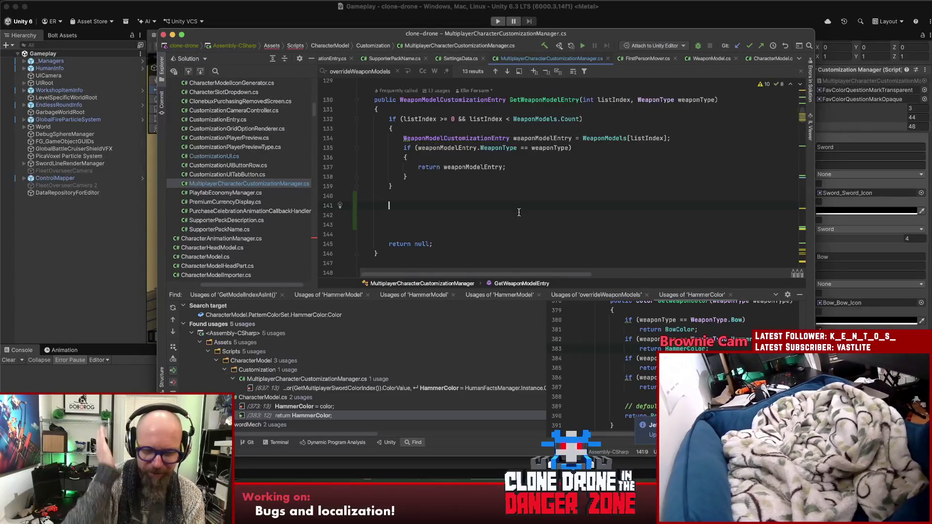
type("if(")
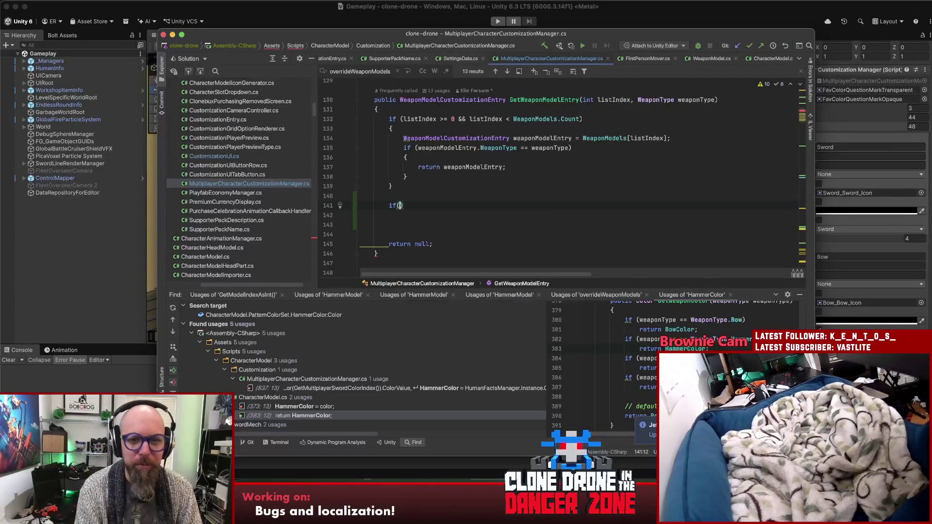
type("i == 0)")
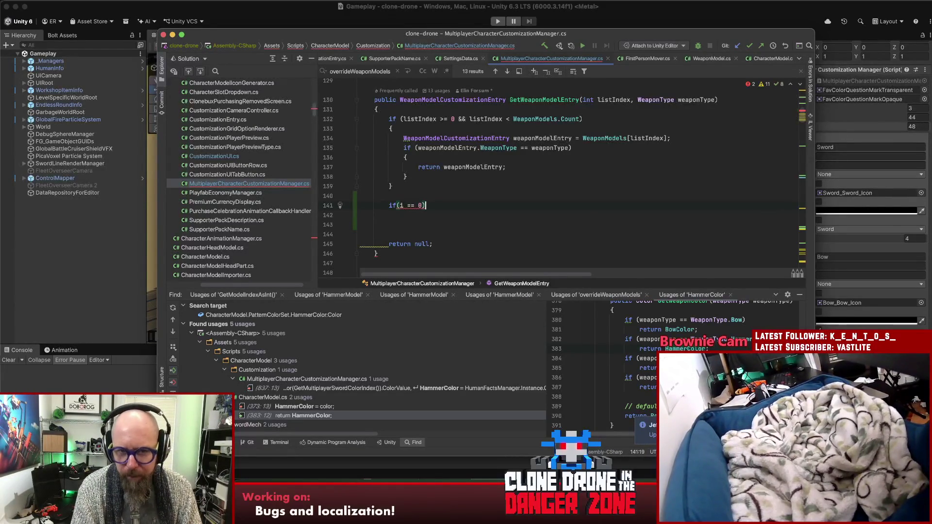
key("Return")
type("{")
key("Return")
double_click(404, 206)
type("list")
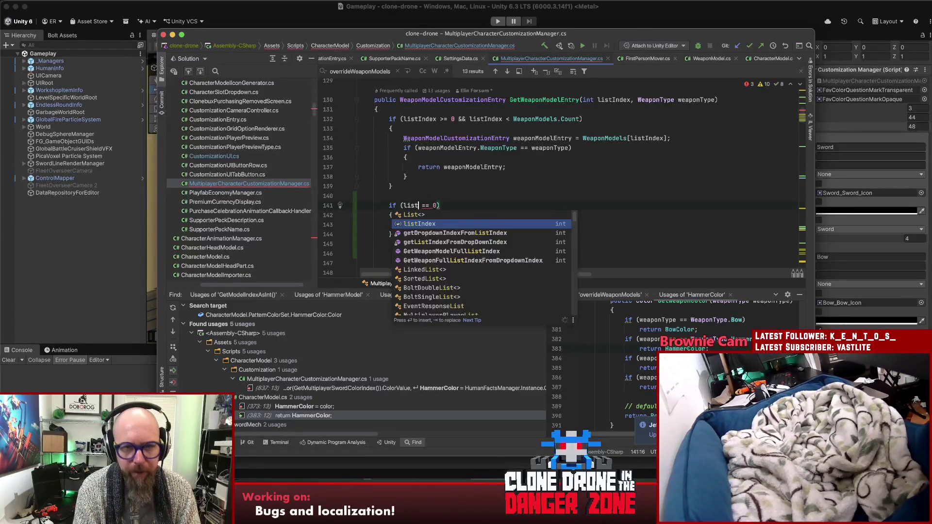
key("Return")
Comment the branch '// Maybe no value defined! Return the default model.' and check the WeaponModels name.
key("End")
type("// Maybe no value defined!")
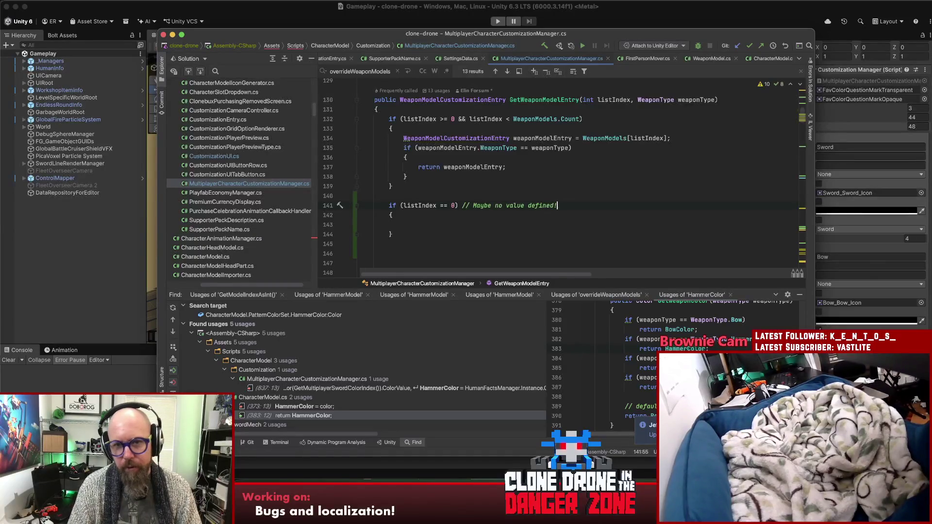
type(" R")
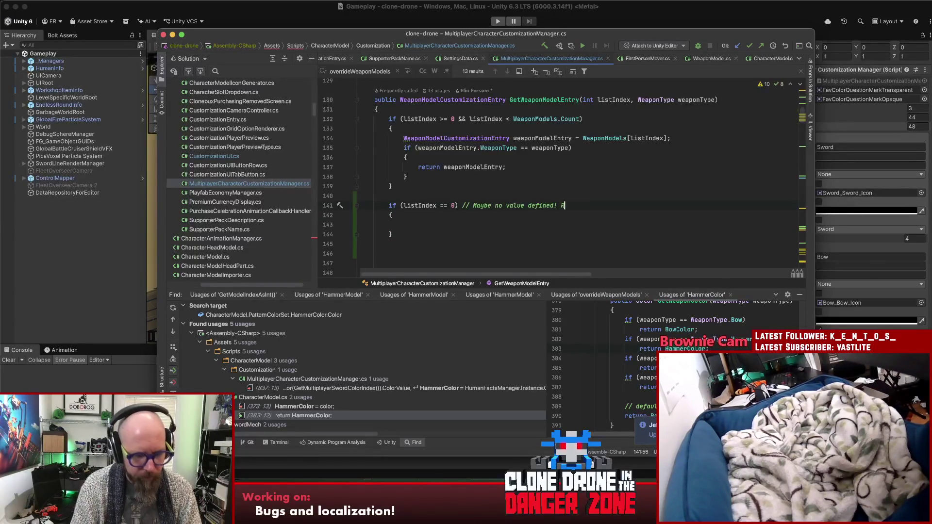
type("eturn the def")
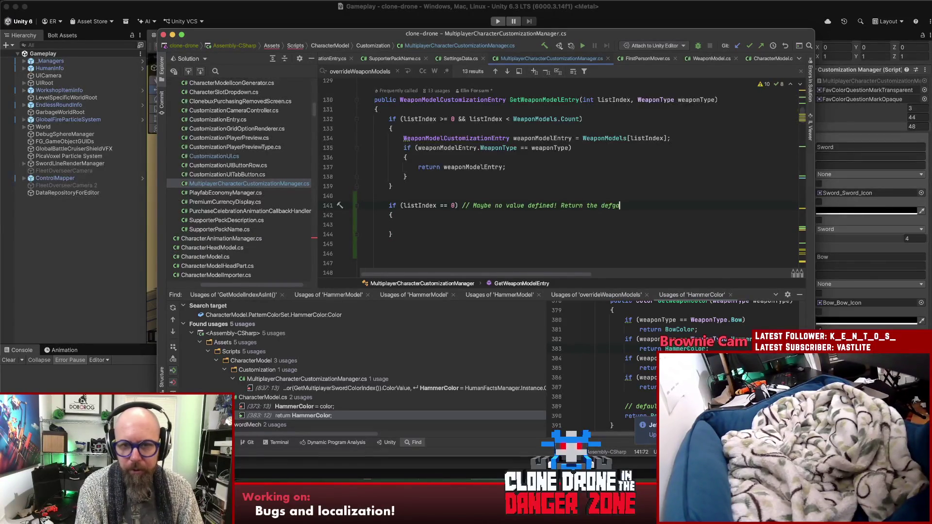
type("ault model.")
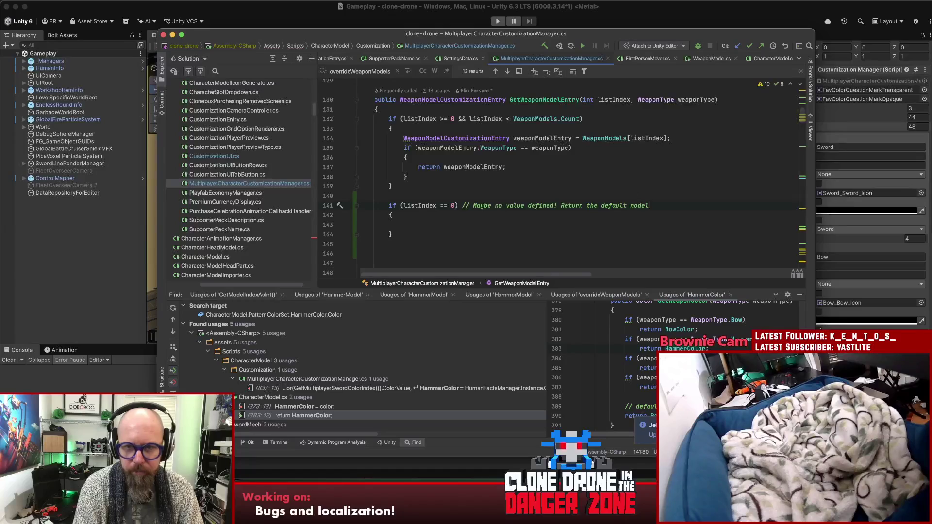
key("Return")
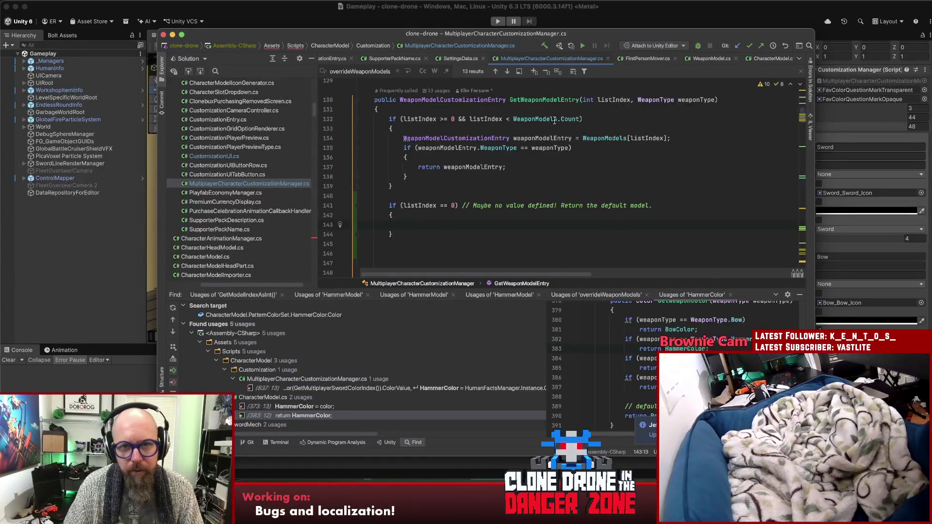
double_click(599, 138)
key("ctrl+c")
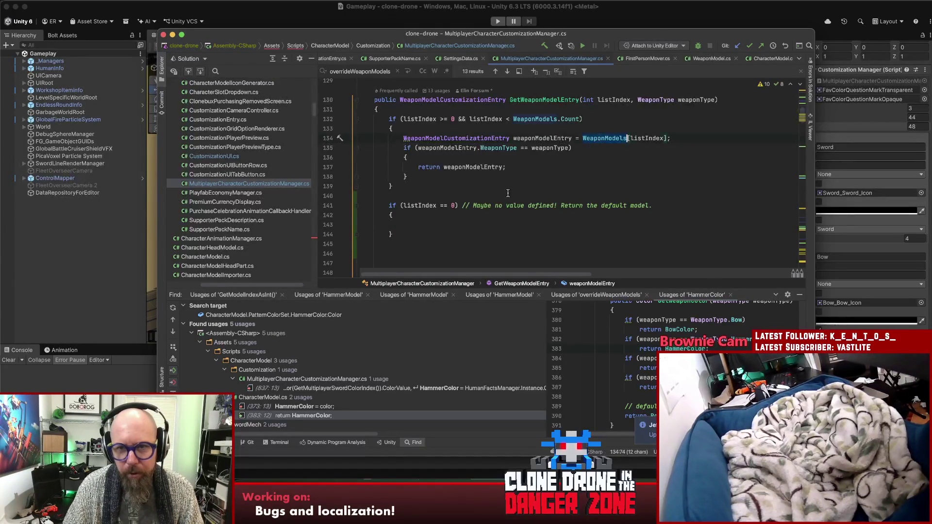
left_click(441, 226)
Add a foreach (var weaponModel in WeaponModels) loop inside the if block.
type("foreach (var VARIABLE in COLLECTION")
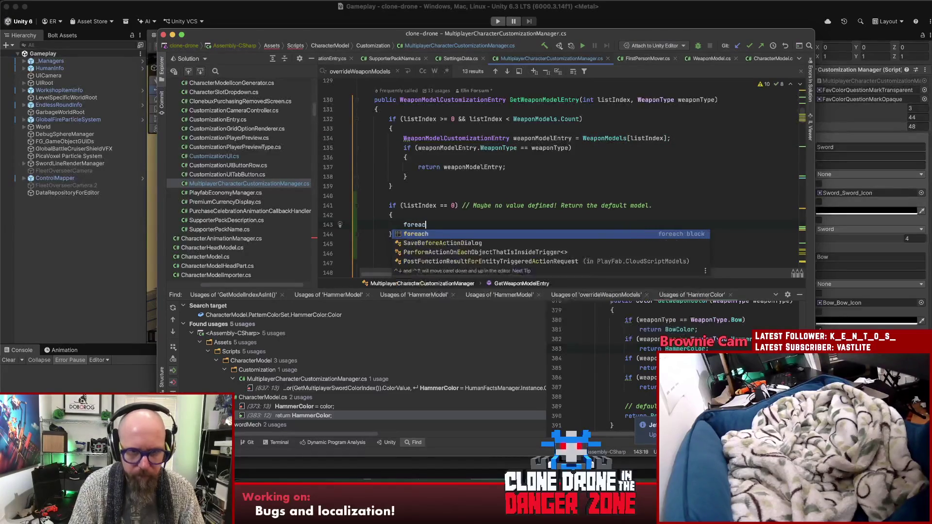
key("Tab")
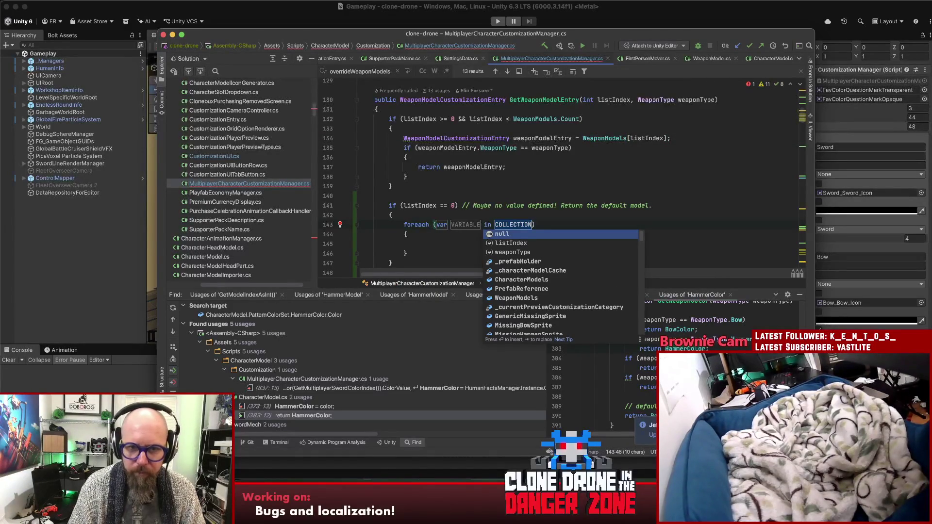
key("ctrl+v")
key("Tab")
key("Return")
type("weapon")
key("Down")
key("Return")
Return weaponModel from the loop when weaponModel.WeaponType == weaponType.
type("if(wea")
key("Return")
type(".")
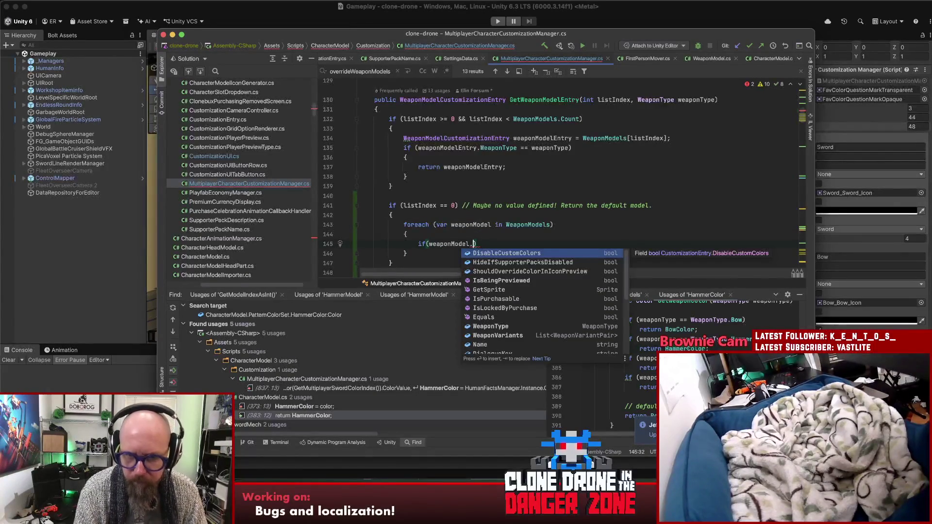
type("W")
key("Return")
type("== ")
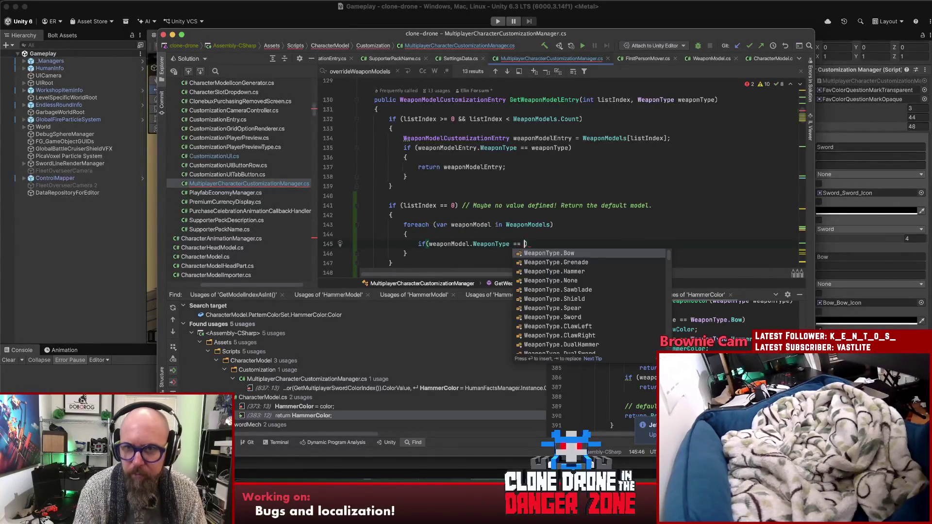
type("weap")
key("Return")
key("Return")
type("{")
key("Return")
type("return wea")
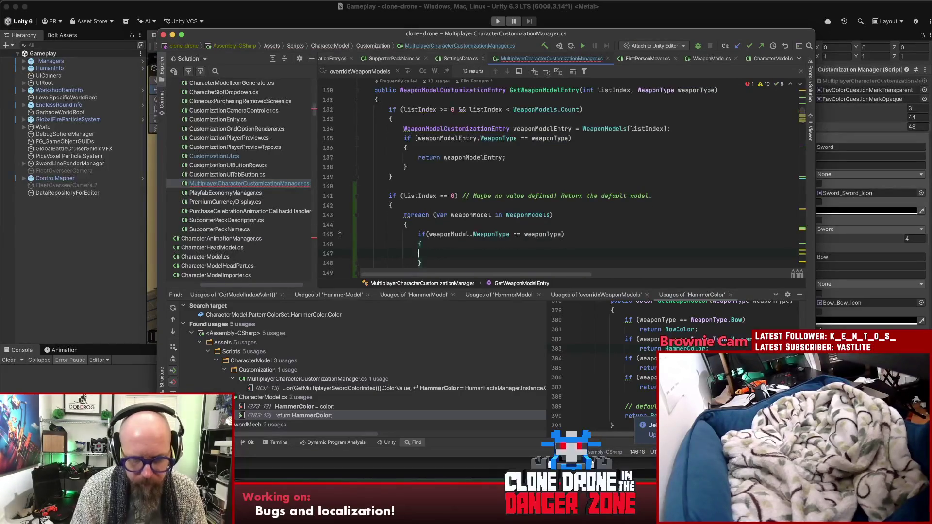
key("Return")
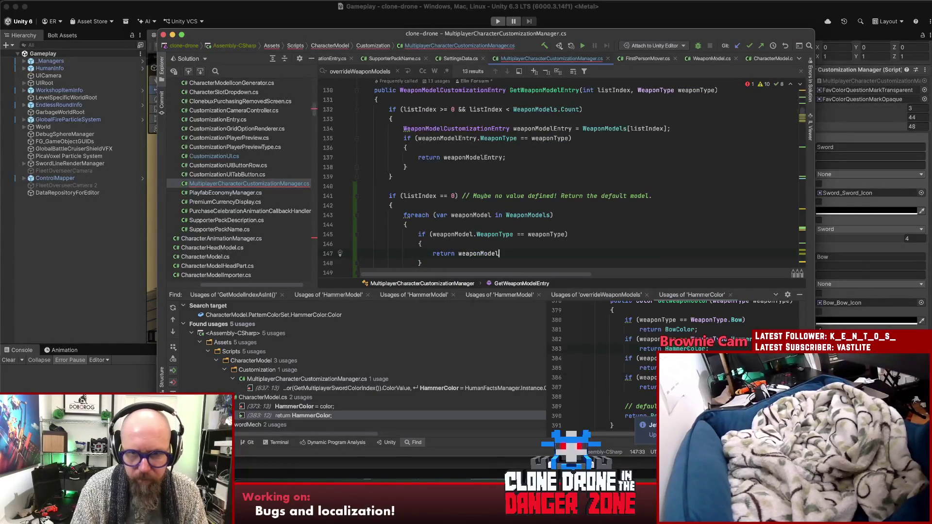
Extend the comment to note it's the first in the list and delete the extra blank lines.
scroll(440, 230, "down", 2)
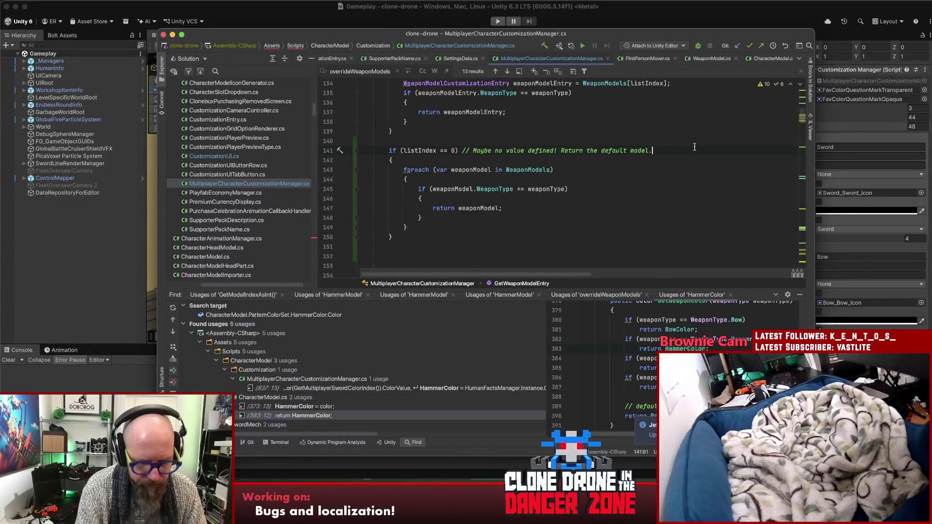
type(" (it's the first one in the list")
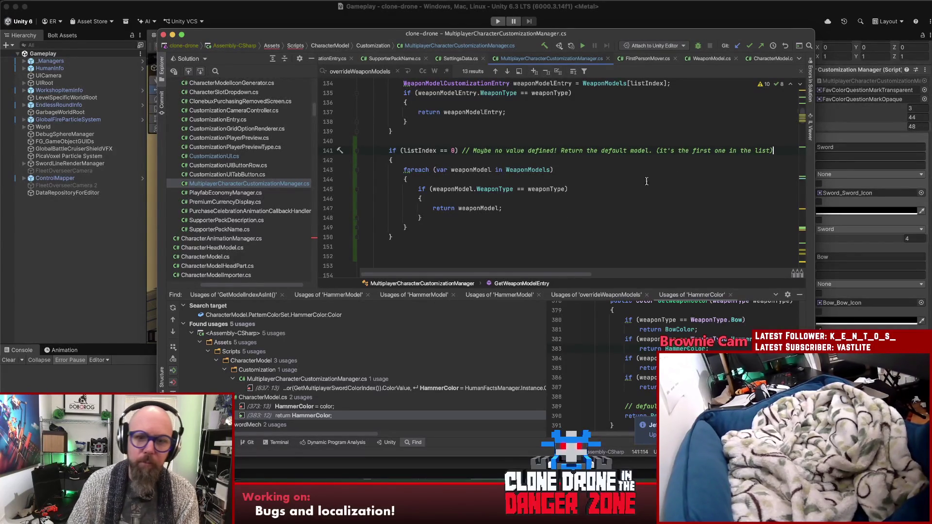
scroll(430, 214, "down", 2)
left_click(430, 216)
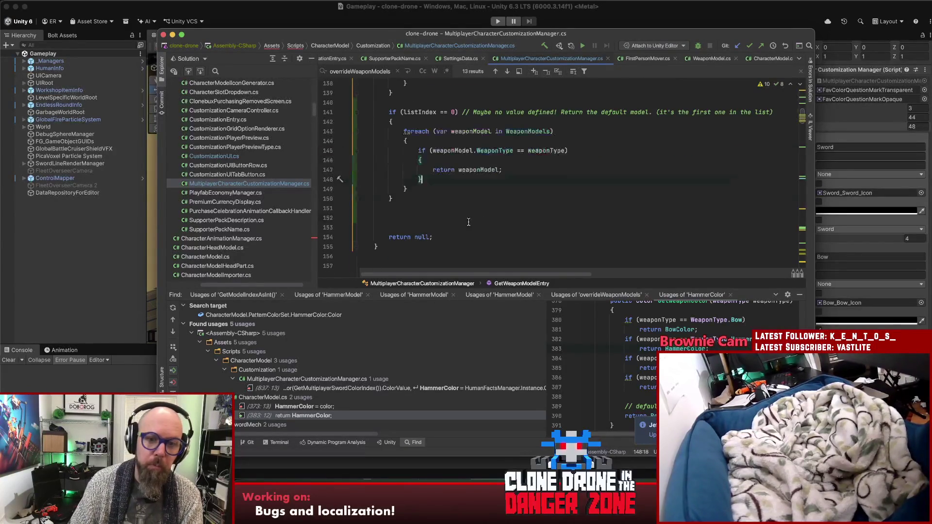
key("BackSpace")
key("Delete")
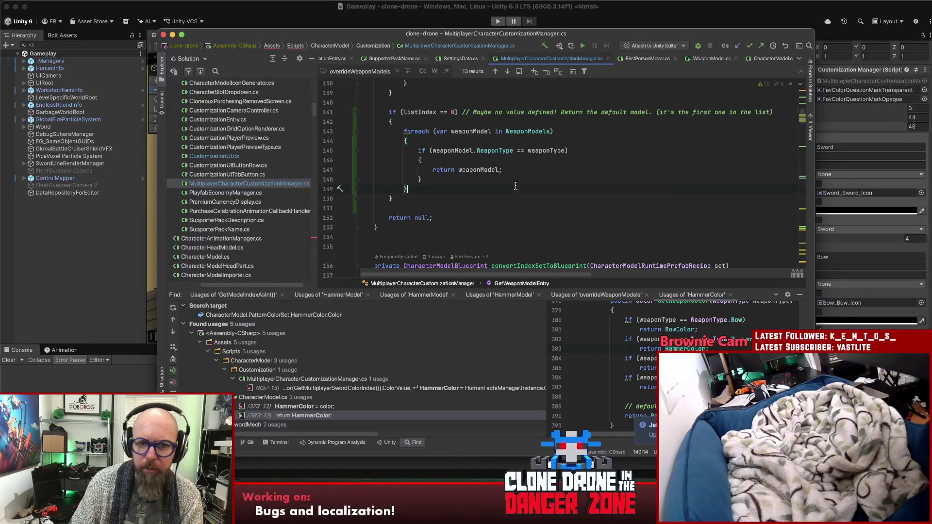
scroll(534, 188, "up", 3)
left_click(570, 189)
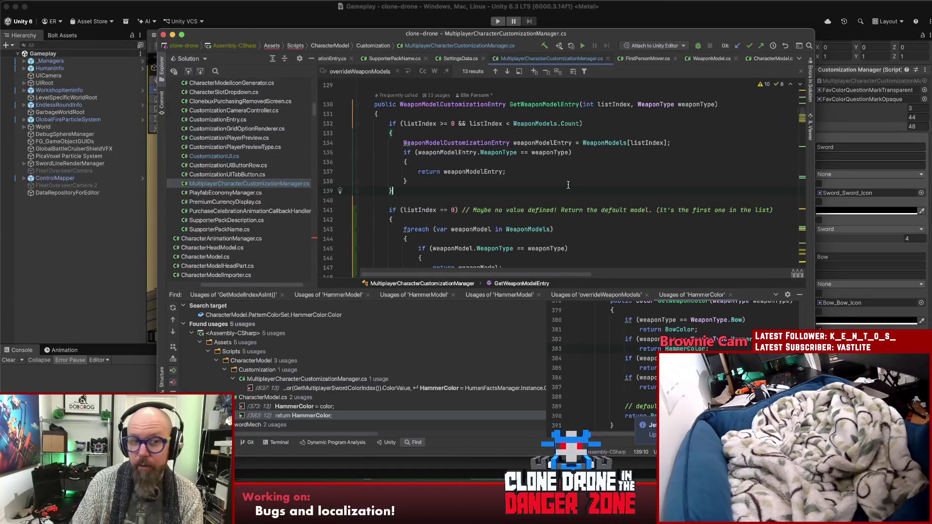
left_click(73, 243)
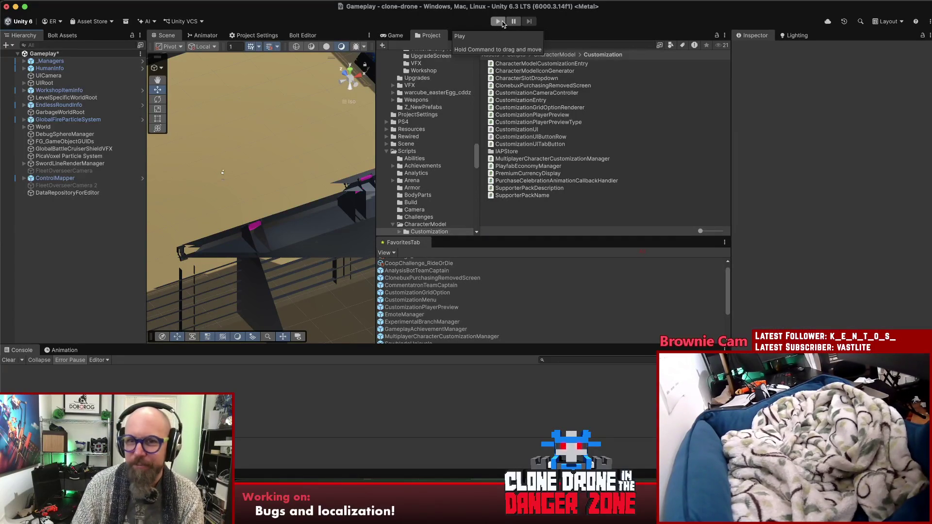
Start Play mode and open the human character customization screen.
left_click(500, 22)
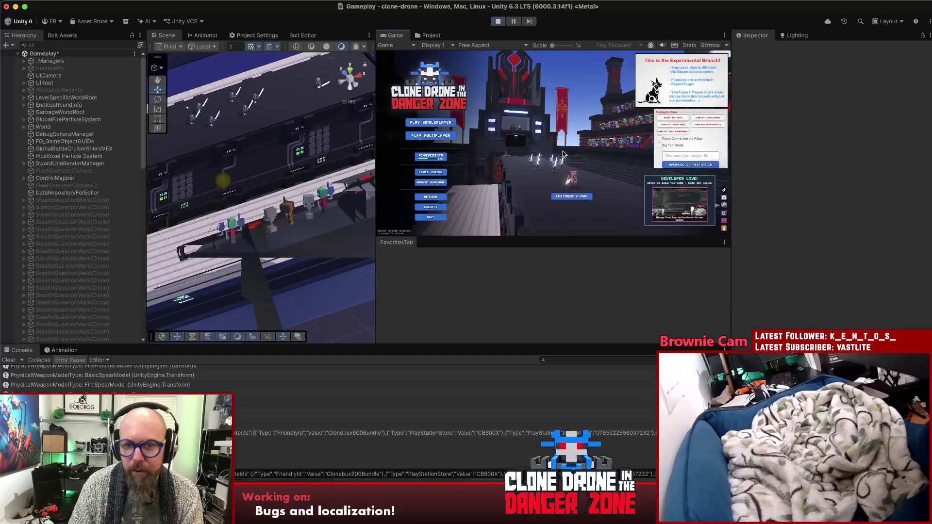
left_click(575, 182)
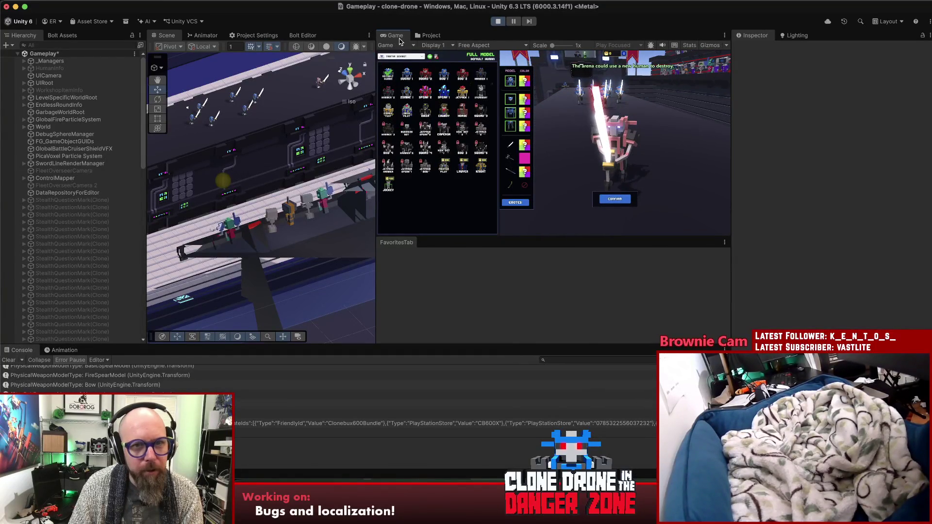
Maximize the game view, browse hammer models, and switch to the other saved character.
double_click(395, 35)
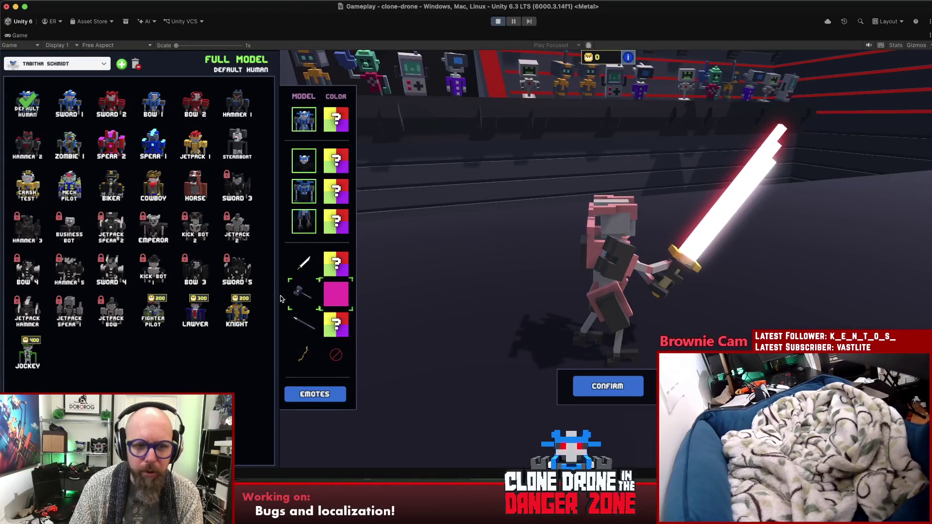
left_click(296, 291)
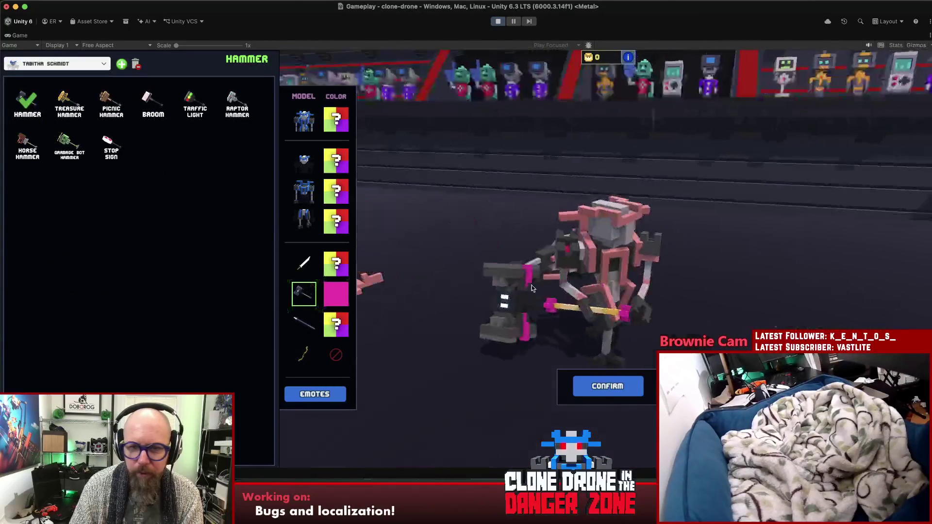
left_click(61, 64)
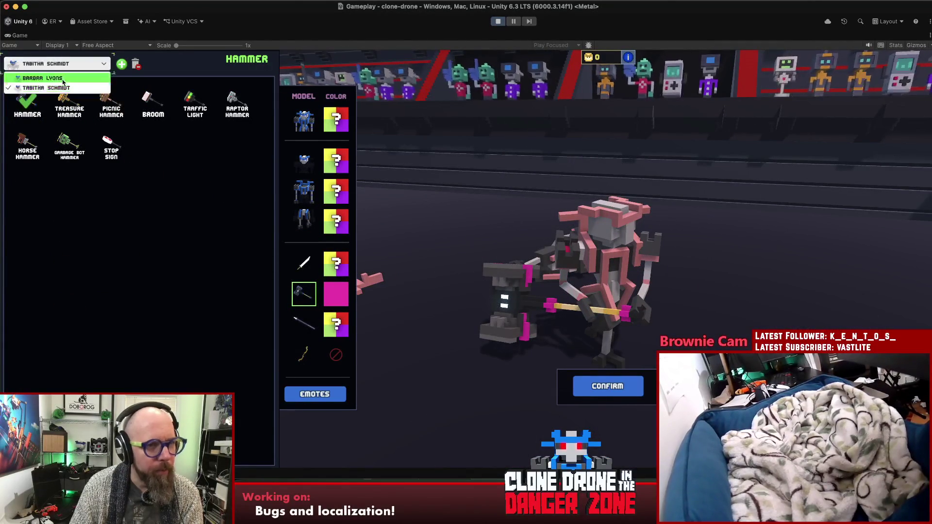
left_click(63, 80)
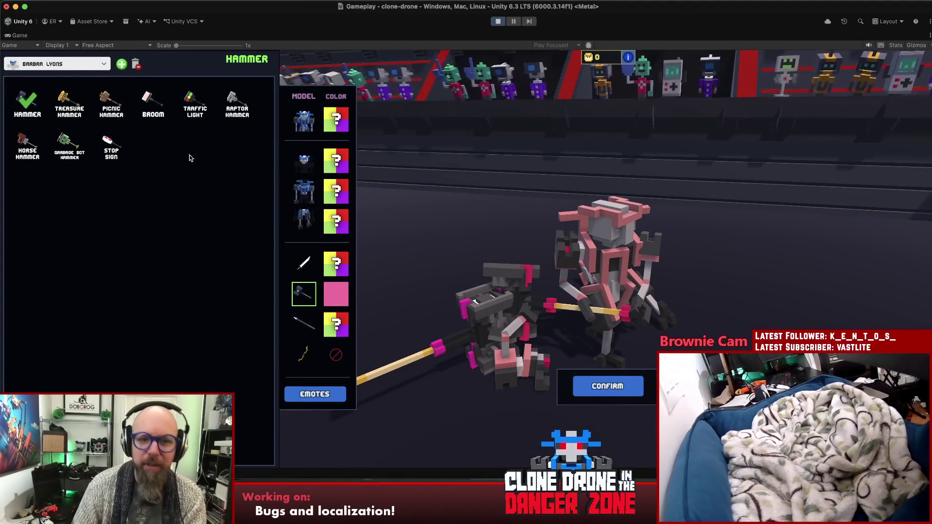
Colour the spear NOOO!!! green and show the bow model choices.
left_click(302, 316)
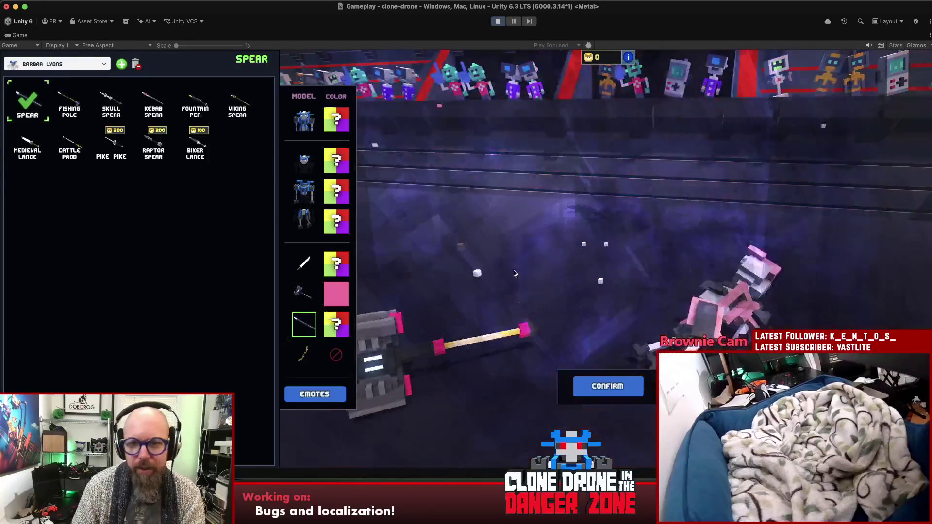
left_click(336, 325)
left_click(231, 193)
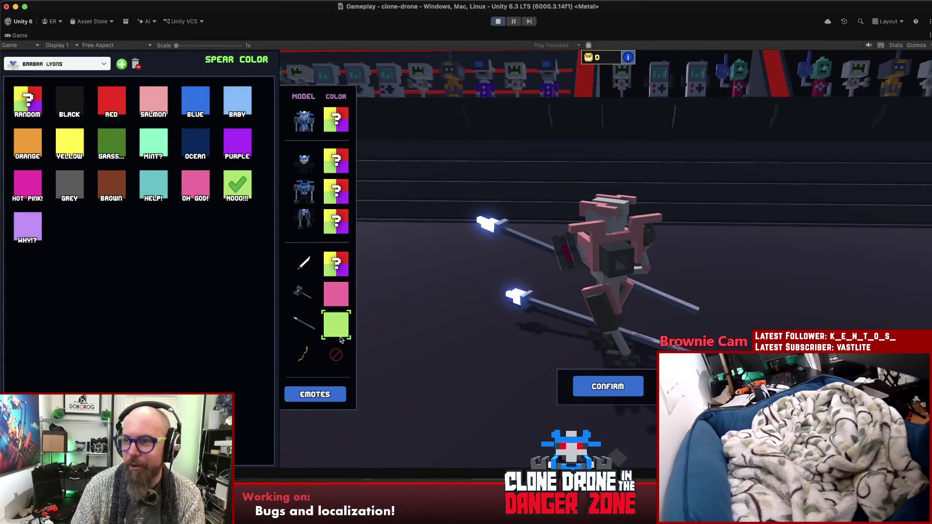
left_click(302, 358)
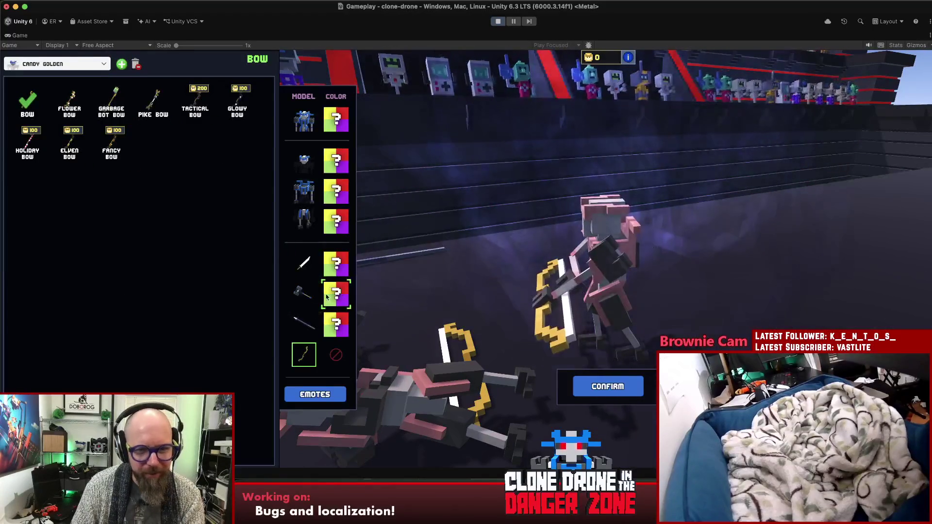
Check the hammer and sword slots, then colour the full model Yellow and the hammer Purple.
left_click(304, 295)
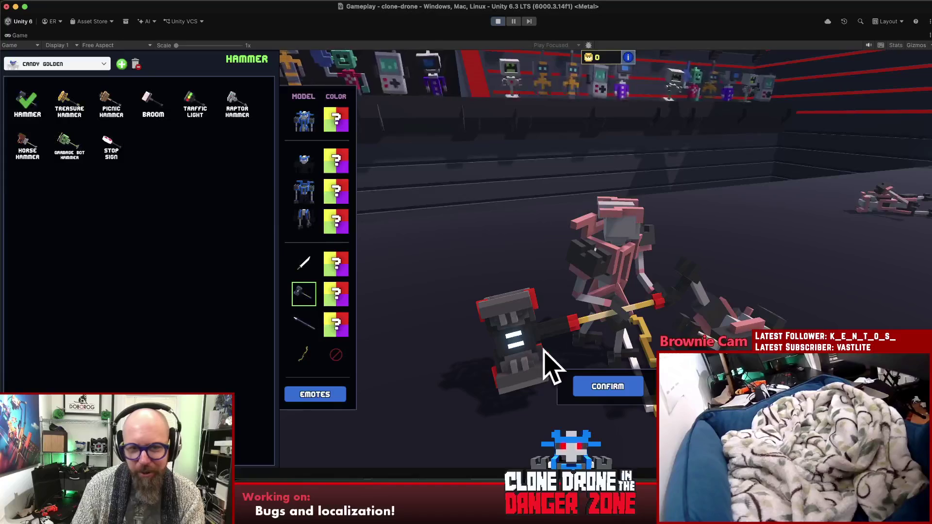
left_click(300, 263)
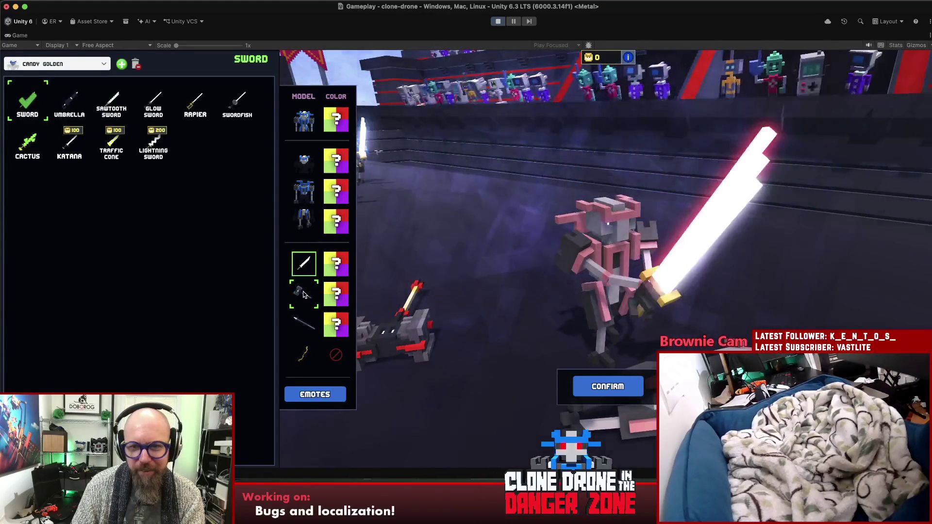
left_click(304, 294)
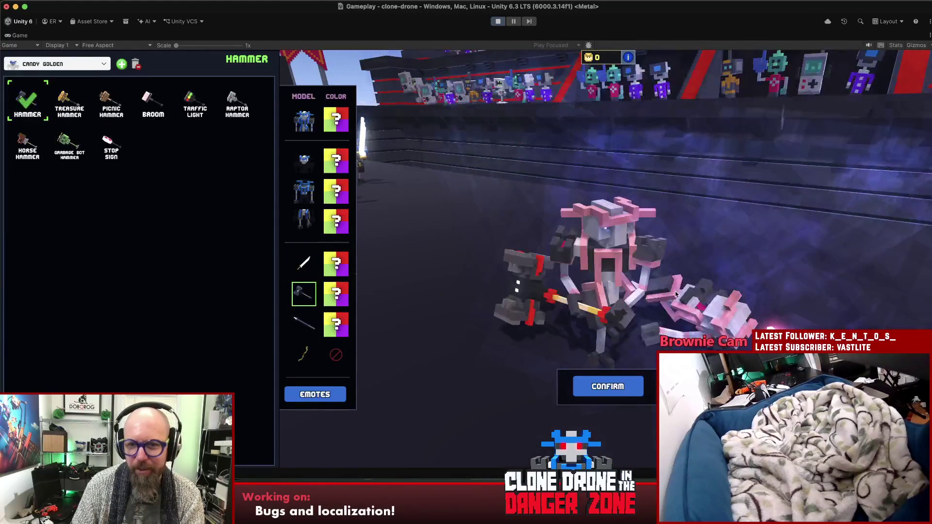
left_click(314, 117)
left_click(69, 149)
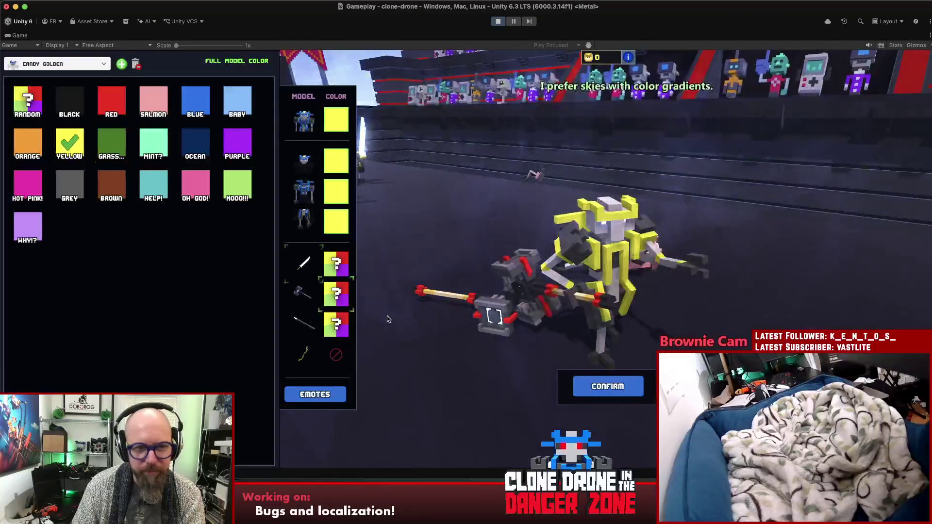
left_click(336, 294)
left_click(249, 152)
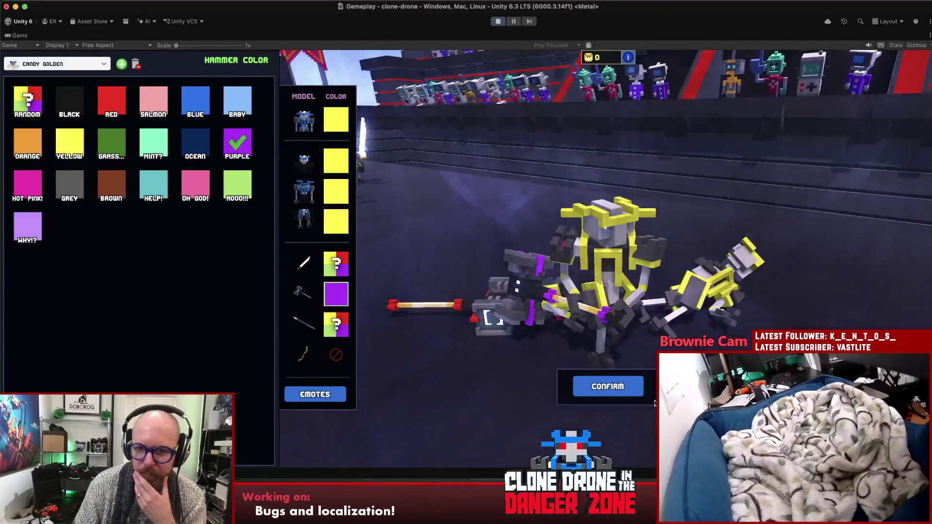
Choose the Default Human full model, which crashes the game.
left_click(608, 387)
left_click(468, 371)
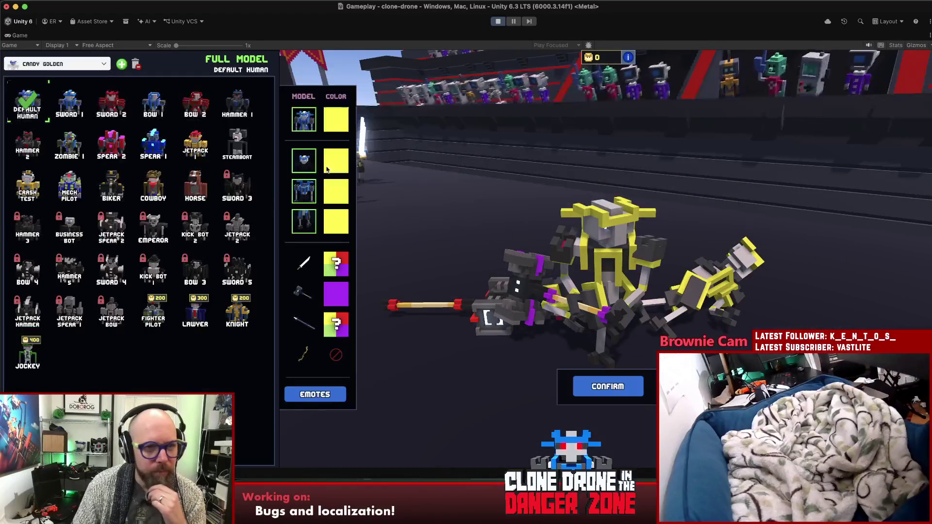
left_click(311, 294)
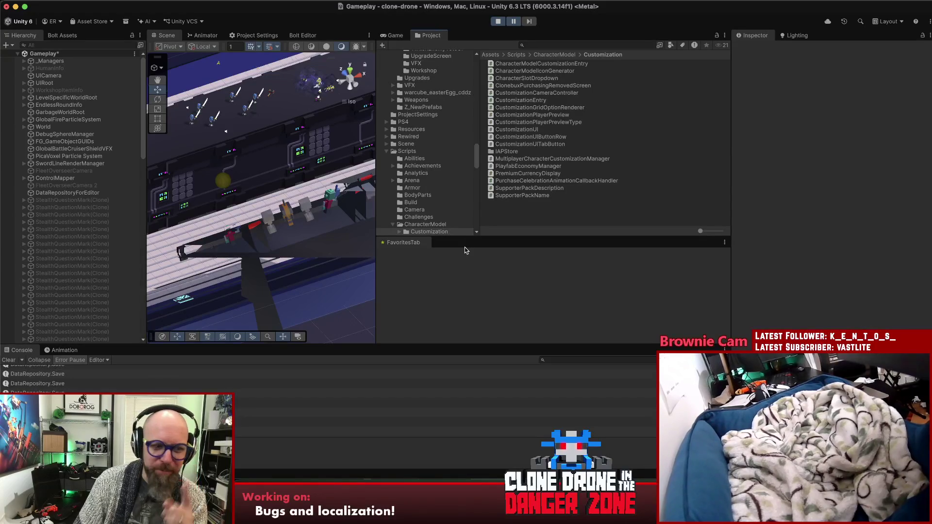
Review the NullReferenceException stack trace and crash screen, then open FirstPersonMover.cs line 1010 in Rider.
left_click(194, 432)
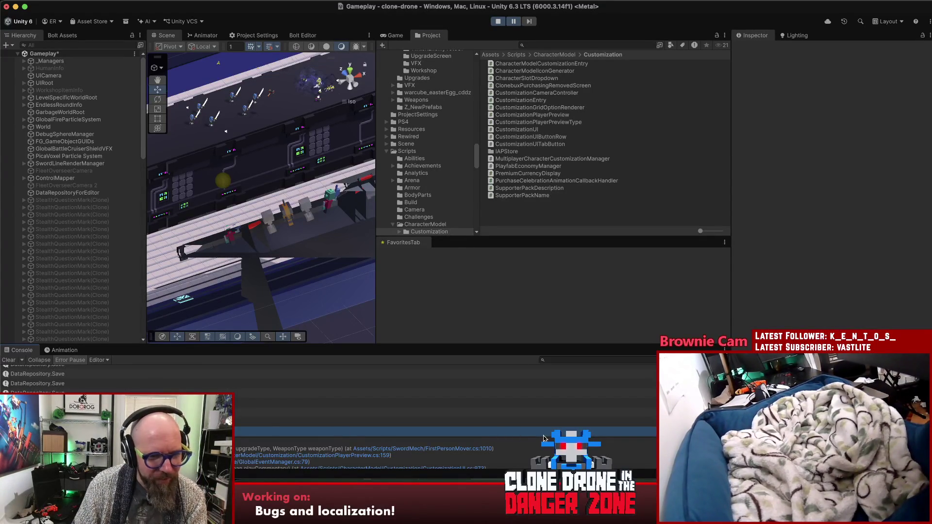
left_click(457, 448)
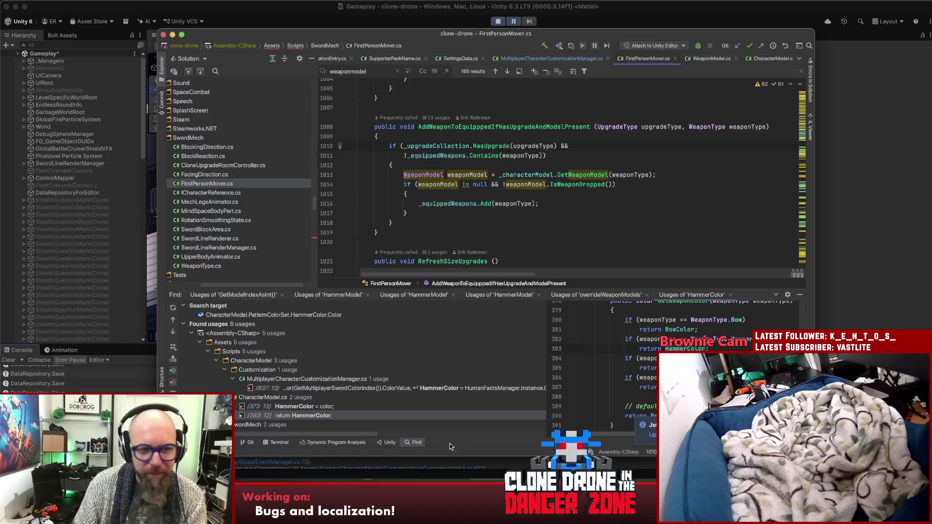
key("super+Tab")
scroll(365, 454, "down", 5)
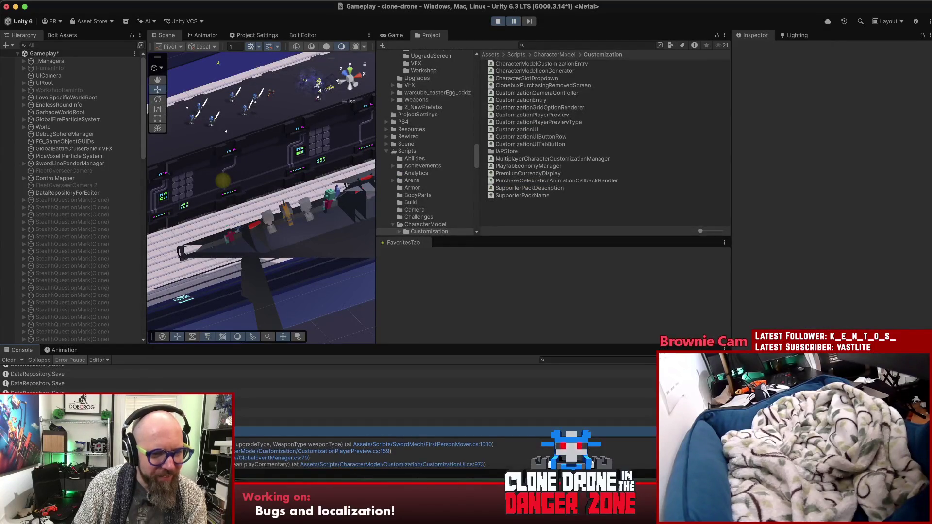
scroll(365, 454, "up", 5)
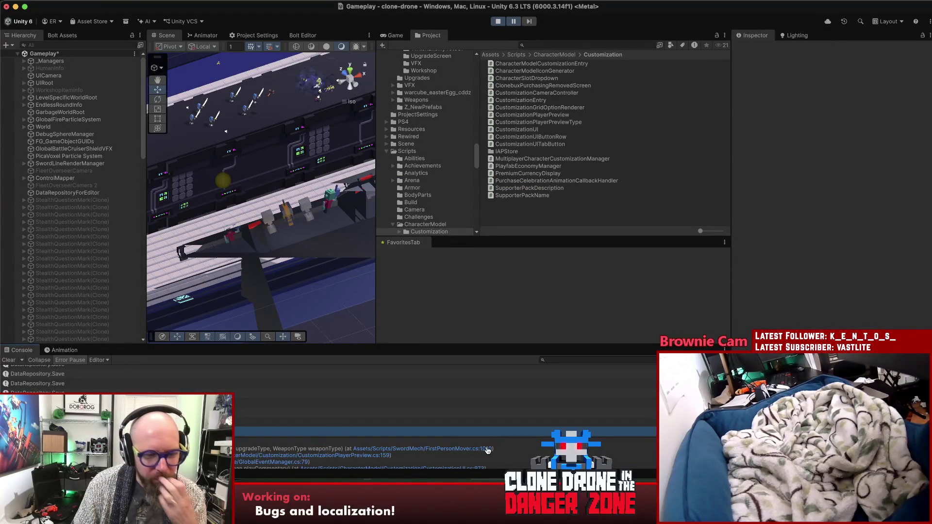
left_click(397, 36)
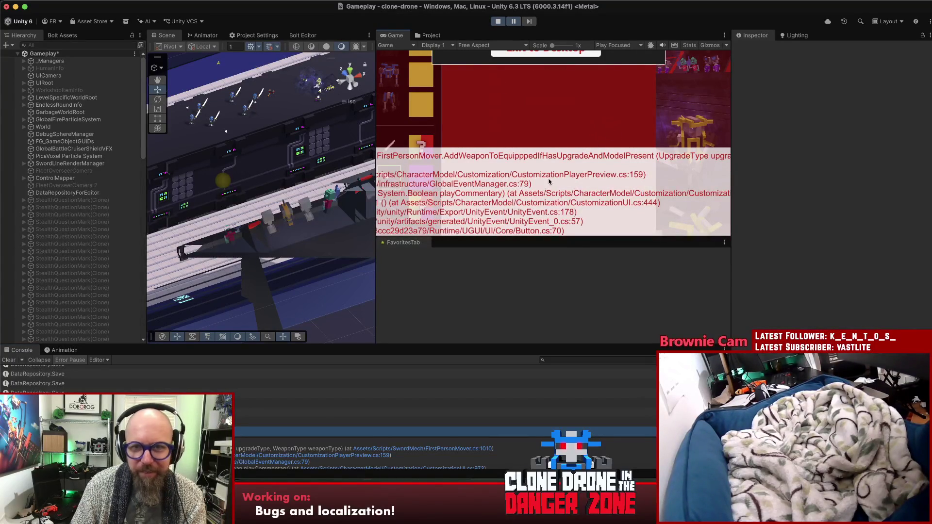
left_click(440, 448)
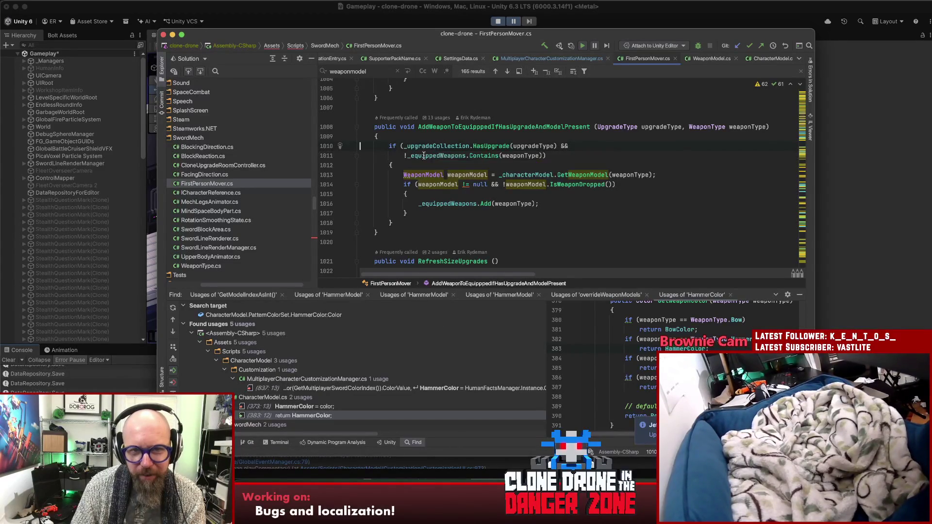
Inspect the equipped-weapons check around lines 1010–1011 of FirstPersonMover.cs.
left_click(424, 156)
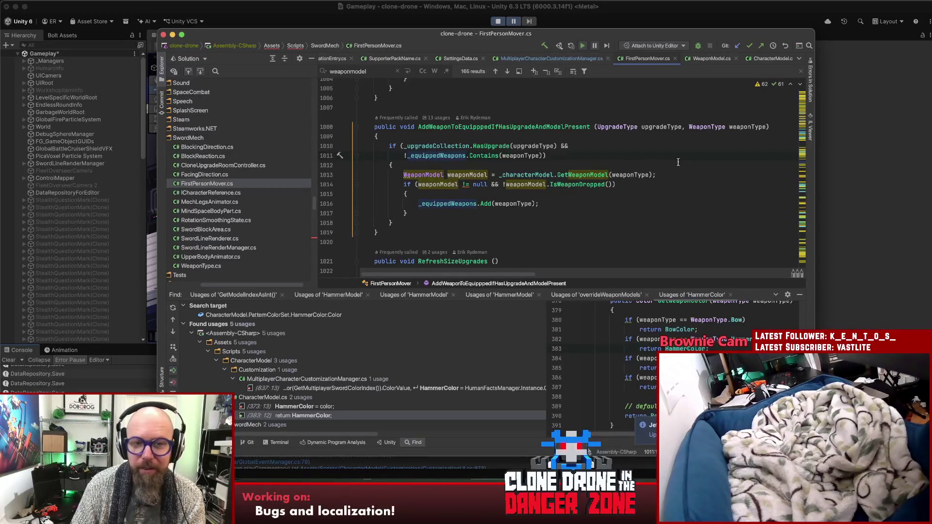
scroll(702, 155, "down", 1)
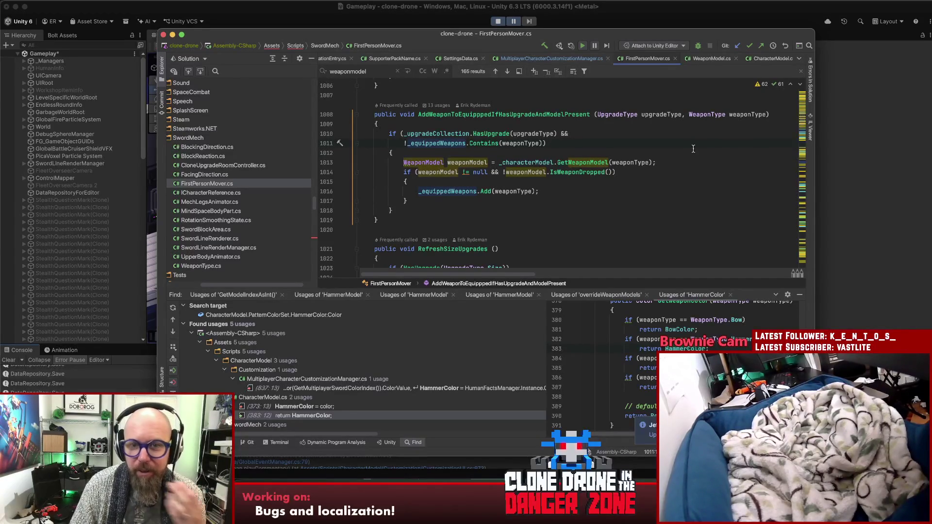
left_click(580, 138)
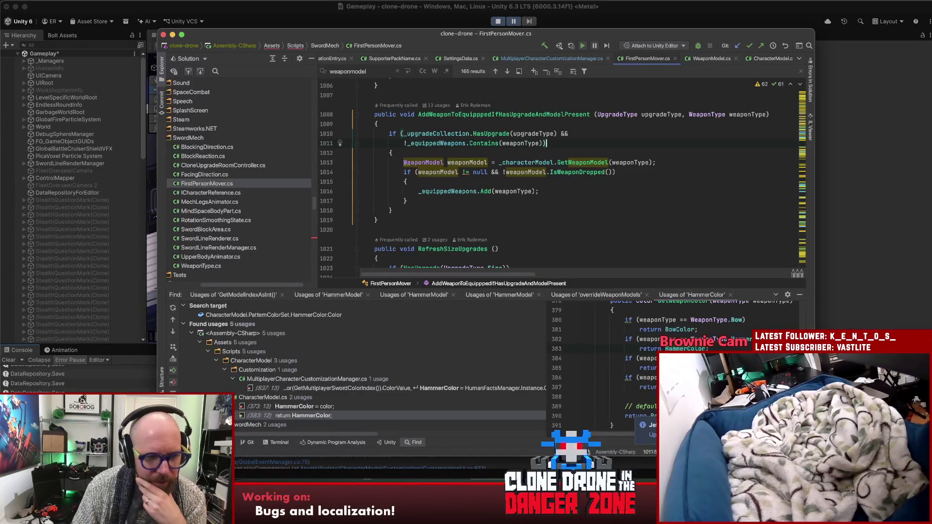
key("super+Tab")
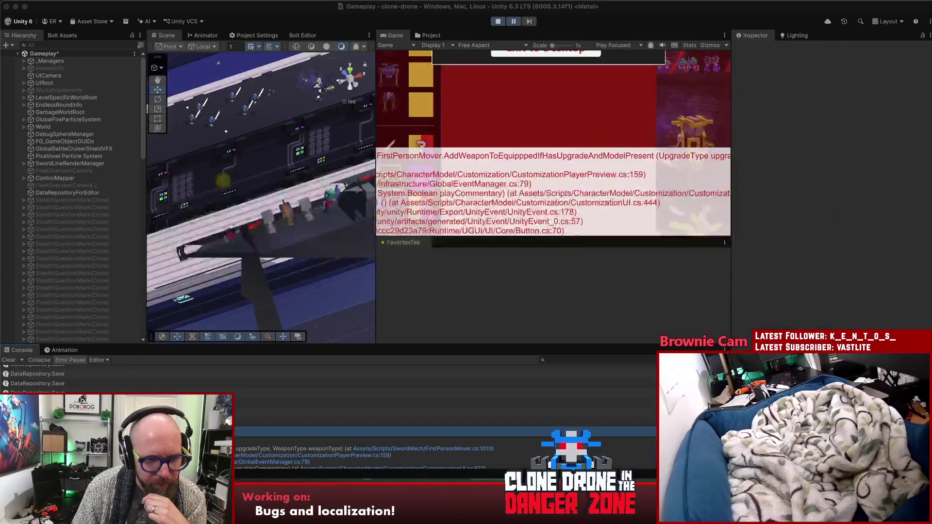
Open CustomizationPlayerPreview.cs at calling line 159 and review the weapon refresh code above it.
left_click(314, 455)
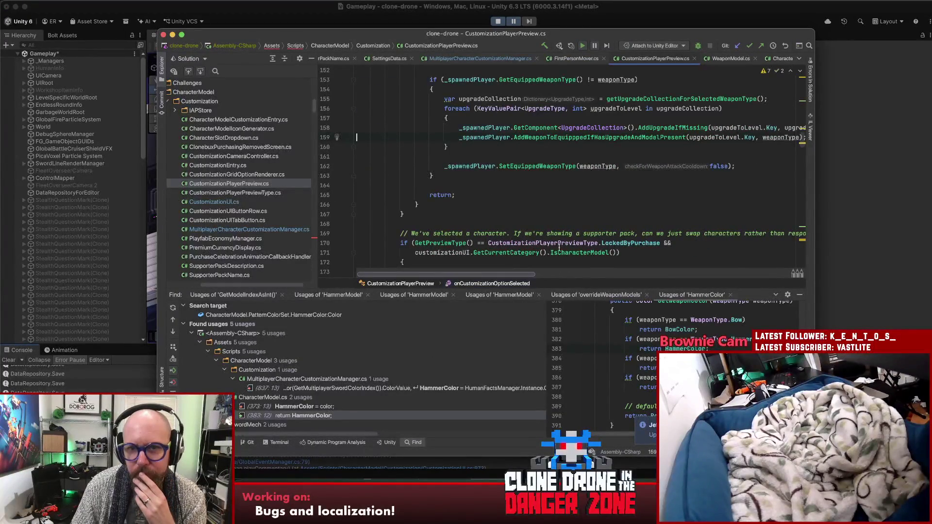
scroll(667, 200, "up", 2)
scroll(690, 188, "up", 3)
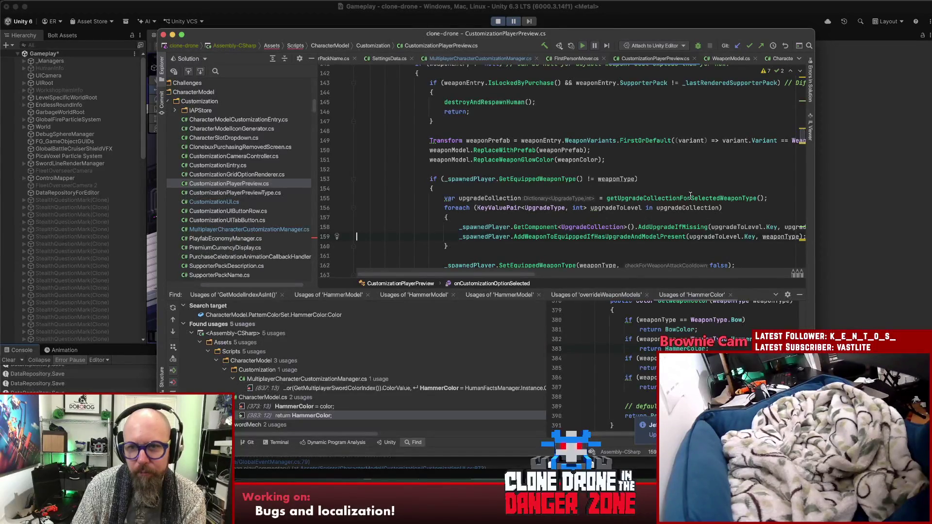
mouse_move(521, 275)
left_mouse_down()
mouse_move(547, 275)
mouse_move(442, 275)
left_mouse_up()
scroll(723, 204, "up", 3)
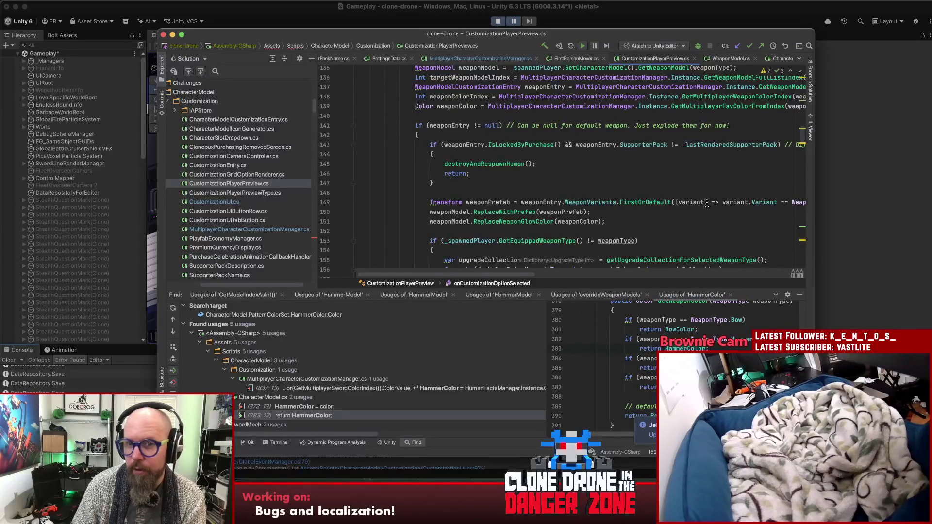
scroll(637, 202, "up", 3)
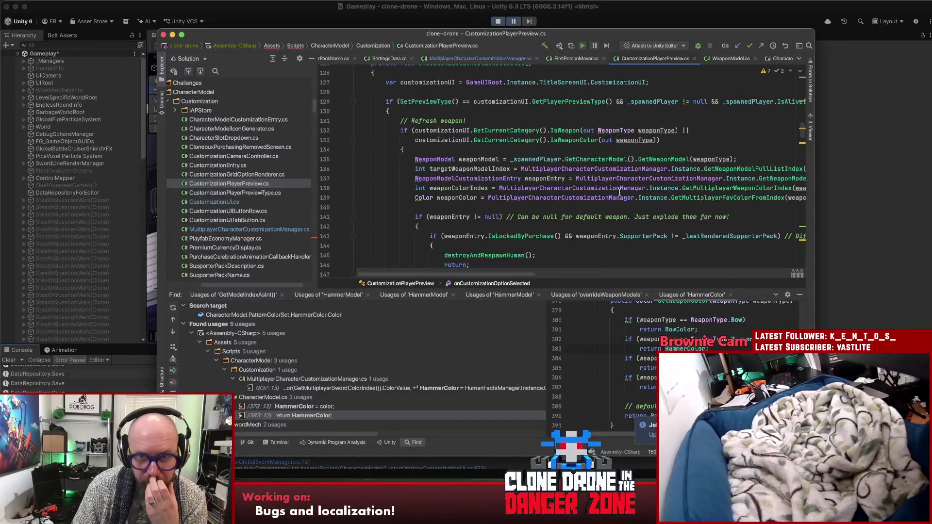
Look up the GetWeaponModel declaration from line 133, then return to Unity.
left_click(563, 140)
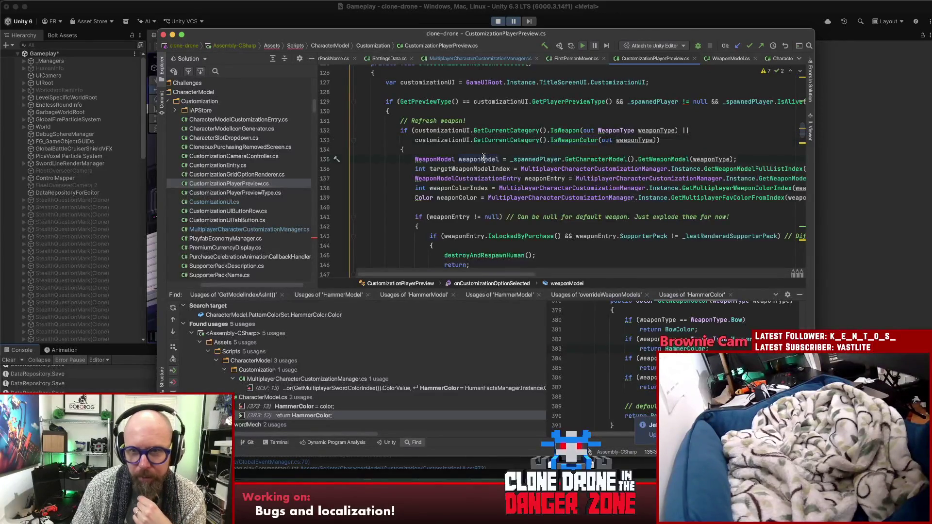
left_click(647, 158, "super")
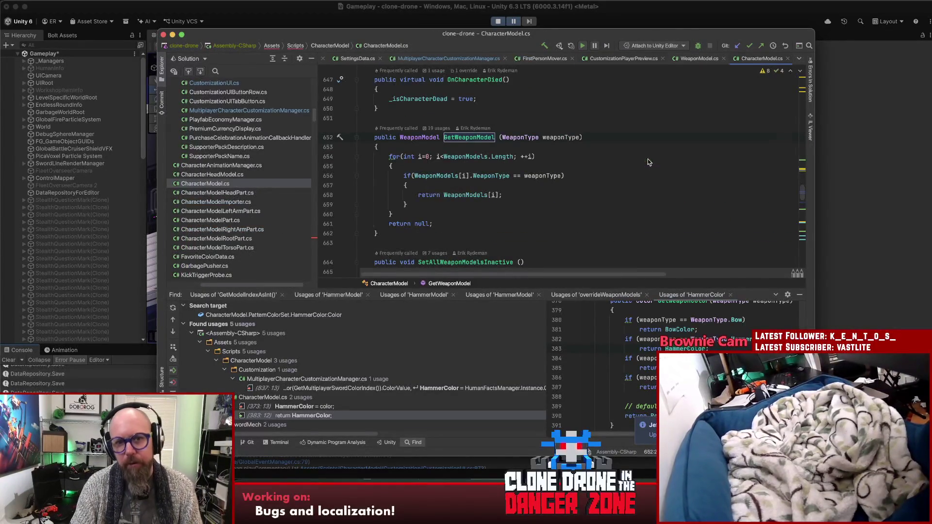
key("super+bracketleft")
scroll(648, 169, "down", 3)
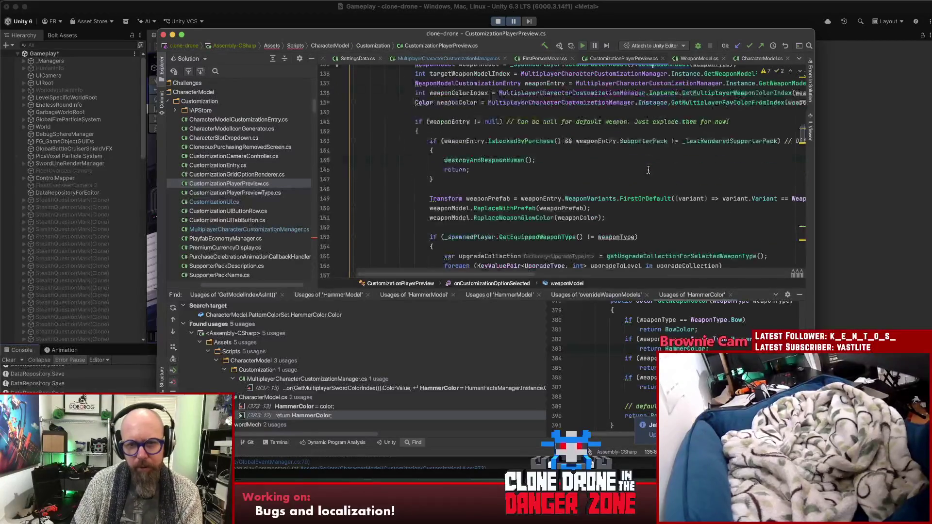
key("super+Tab")
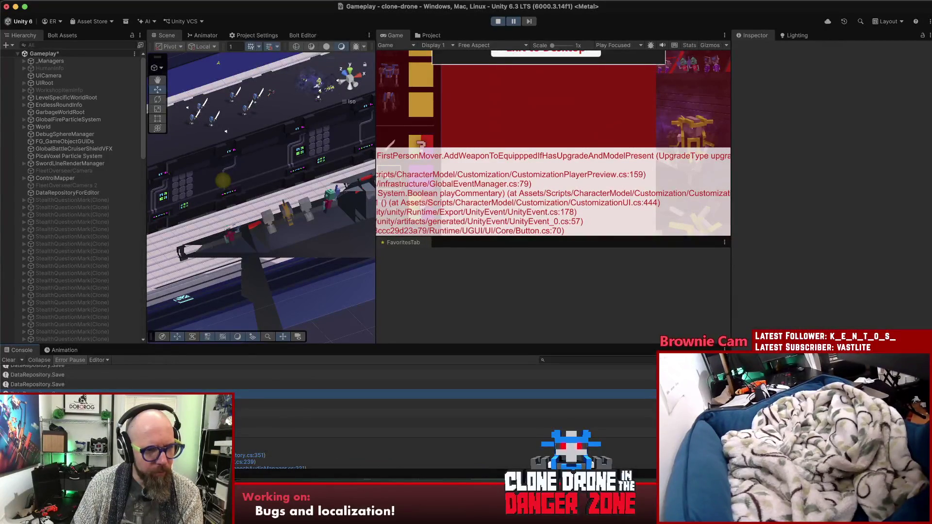
Paste the NullReferenceException stack trace into a new text-editor tab and stop Play mode.
left_click_drag(141, 437, 141, 391)
key("ctrl+a")
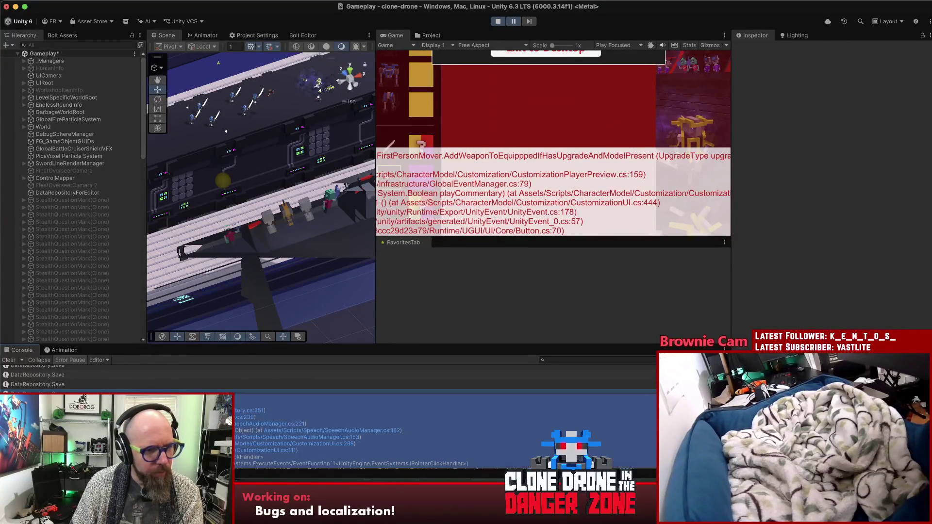
left_click(107, 389)
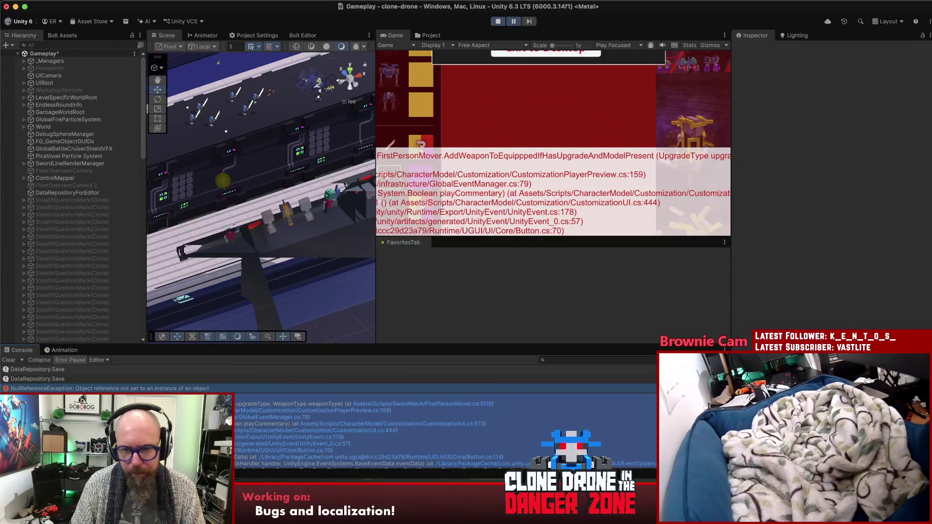
key("super+Tab")
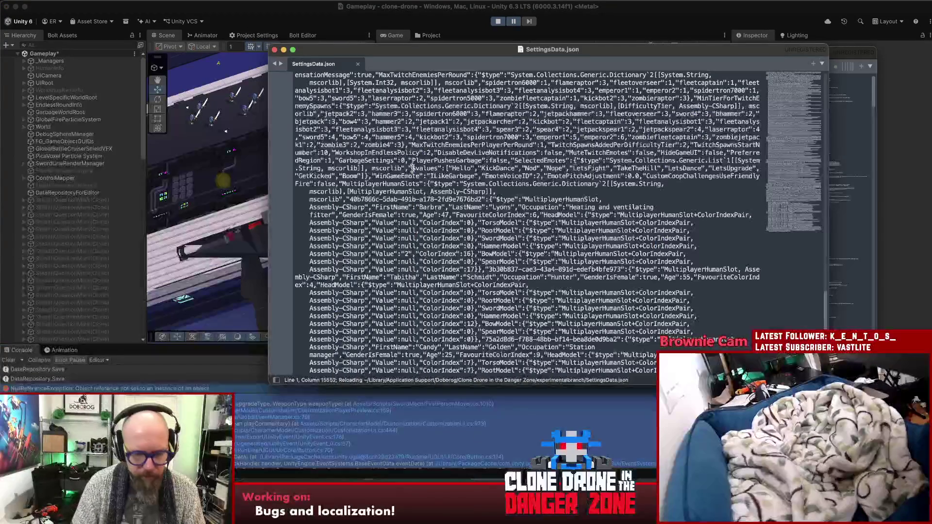
key("super+v")
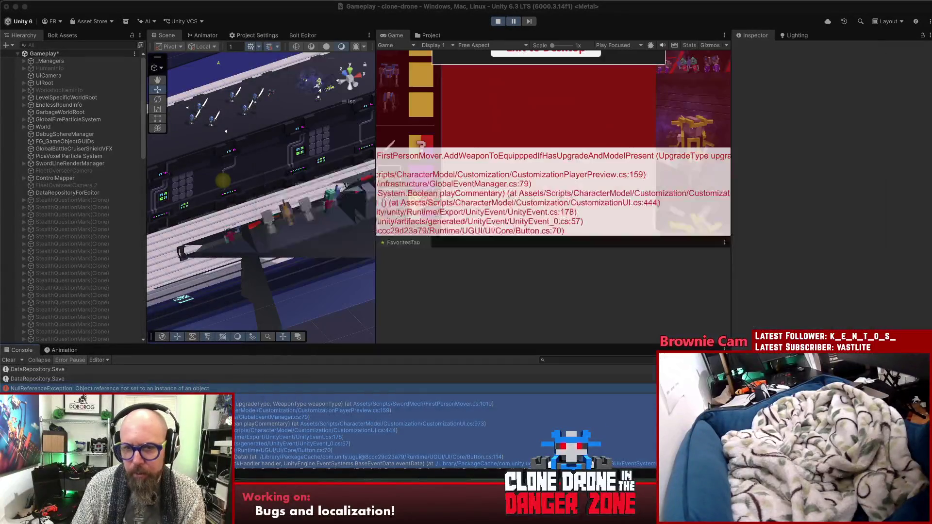
left_click(497, 22)
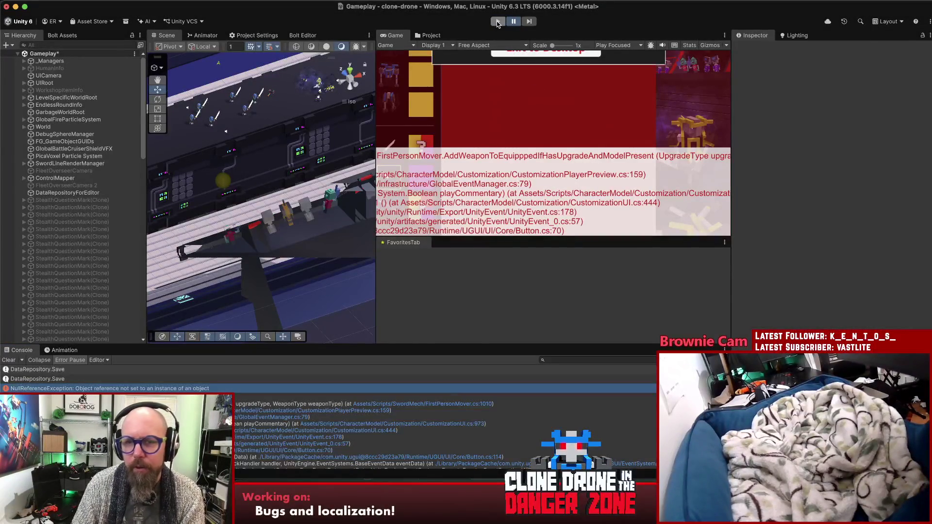
Start Play mode, maximize the Game view and enter Customize Human.
left_click(497, 22)
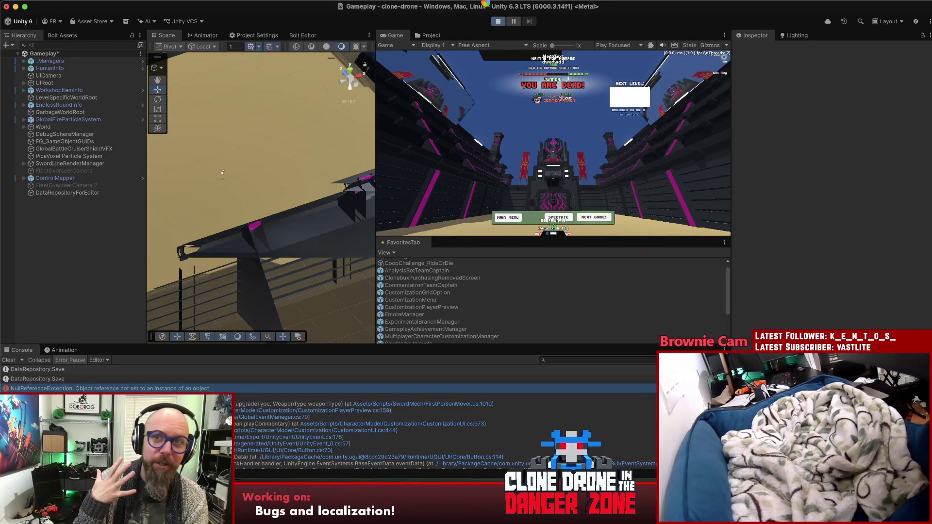
double_click(393, 35)
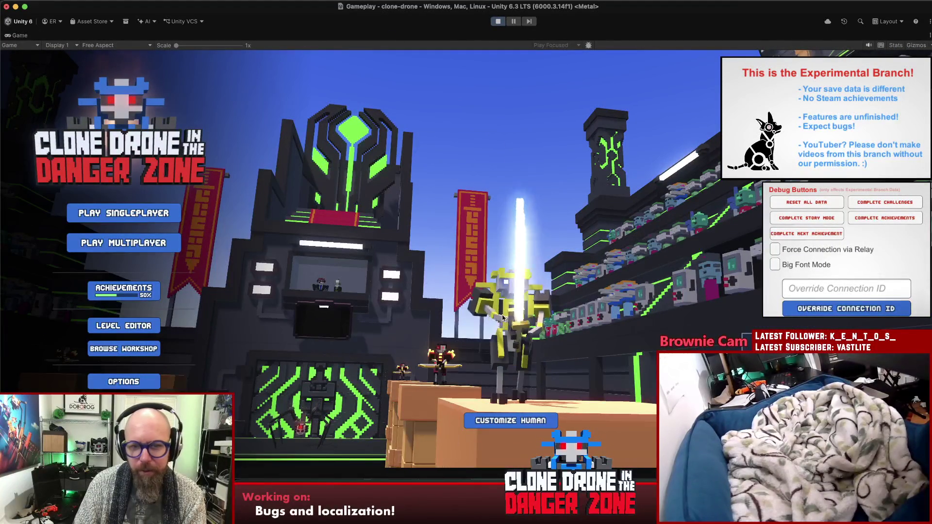
left_click(510, 421)
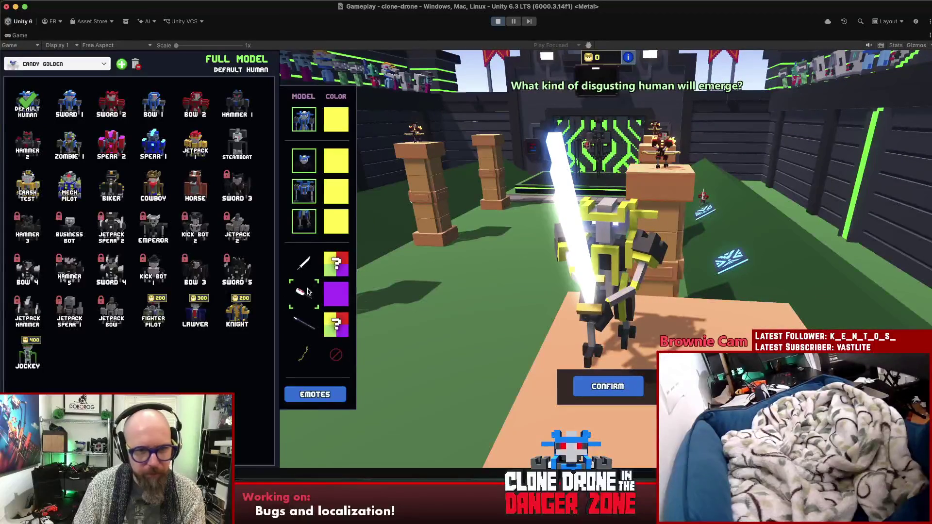
Equip the Hammer, Stop Sign and Treasure Hammer models until the game crashes.
left_click(304, 293)
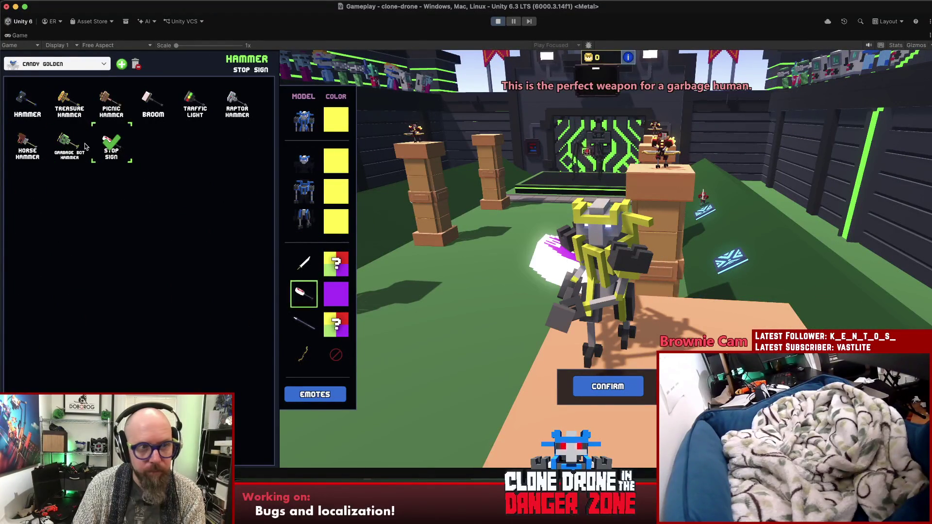
left_click(20, 110)
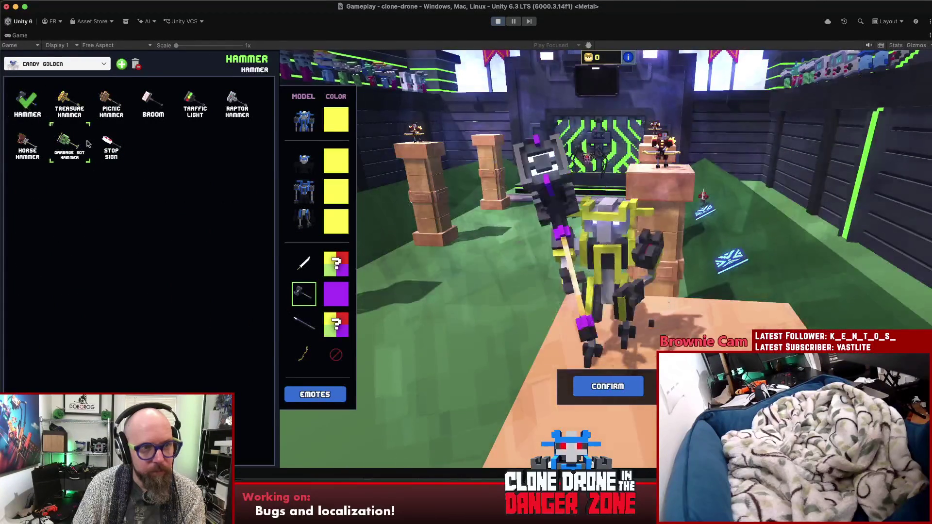
left_click(107, 145)
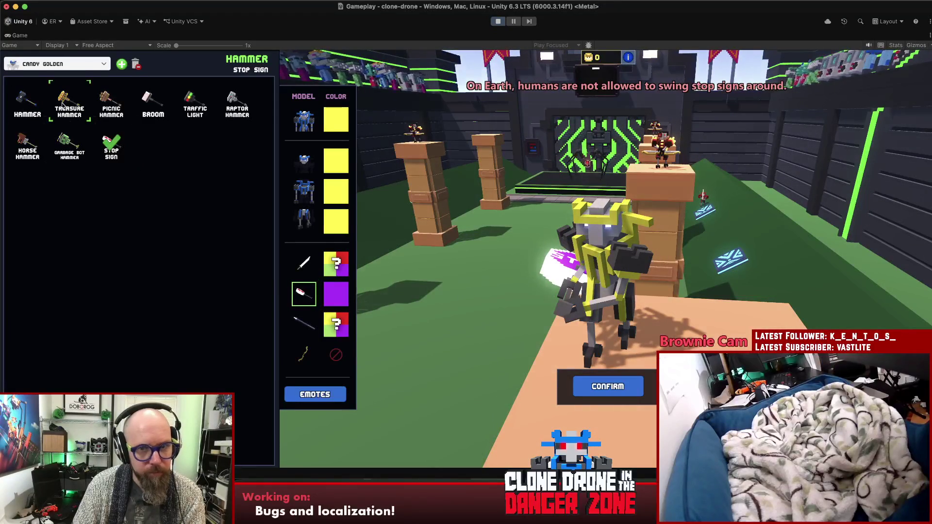
left_click(73, 104)
scroll(303, 297, "down", 4)
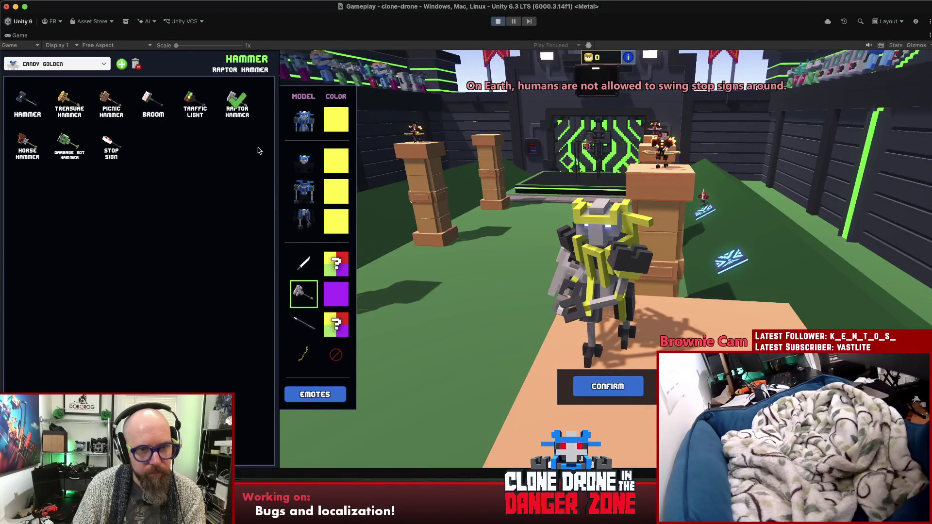
scroll(301, 316, "down", 1)
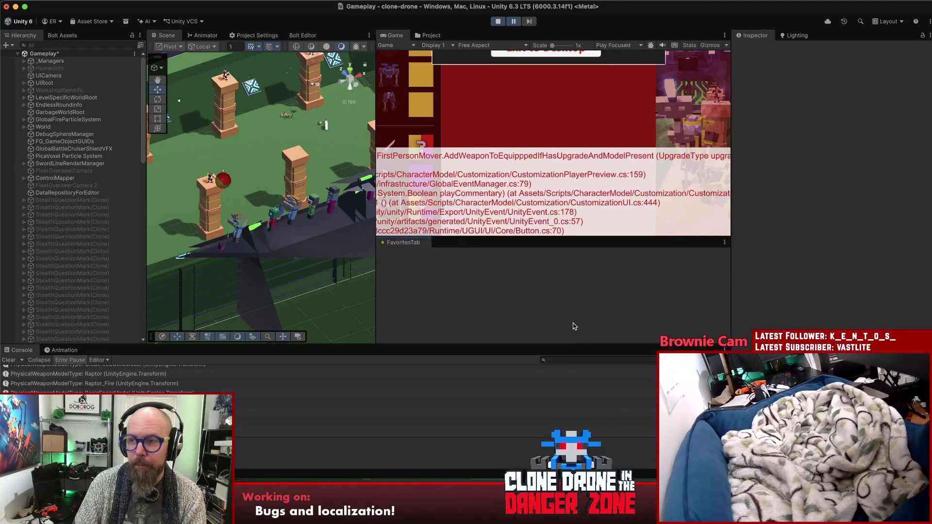
Stop and restart Play mode, then maximize the Game view on the title menu.
left_click(498, 21)
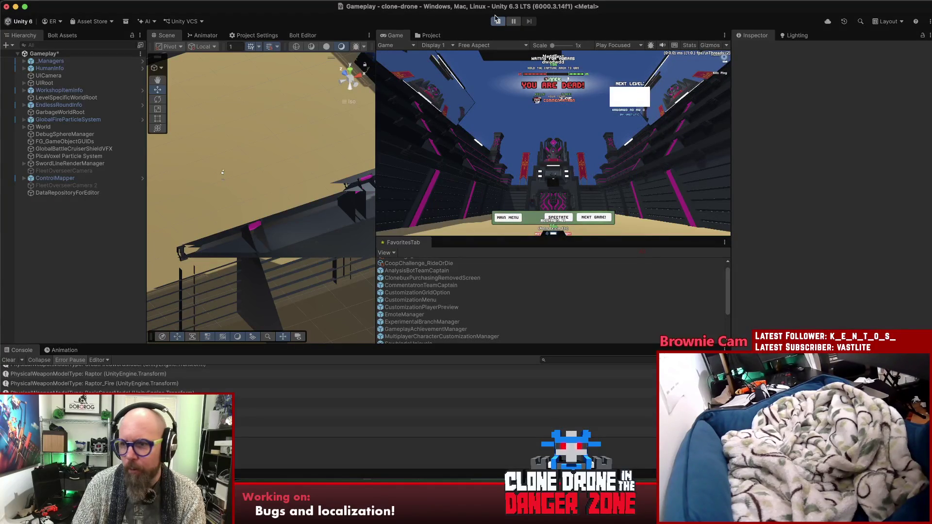
left_click(495, 18)
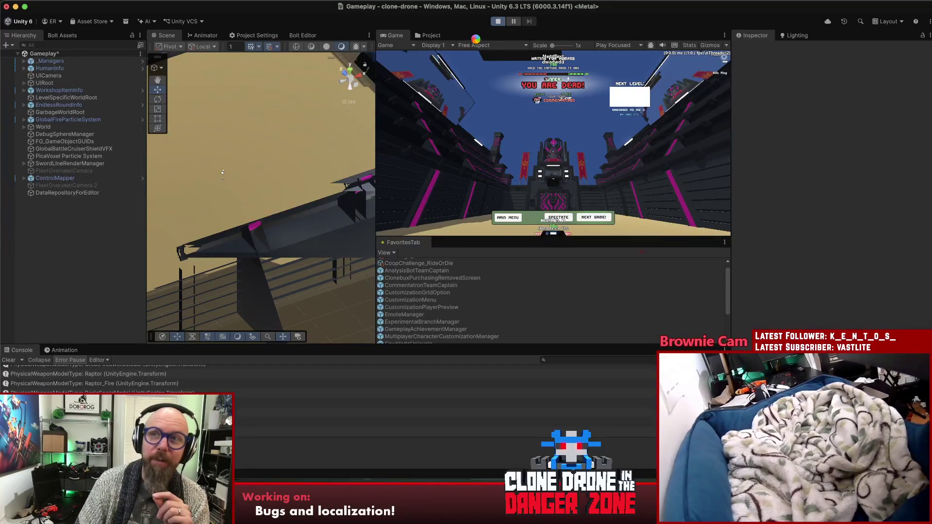
double_click(395, 36)
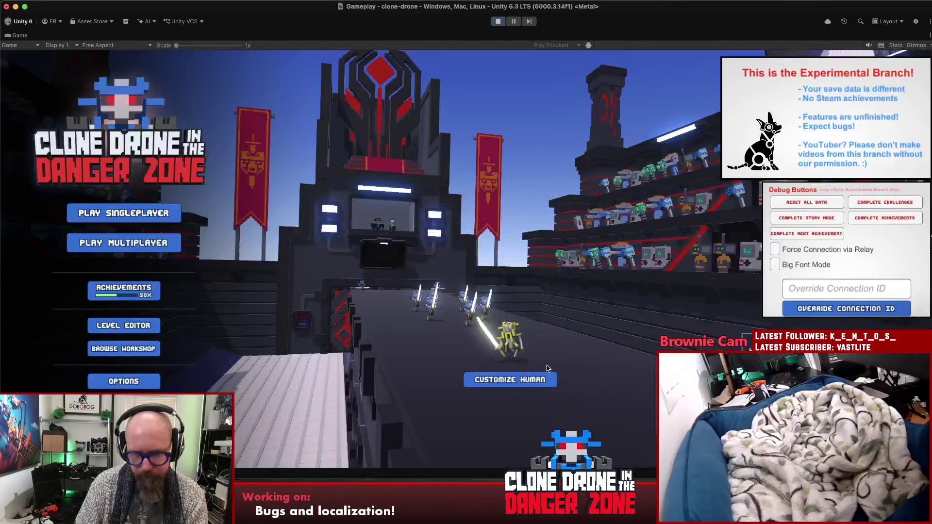
Enter Customize Human and equip the Traffic Light hammer.
left_click(539, 380)
left_click(304, 294)
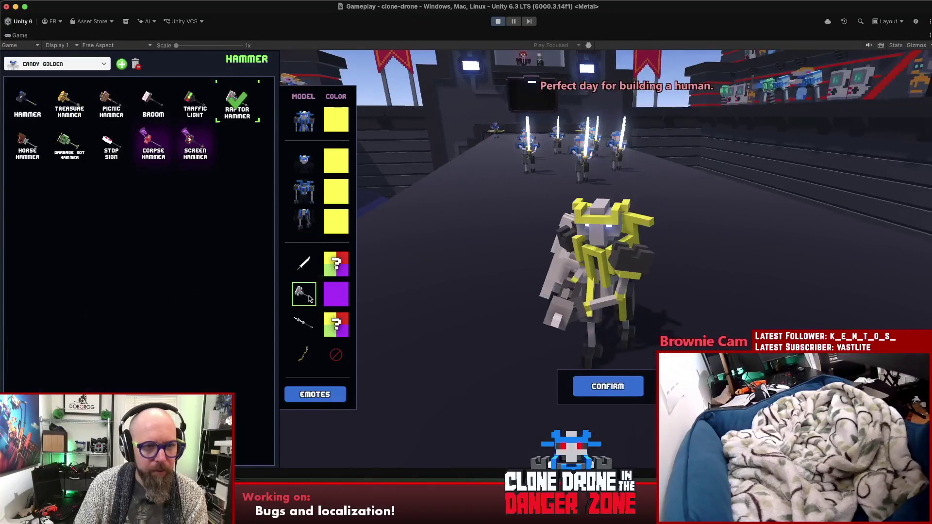
left_click(194, 106)
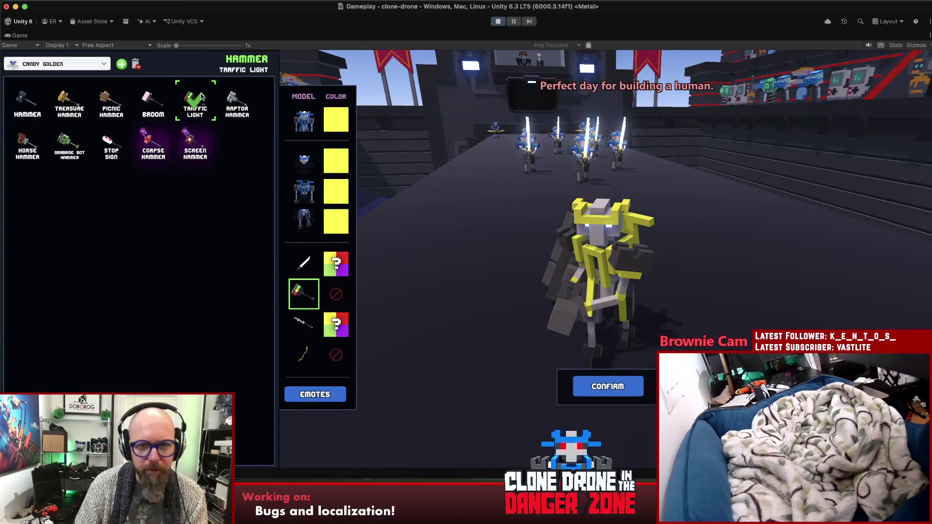
Cycle spears: Spear, Kebab Spear, Fountain Pen, Skull Spear, Cattle Prod, Medieval Lance.
left_click(304, 324)
left_click(30, 99)
left_click(154, 102)
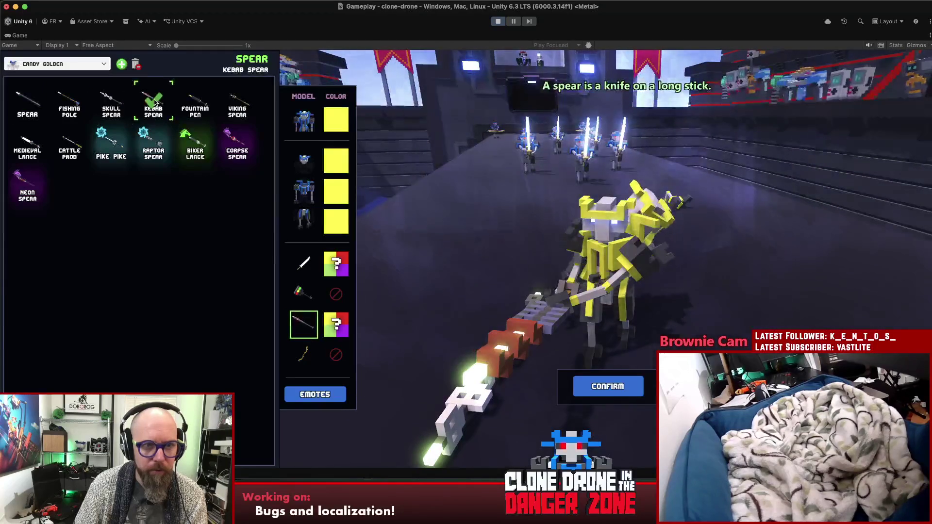
left_click(194, 102)
left_click(111, 103)
left_click(69, 143)
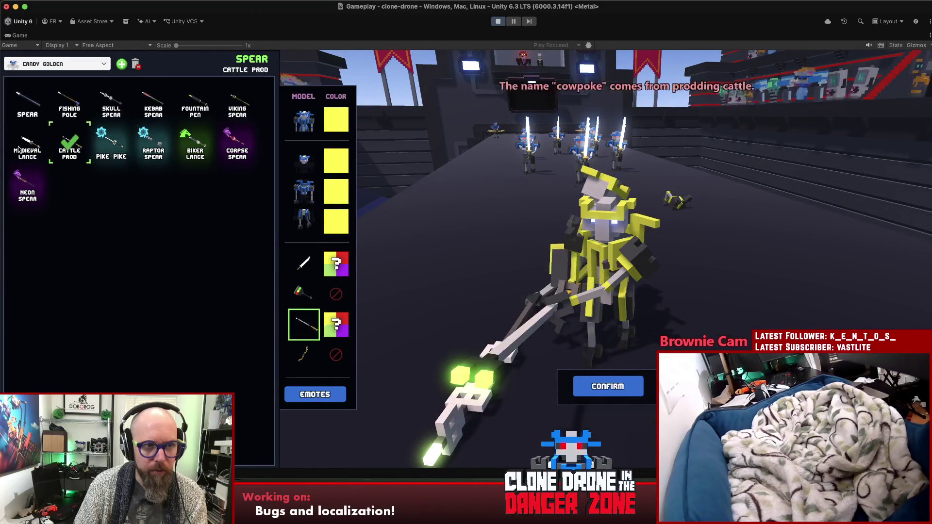
left_click(30, 146)
Switch the hammer to the plain Hammer, then the Broom.
left_click(304, 293)
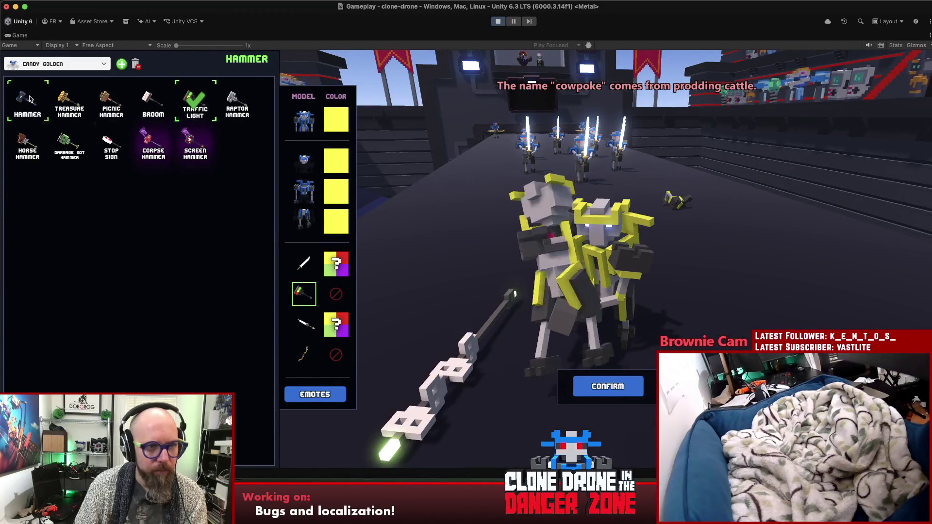
left_click(29, 99)
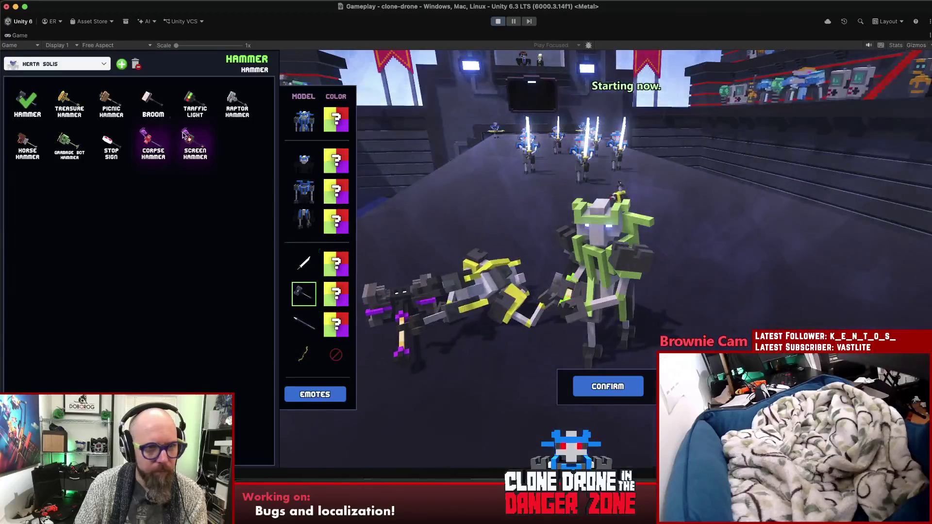
left_click(153, 101)
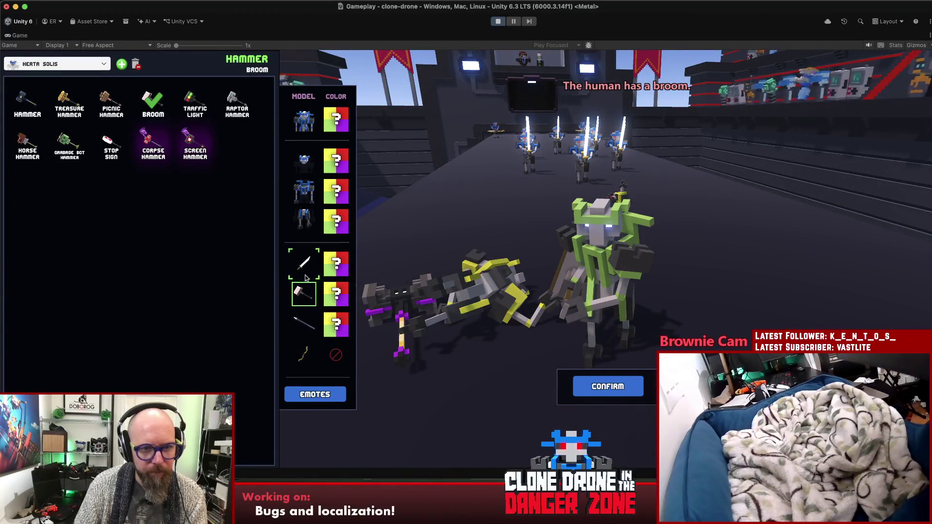
Cycle spears again, from Skull Spear to Pike Pike, ending on Fishing Pole, then open swords.
left_click(306, 323)
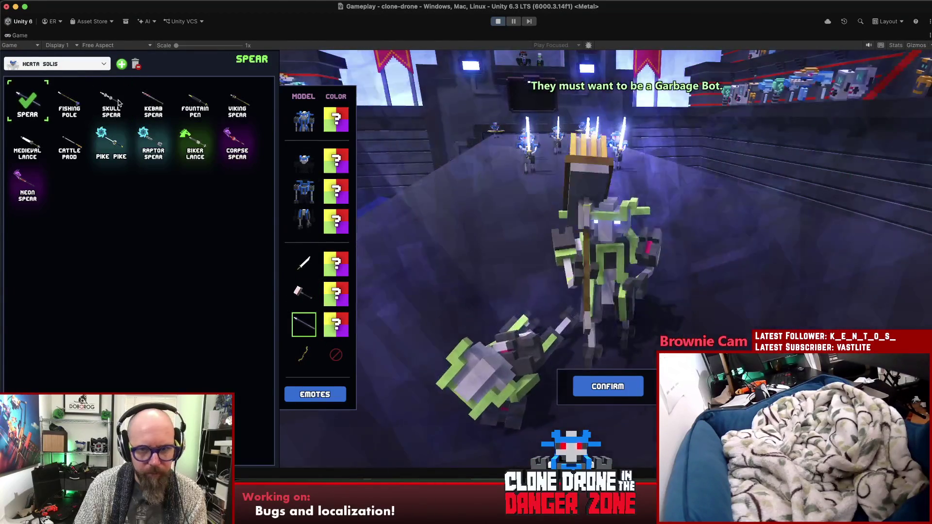
left_click(117, 102)
left_click(153, 102)
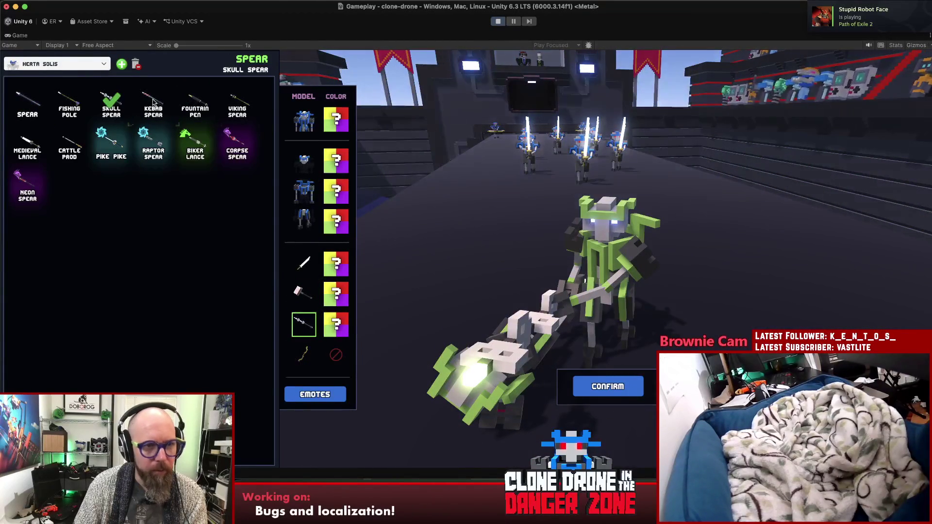
left_click(201, 102)
left_click(238, 102)
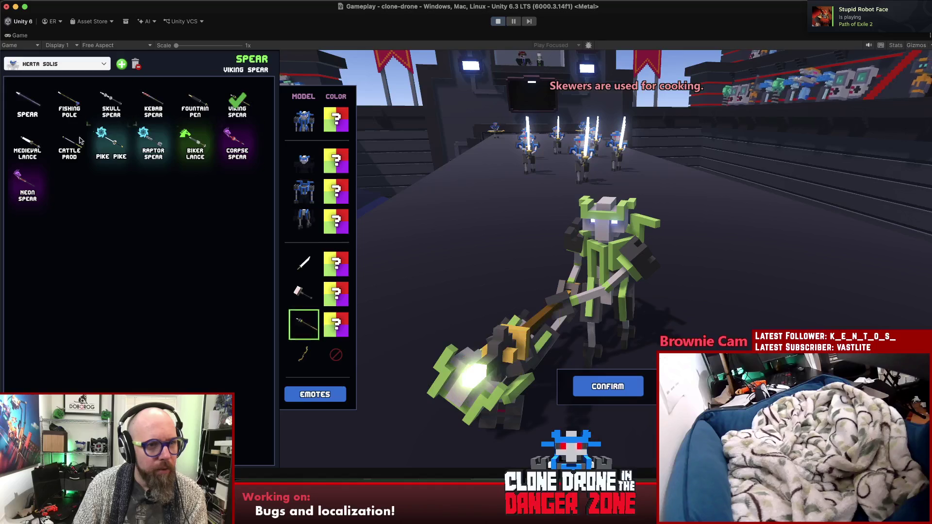
left_click(70, 144)
left_click(27, 145)
left_click(69, 103)
left_click(28, 104)
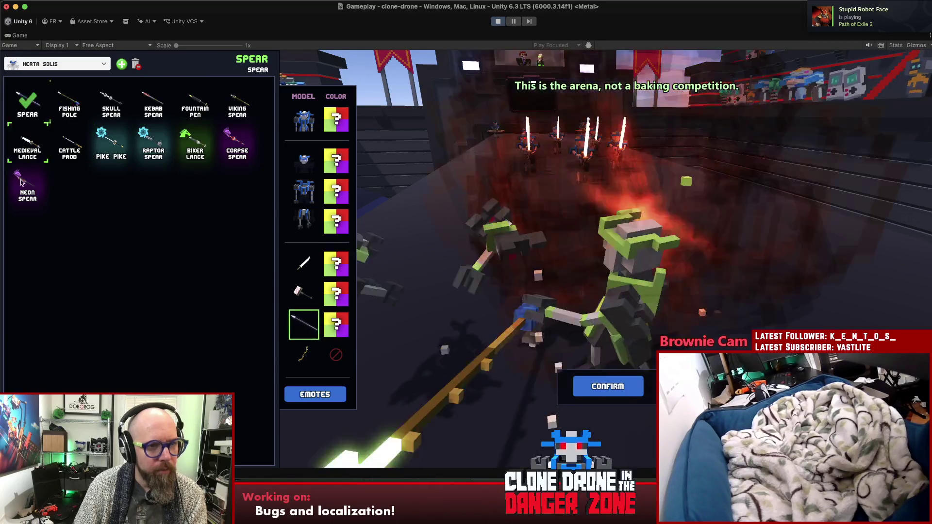
left_click(111, 143)
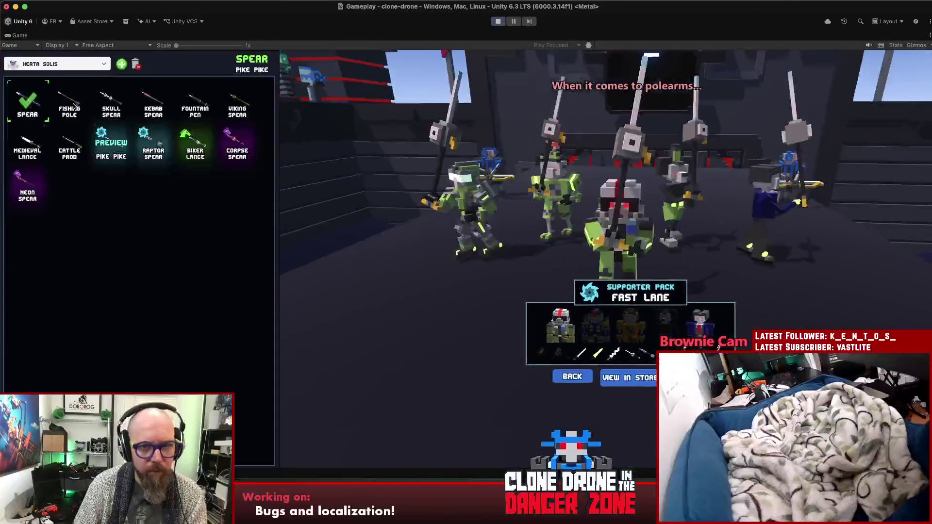
left_click(76, 105)
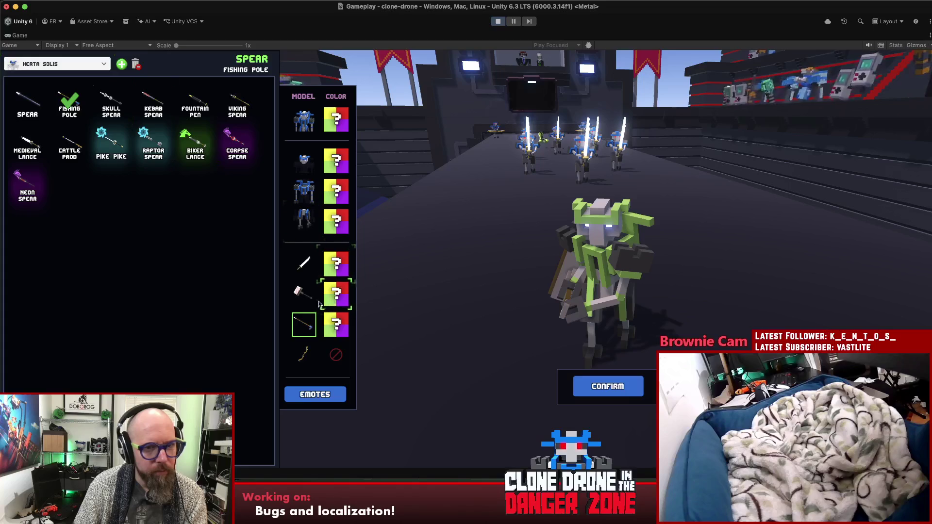
left_click(304, 264)
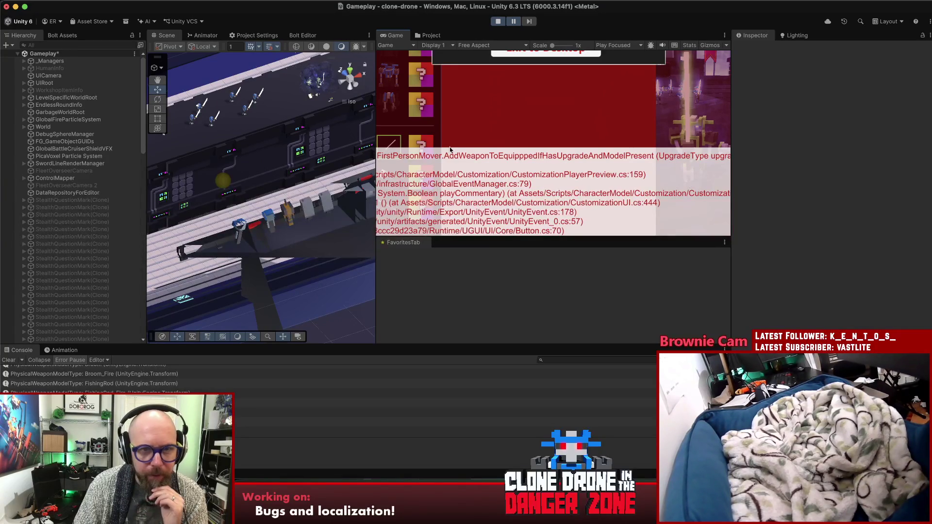
Widen and maximize the Game view to show the full crash report.
mouse_move(376, 153)
left_mouse_down()
mouse_move(146, 154)
mouse_move(403, 153)
mouse_move(376, 154)
left_mouse_up()
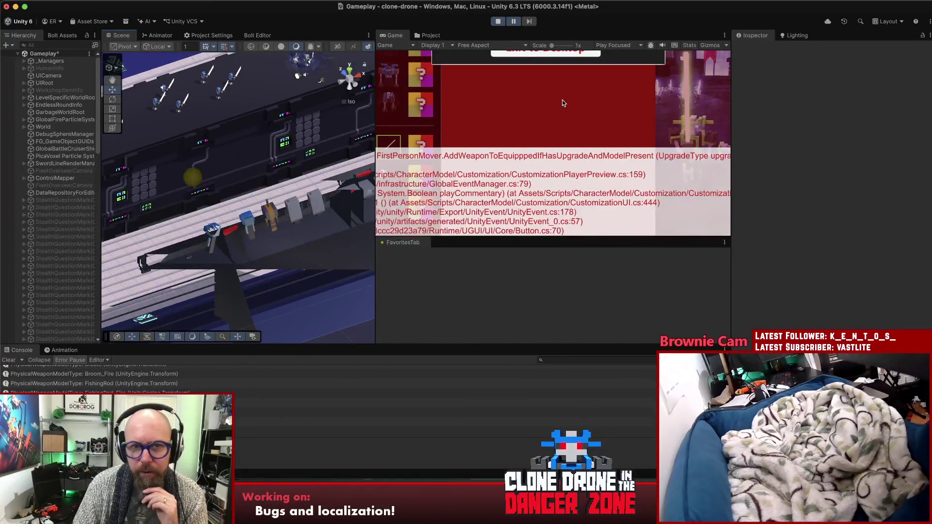
double_click(393, 35)
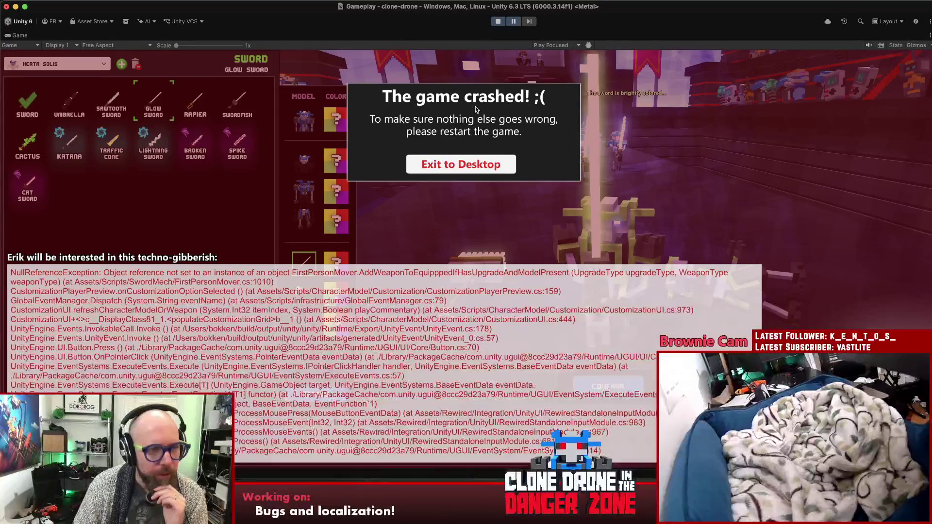
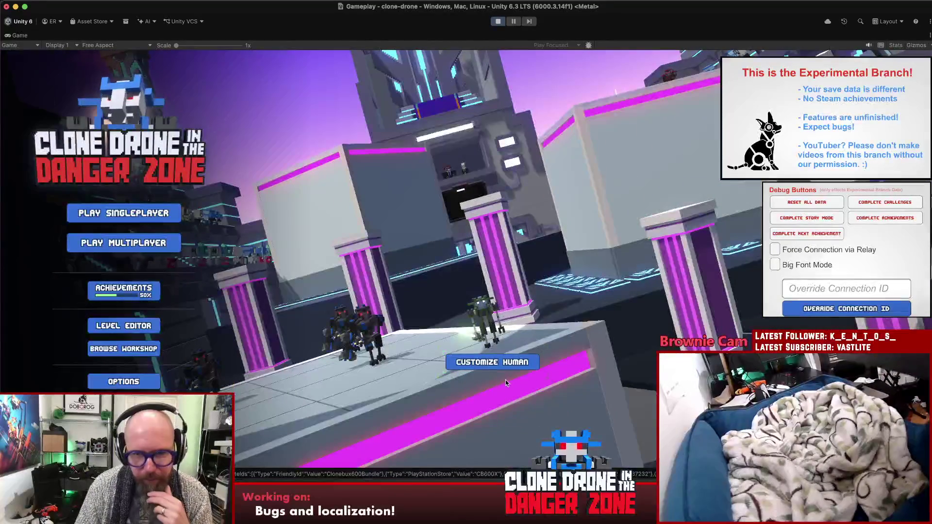
In Customize Human, equip Sword then Umbrella to trigger the NullReferenceException, then stop play mode.
left_click(505, 366)
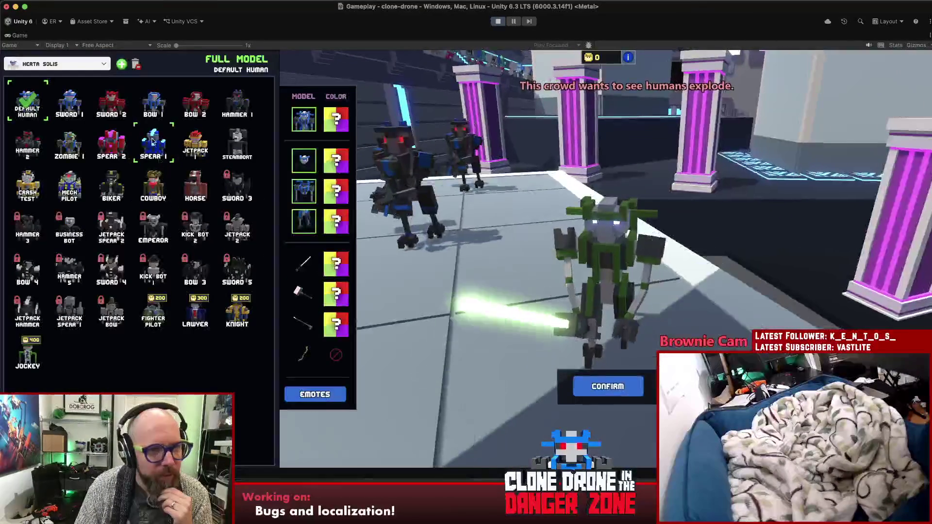
left_click(303, 263)
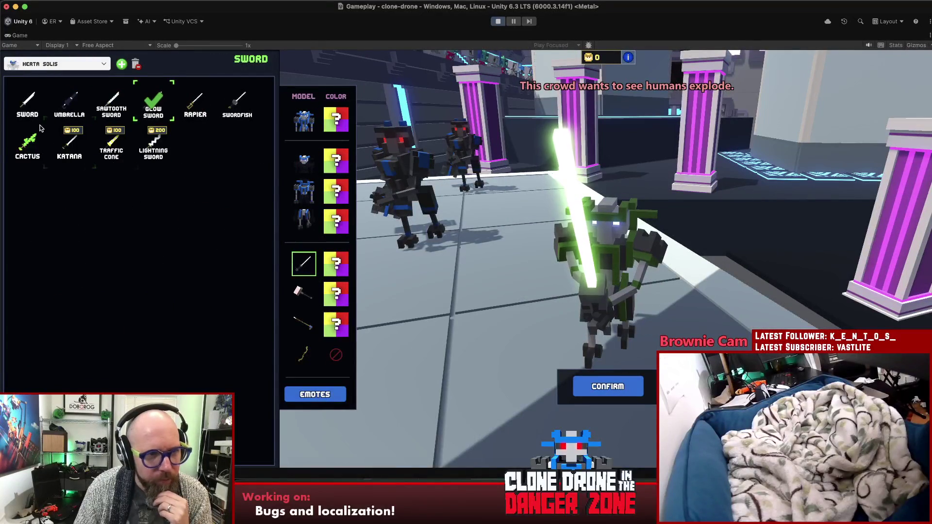
left_click(49, 104)
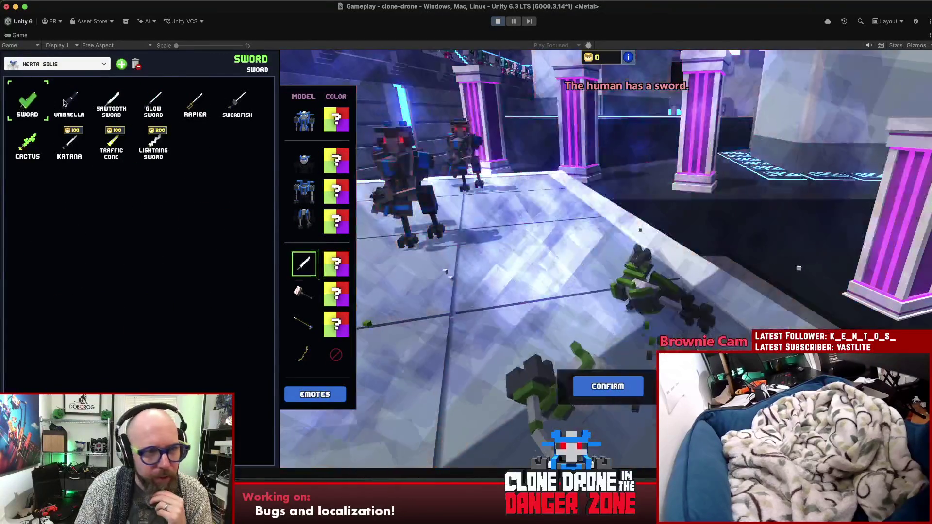
left_click(68, 103)
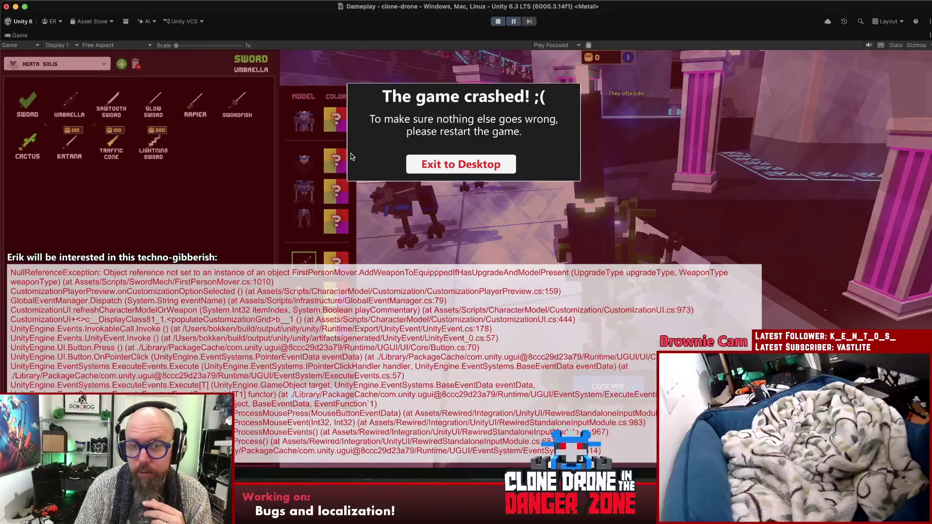
left_click(497, 22)
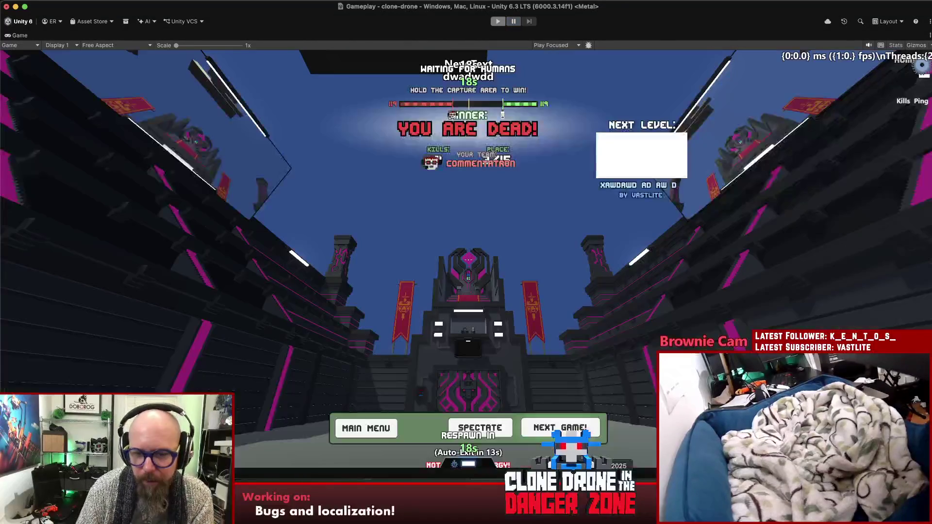
Wrap the listIndex == 0 fallback in MultiplayerCharacterCustomizationManager.cs in /* */, then return to Unity.
key("super+Tab")
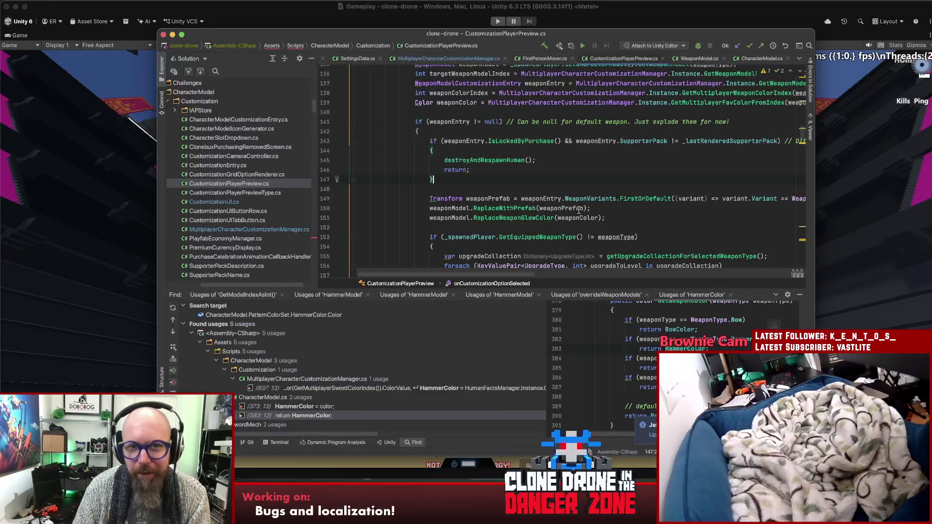
left_click(435, 58)
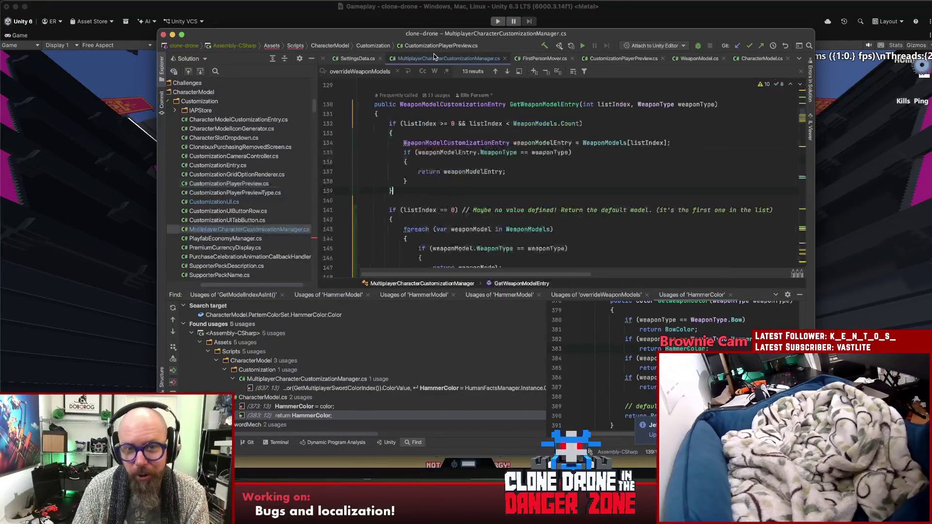
left_click(388, 152)
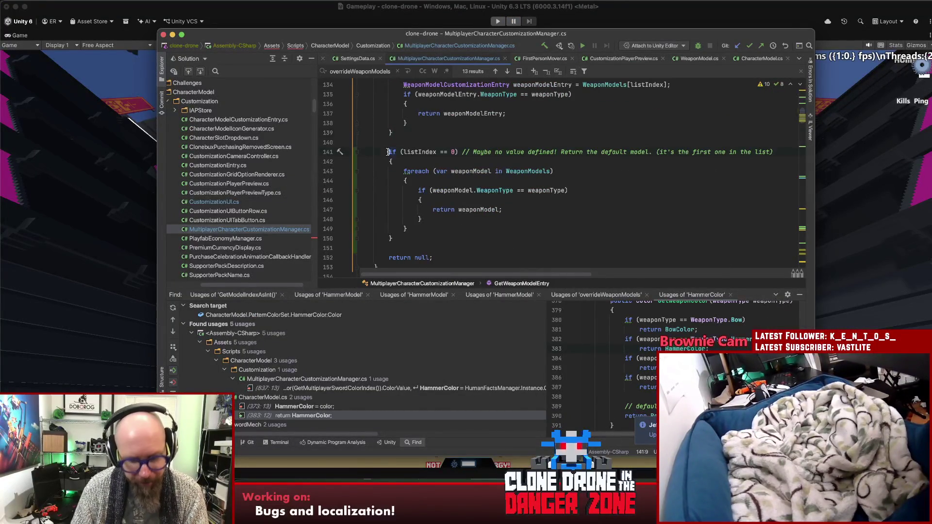
type("/*")
left_click(408, 238)
type("*/")
left_click(476, 210)
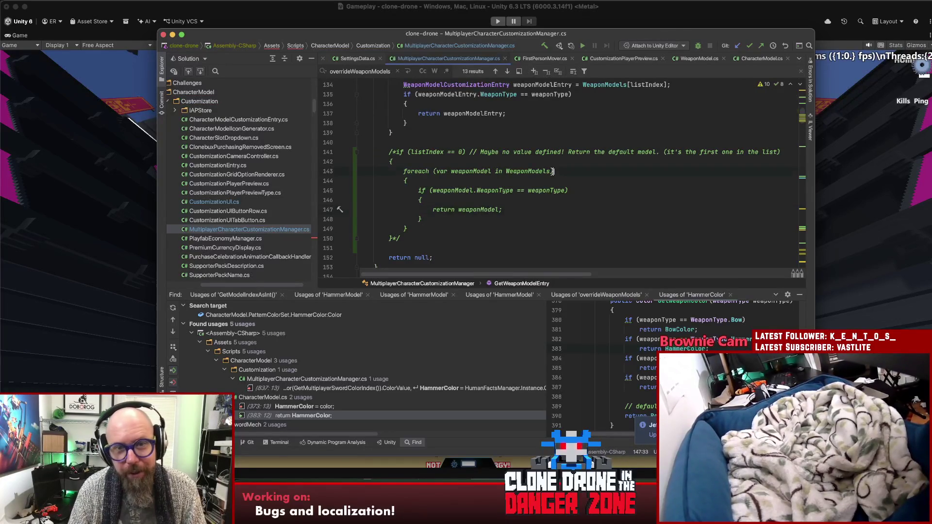
key("super+Tab")
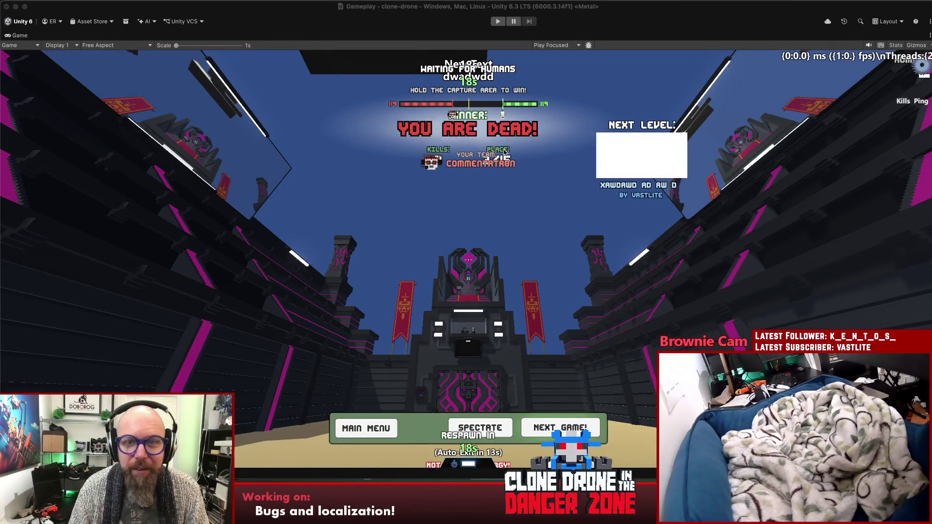
Start play mode and wait for recompilation and import to reach the game's main menu.
left_click(498, 21)
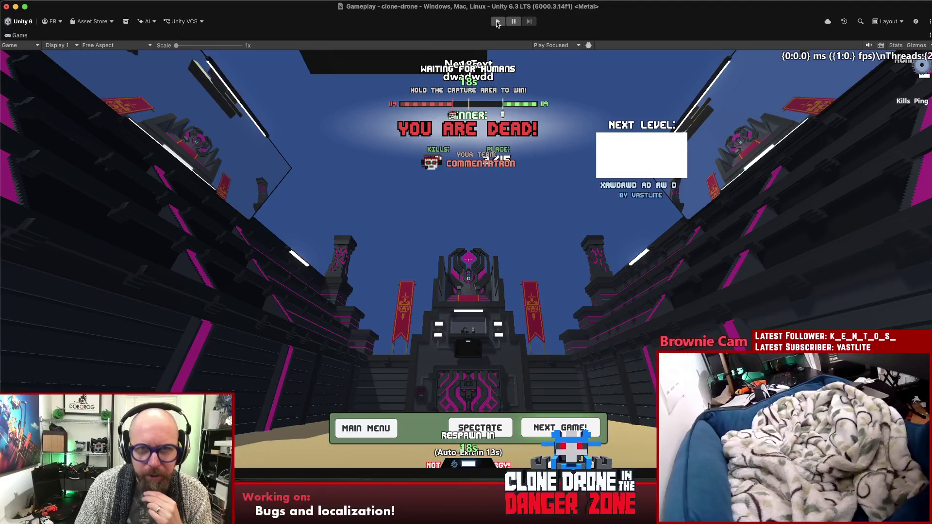
left_click(497, 22)
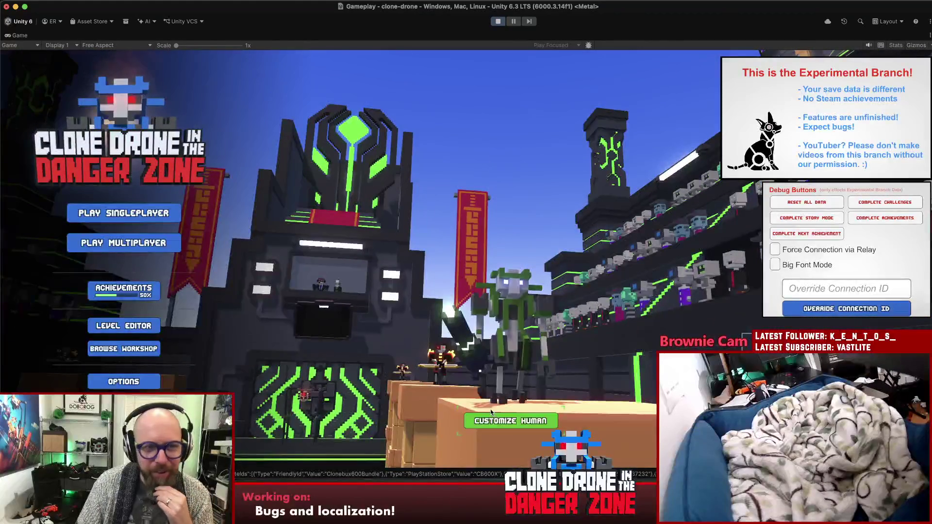
Open Customize Human and switch the hammer between Treasure Hammer and plain Hammer.
left_click(510, 421)
left_click(302, 264)
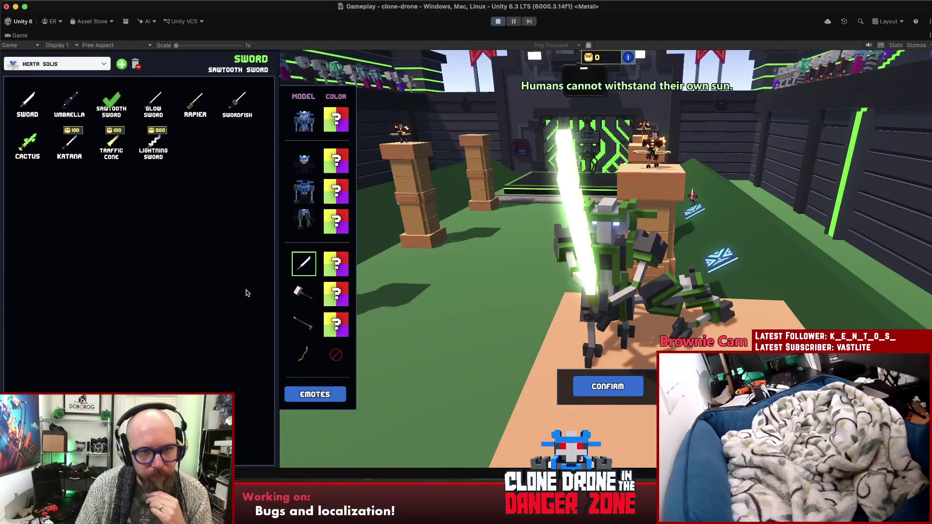
left_click(302, 293)
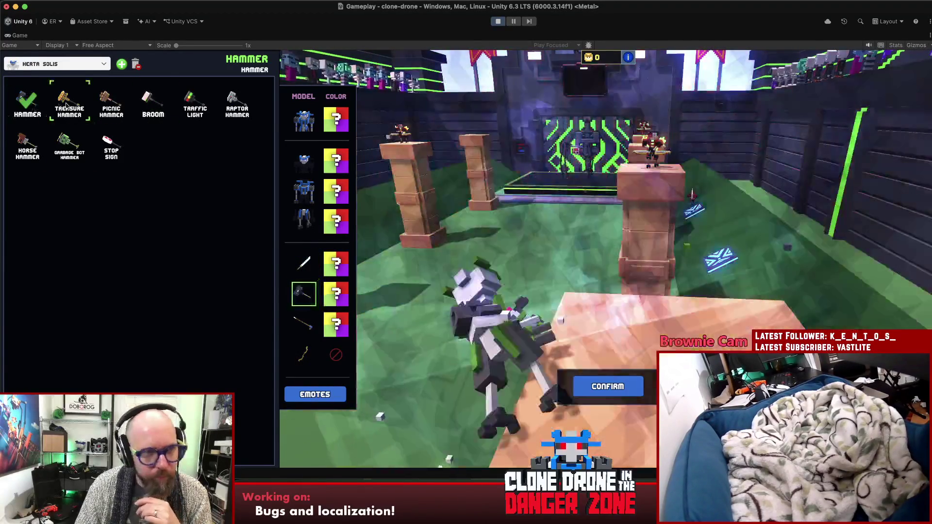
left_click(67, 105)
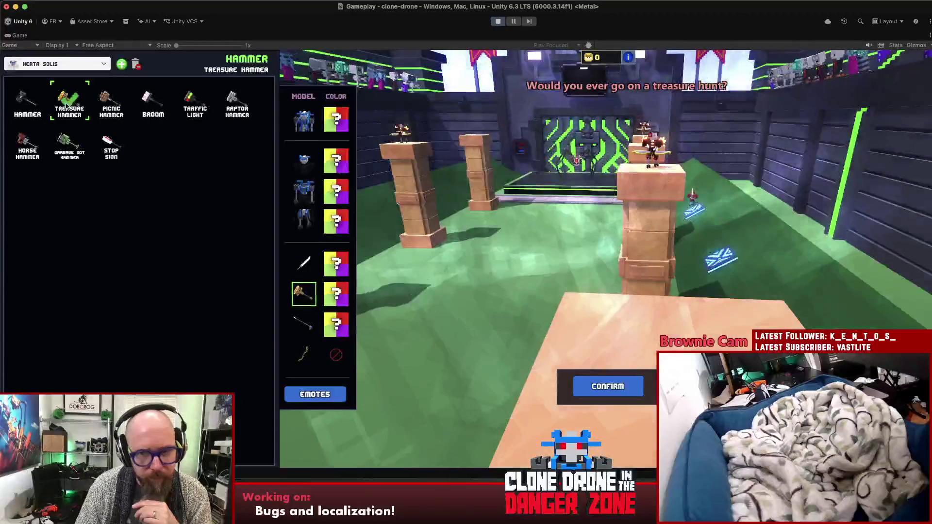
left_click(25, 104)
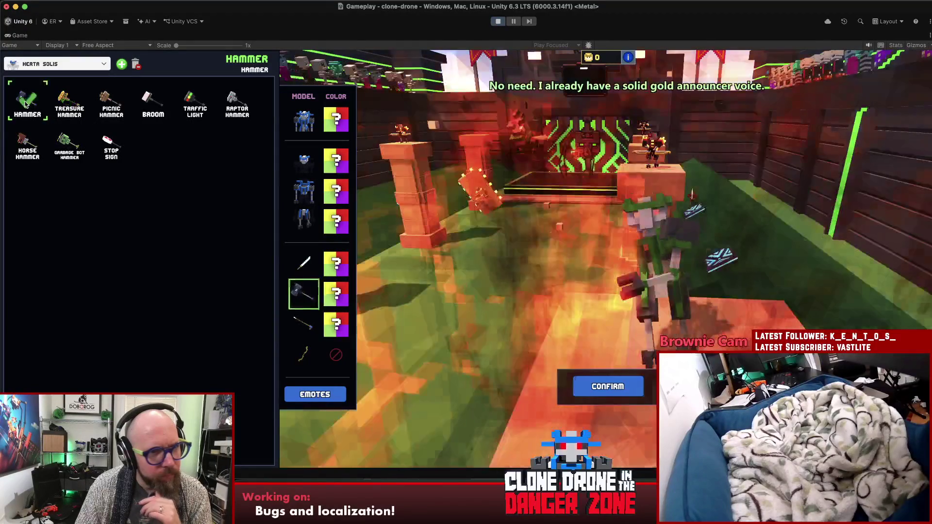
Cycle the spear through Skull Spear, Fountain Pen, Fishing Pole and plain Spear.
left_click(308, 326)
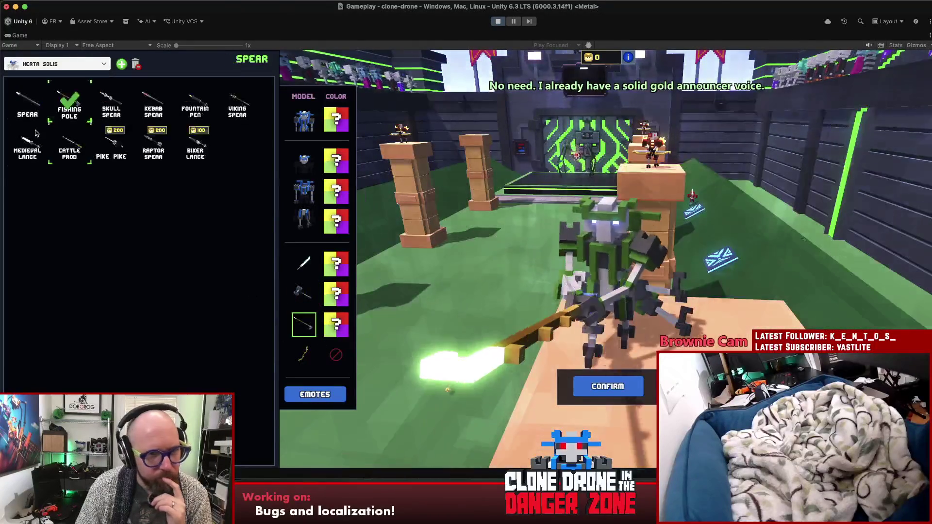
left_click(108, 108)
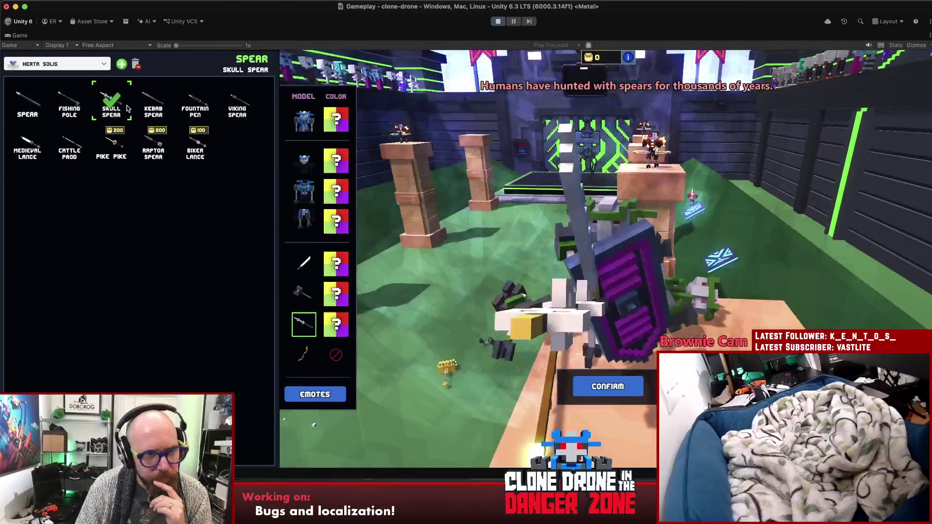
left_click(206, 105)
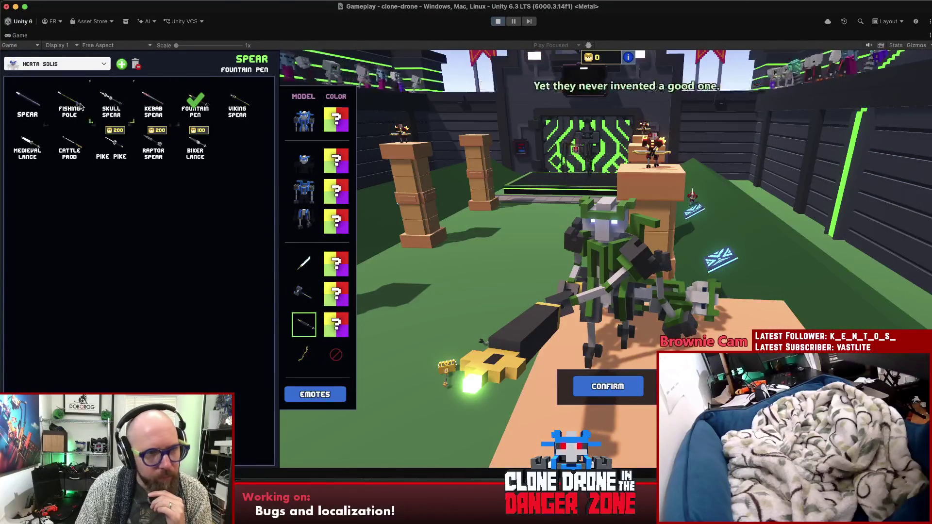
left_click(71, 104)
left_click(28, 103)
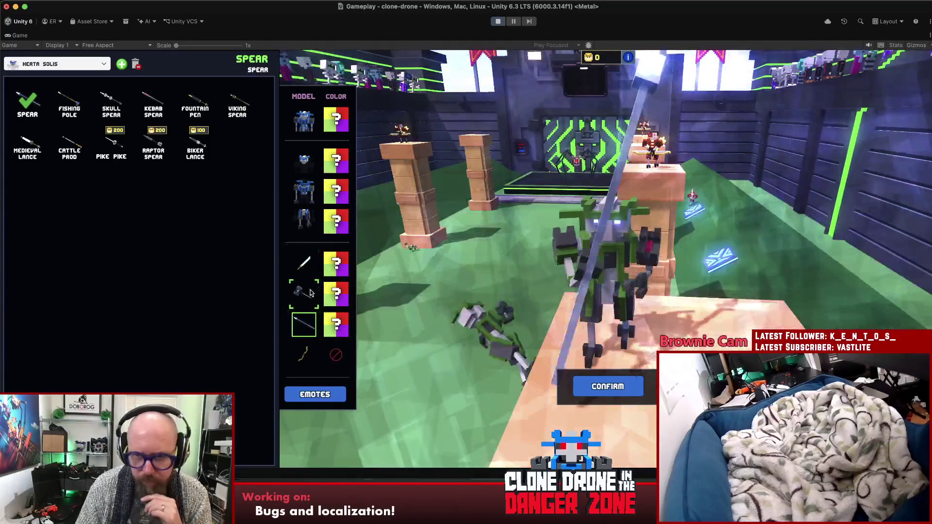
Cycle the hammer through Treasure, plain, Broom and Picnic Hammer, then bring up the debug commands.
left_click(306, 293)
left_click(68, 102)
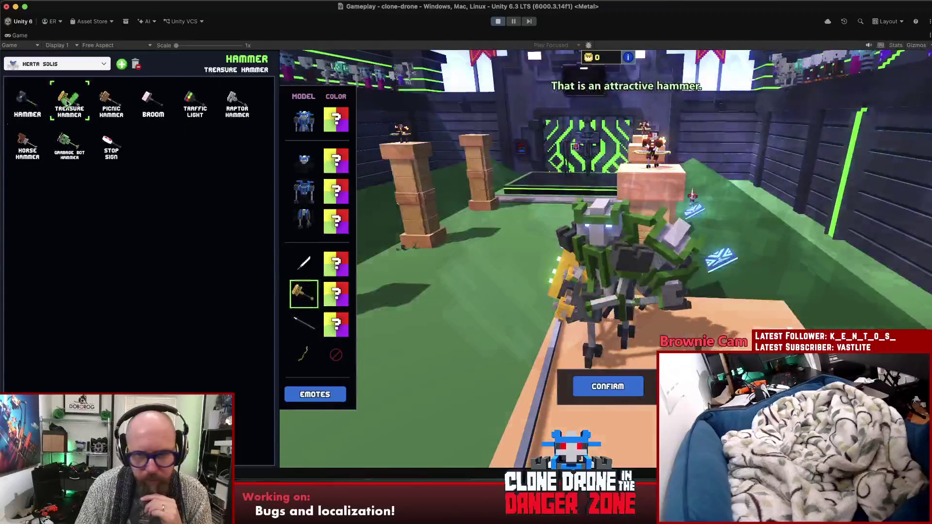
left_click(29, 104)
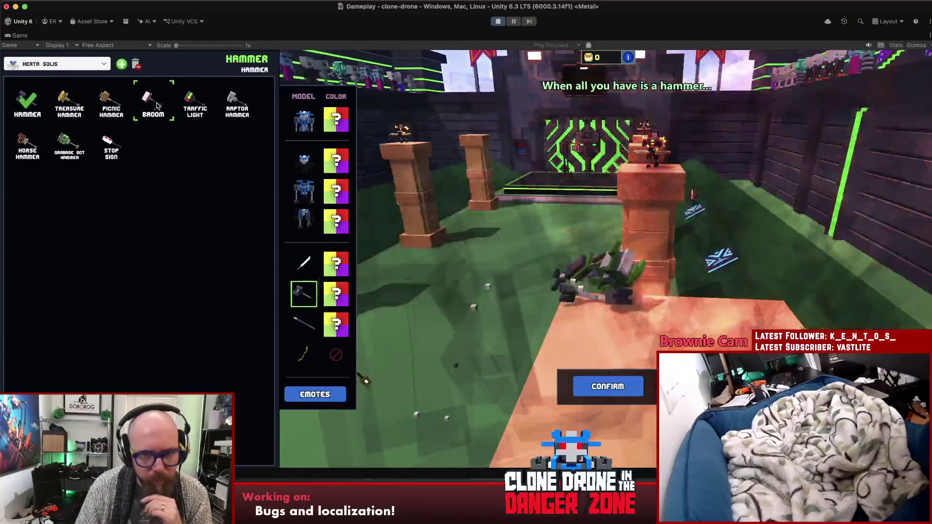
left_click(153, 106)
left_click(117, 108)
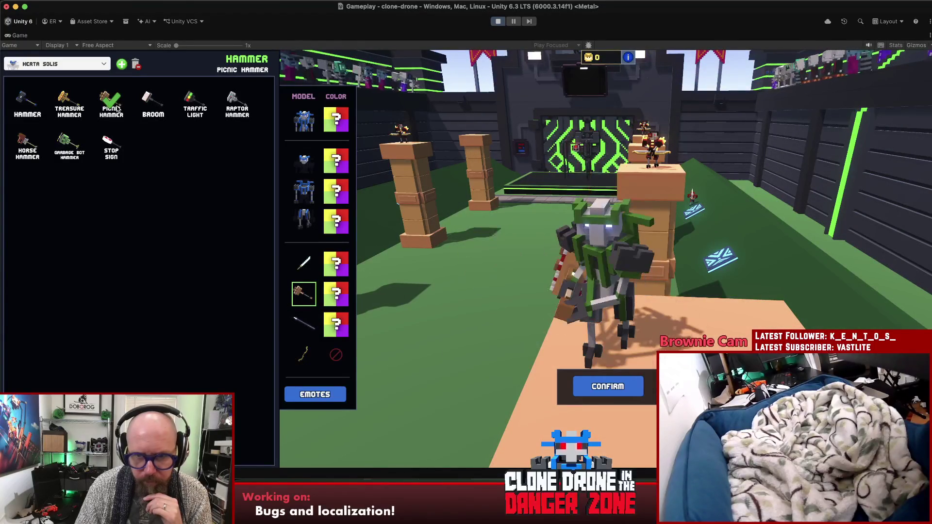
left_click(28, 103)
left_click(153, 103)
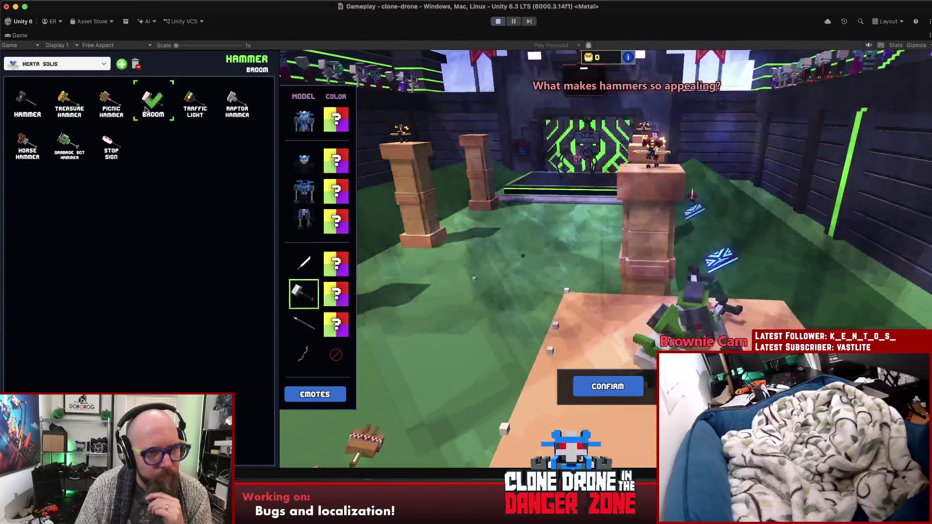
left_click(303, 260)
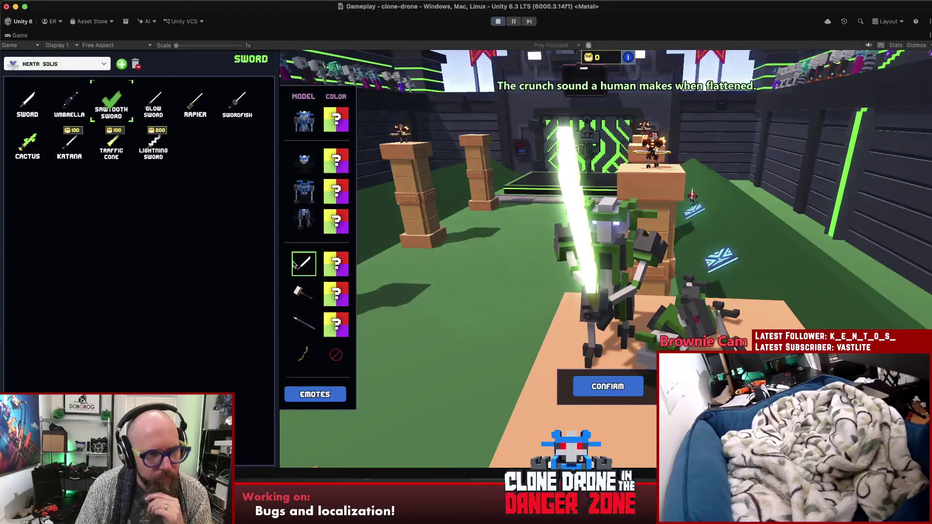
key("F1")
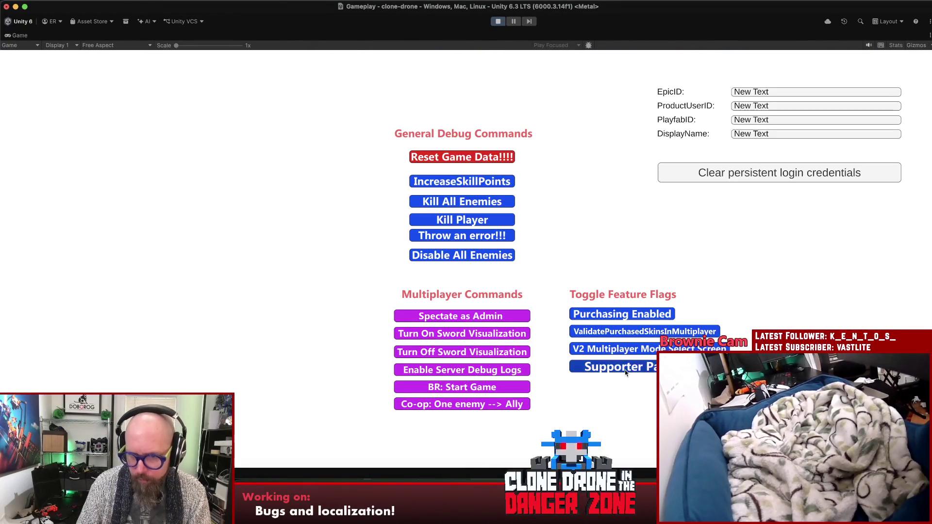
Close the debug screen and equip Umbrella, Sawtooth, plain and Glow Sword in turn.
key("F1")
left_click(67, 103)
left_click(105, 105)
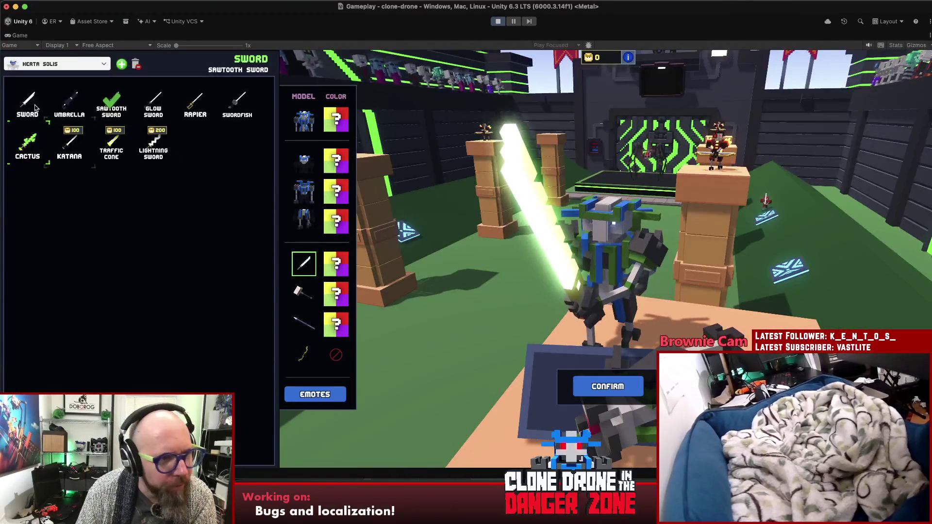
left_click(27, 102)
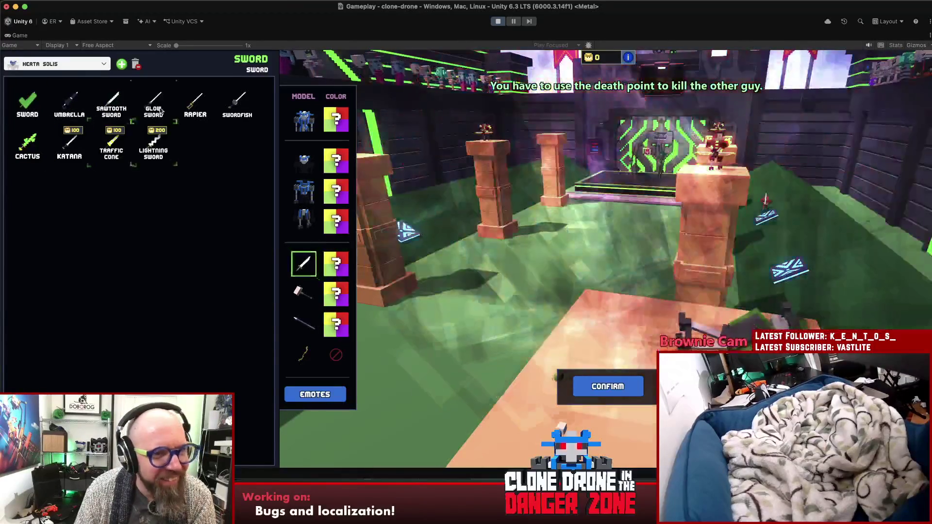
left_click(146, 104)
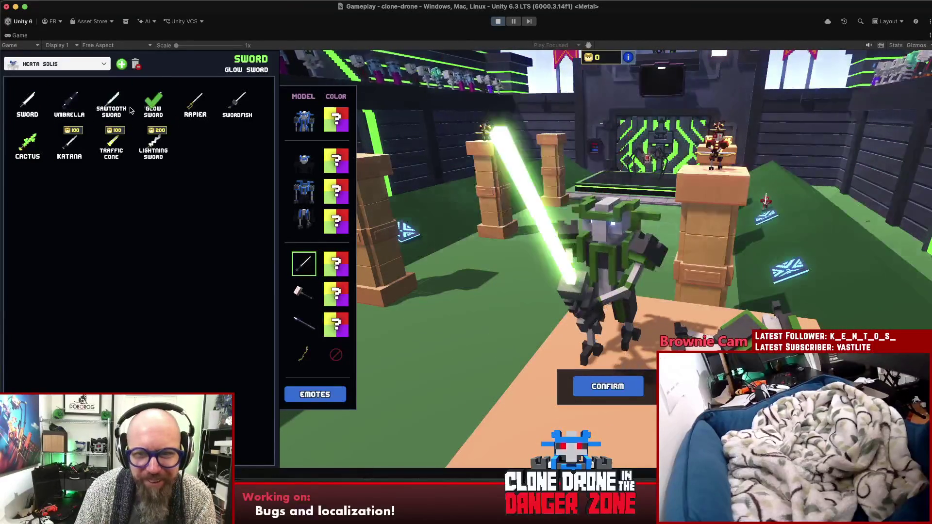
Swap the hammer among Treasure, Picnic, plain and Broom skins, ending on plain Hammer.
left_click(299, 294)
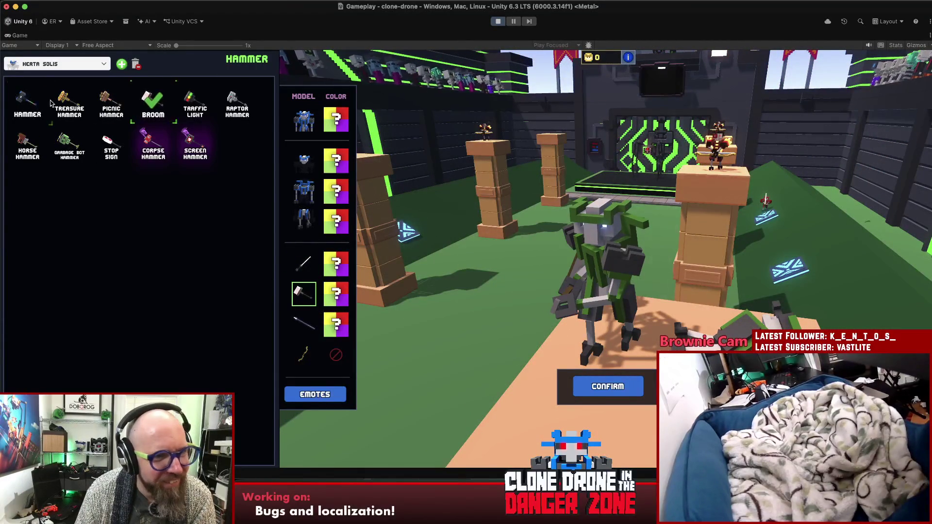
left_click(68, 102)
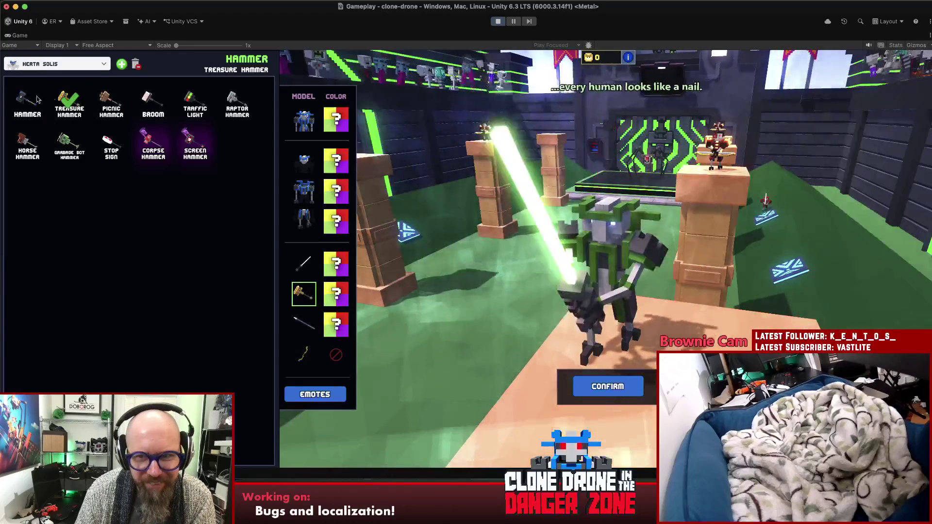
left_click(111, 102)
left_click(32, 101)
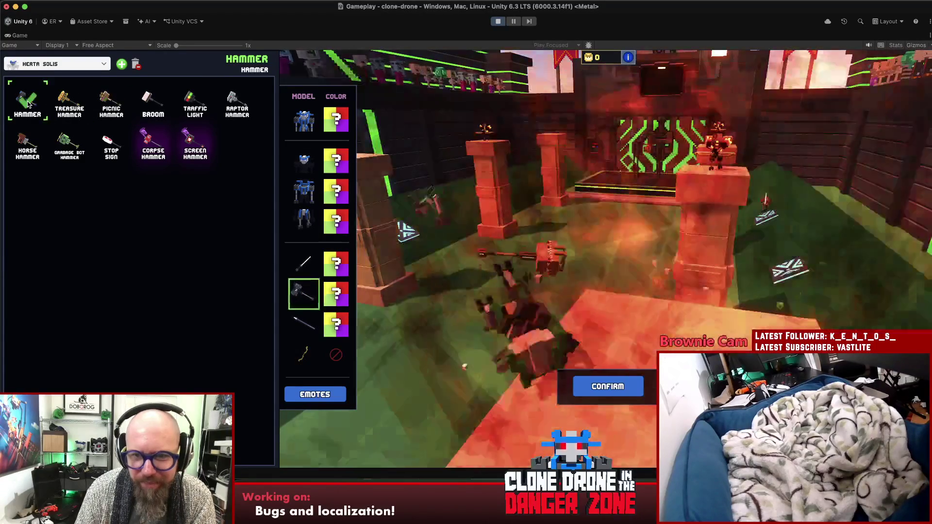
left_click(62, 104)
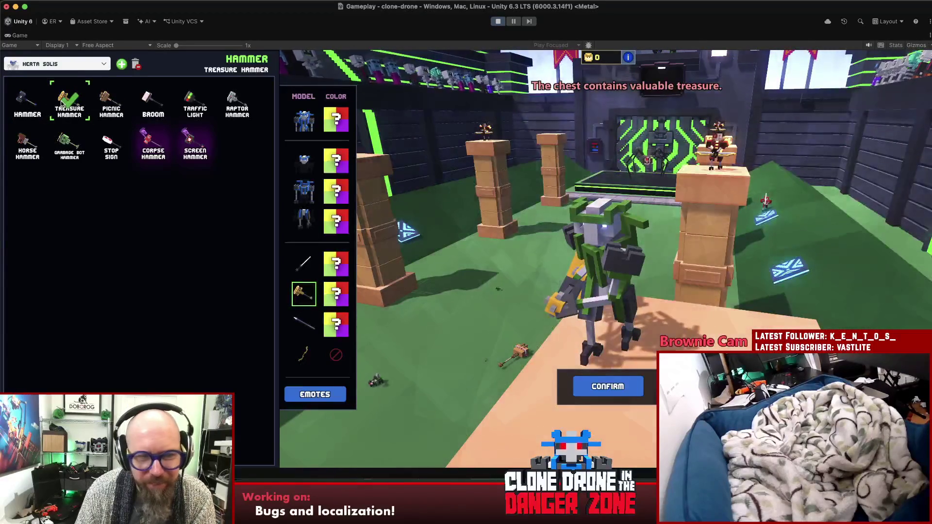
left_click(29, 105)
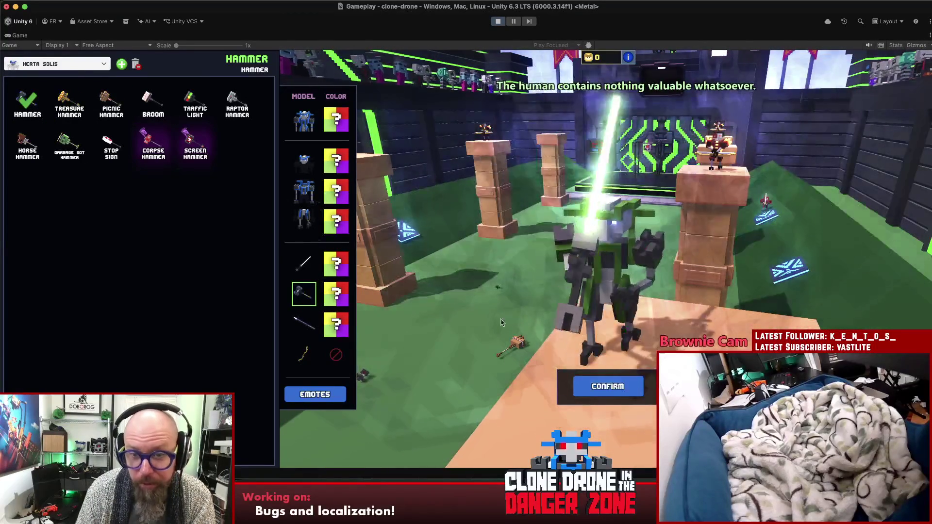
left_click(27, 109)
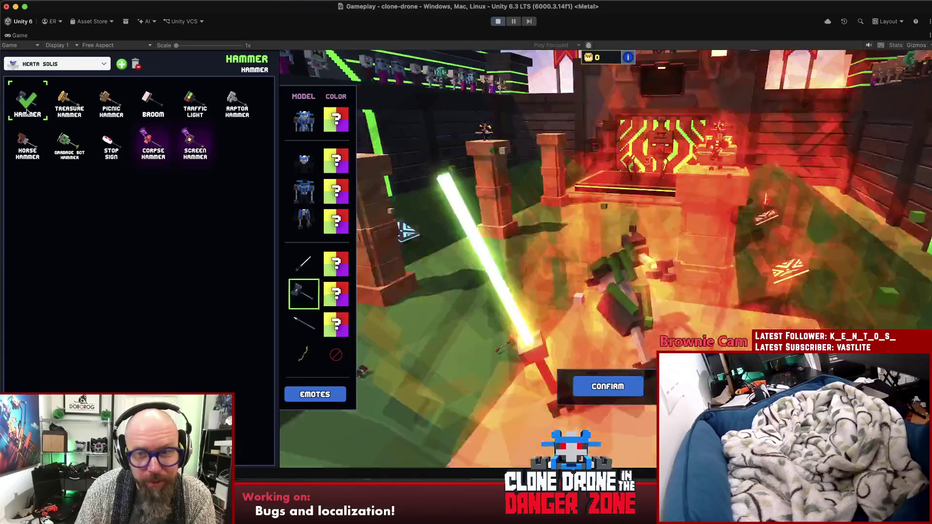
left_click(27, 111)
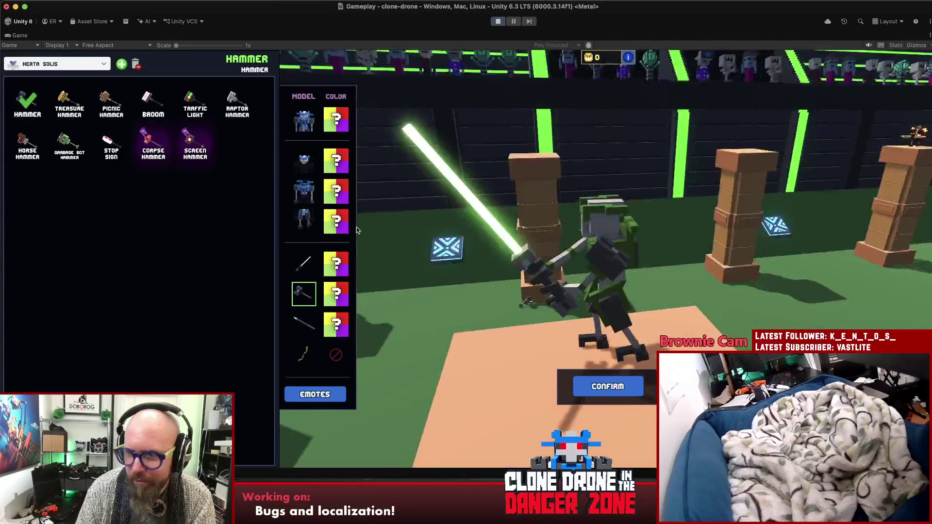
left_click(153, 103)
left_click(26, 105)
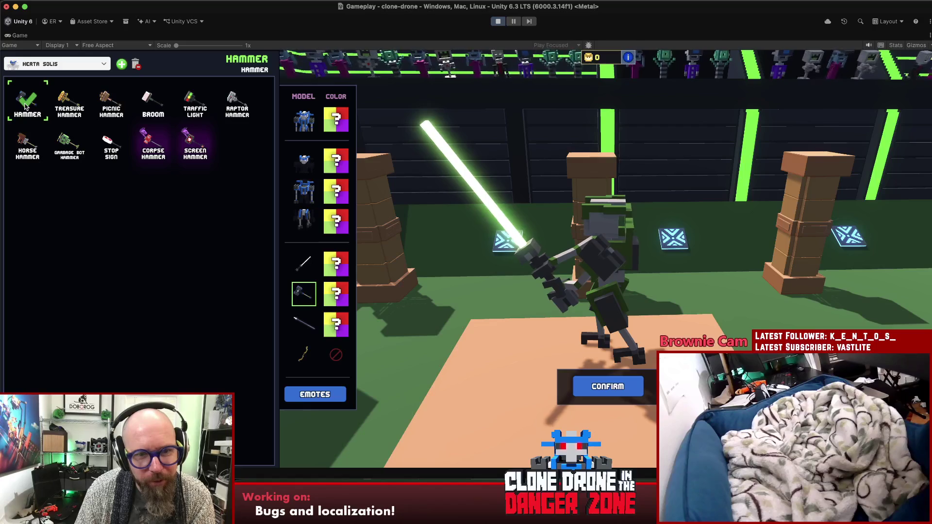
Orbit the camera, equip Sawtooth Sword, then Picnic, plain and Treasure Hammer, and stop play mode.
left_click_drag(607, 271, 779, 270)
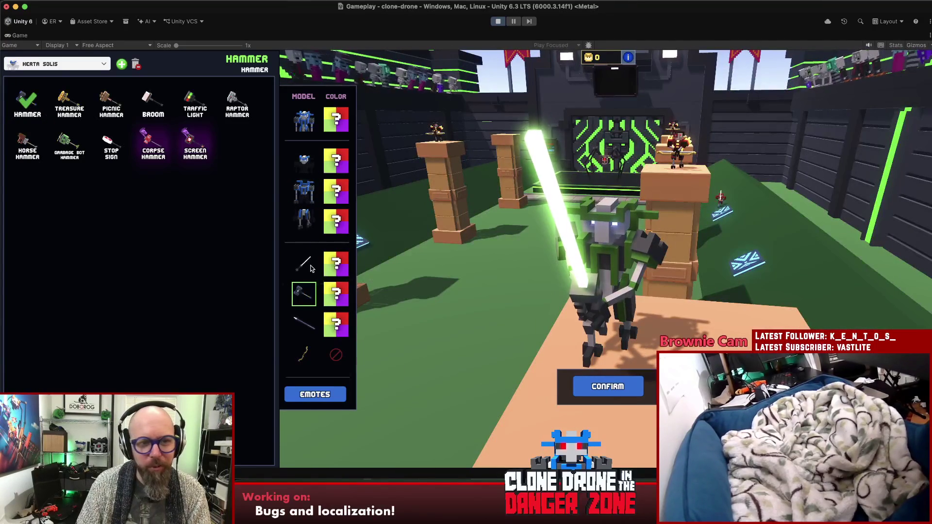
left_click(306, 264)
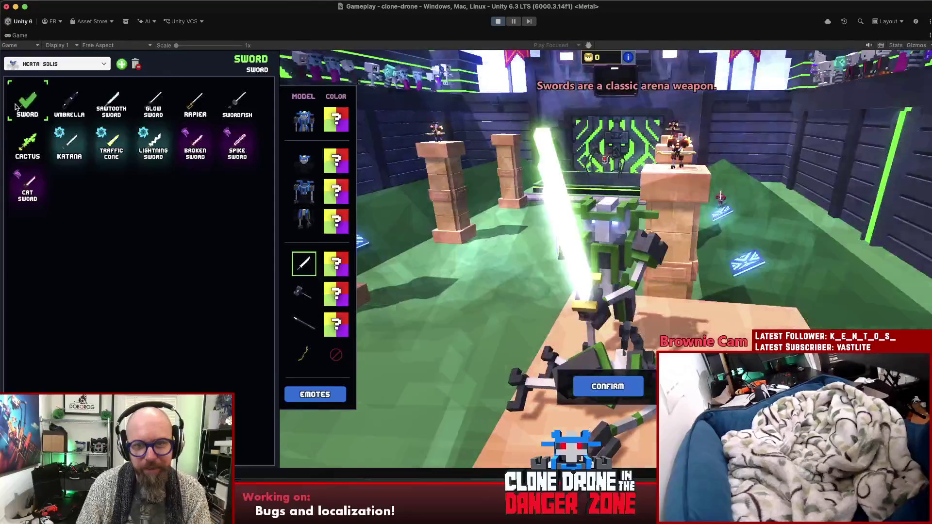
left_click(112, 103)
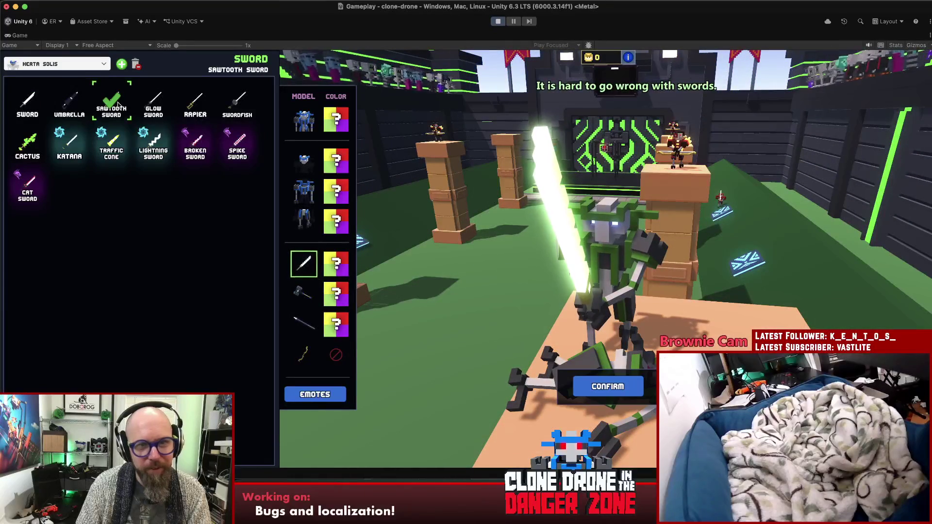
key("3")
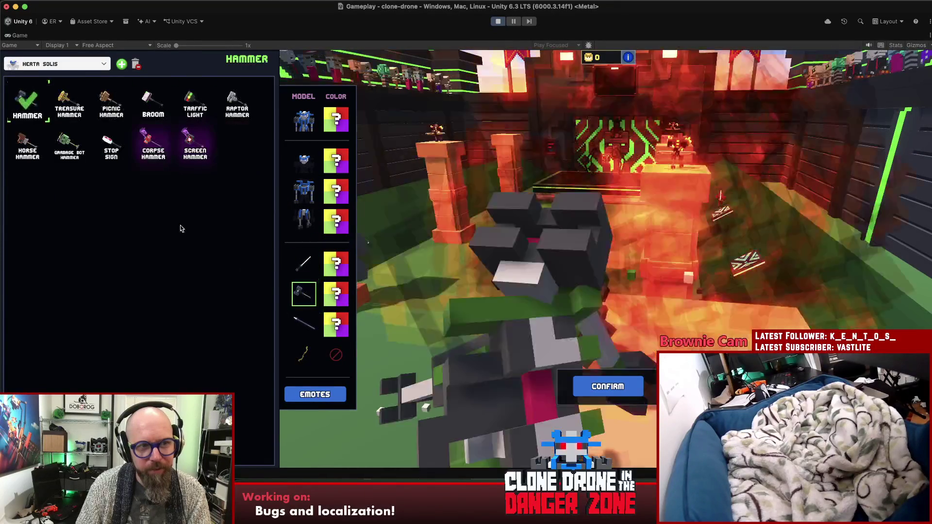
left_click(111, 103)
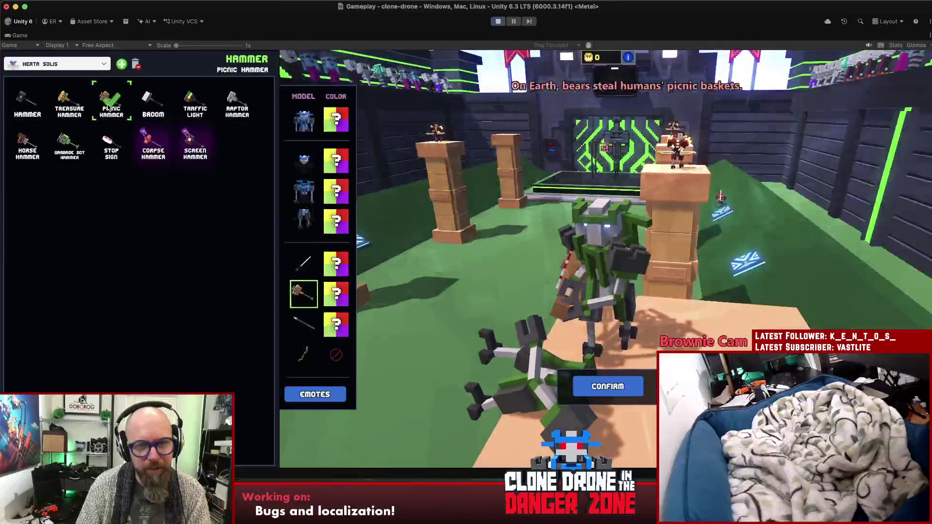
left_click(34, 101)
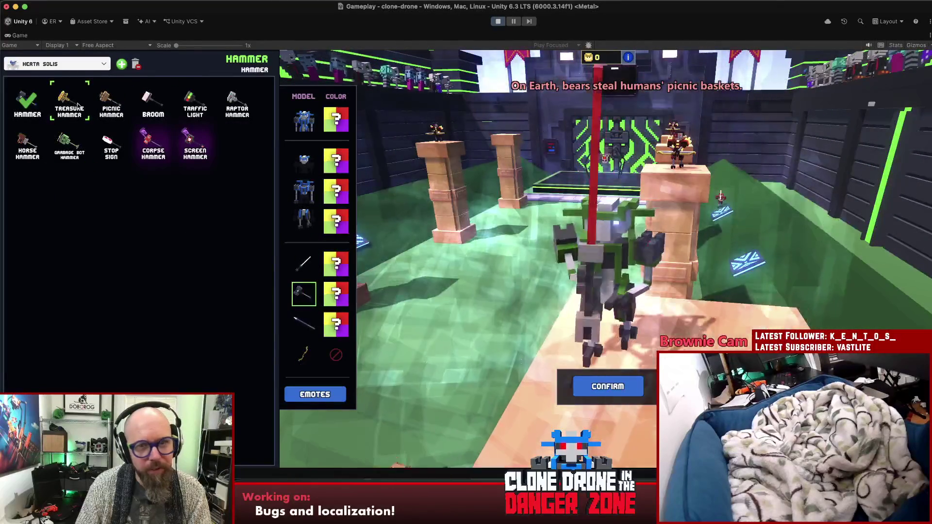
left_click(79, 106)
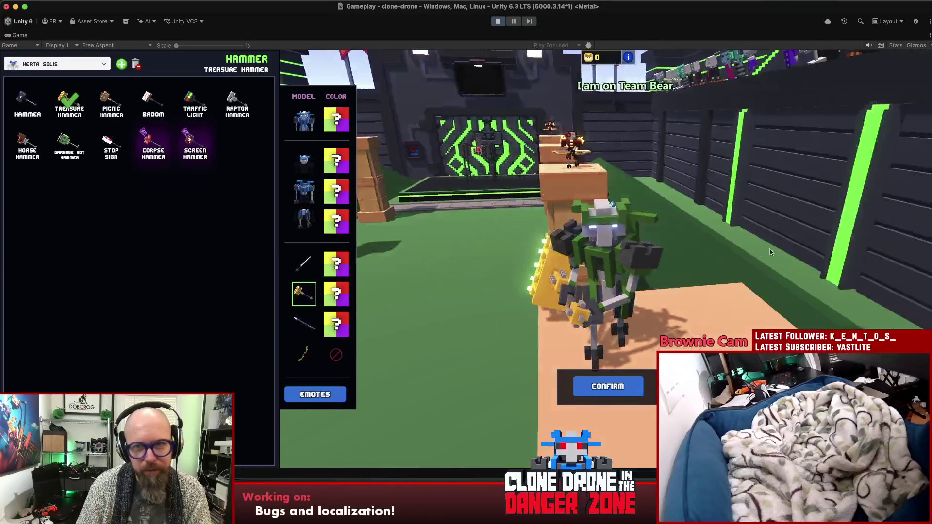
left_click(498, 20)
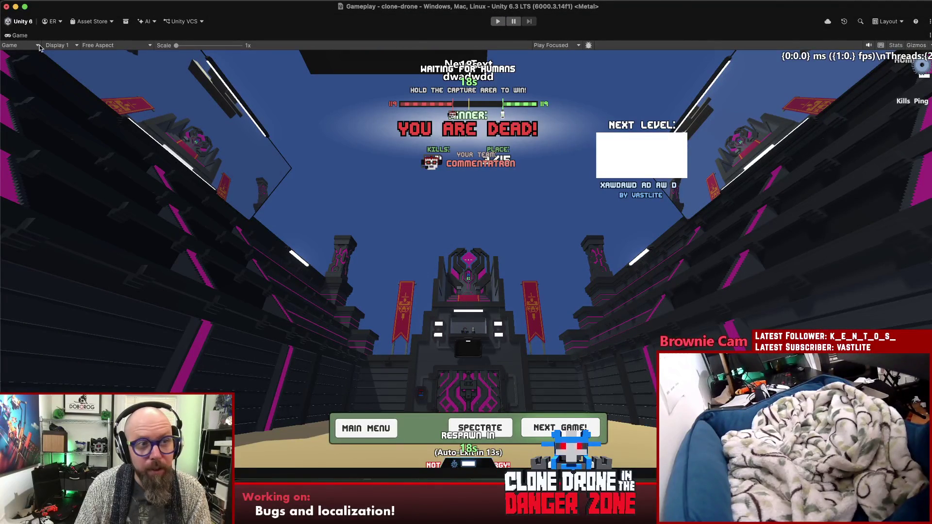
Remove the /* and */ around the listIndex == 0 fallback block in GetWeaponModelEntry.
key("shift+space")
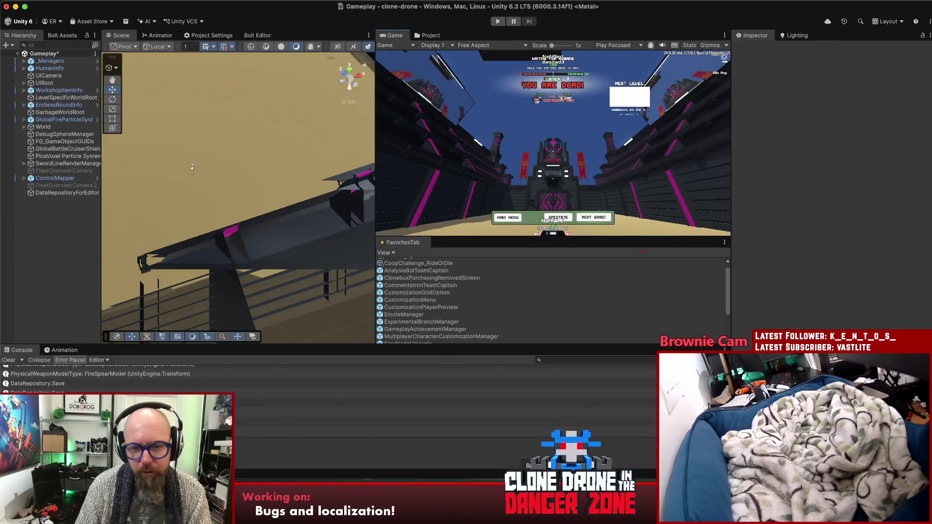
key("super+Tab")
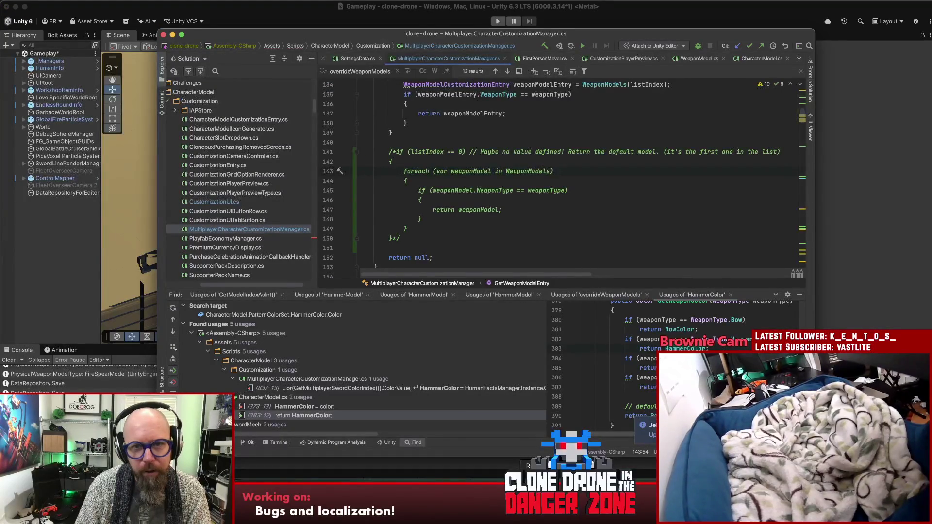
left_click_drag(390, 153, 406, 239)
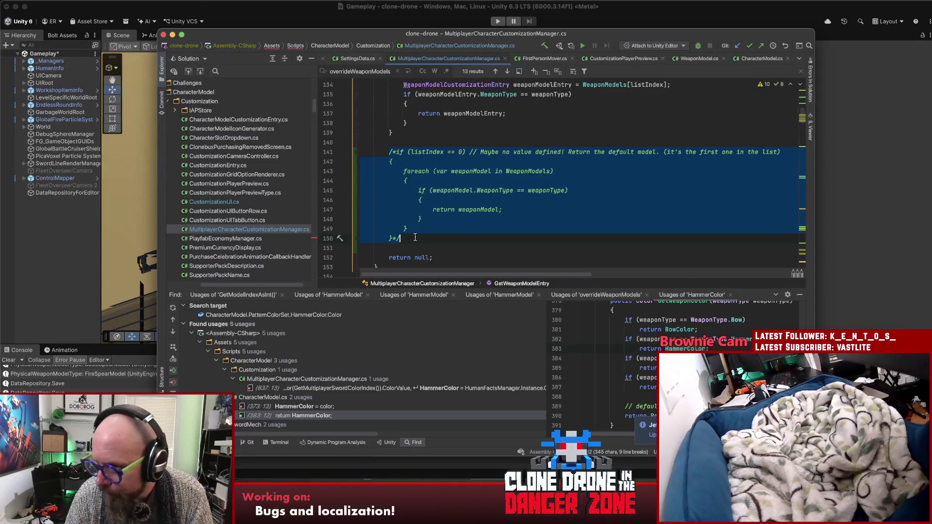
left_click(418, 237)
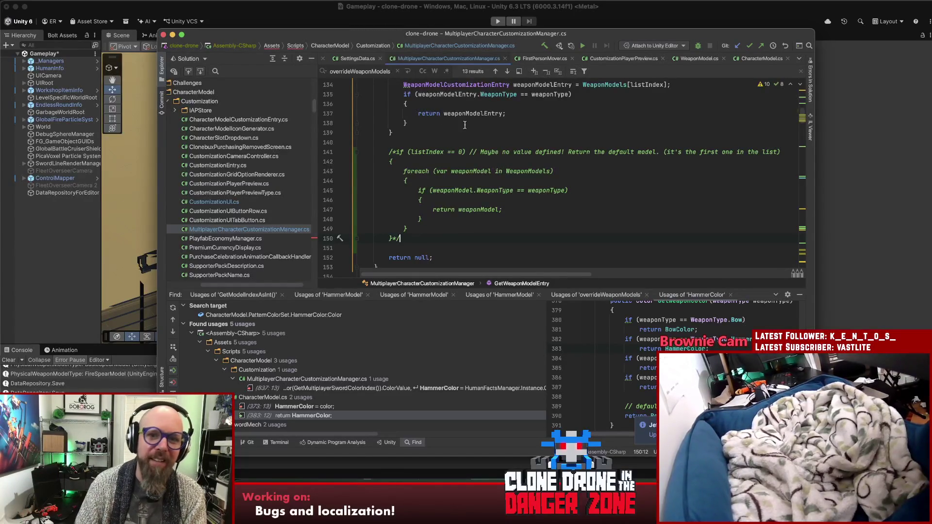
key("BackSpace")
key("BackSpace")
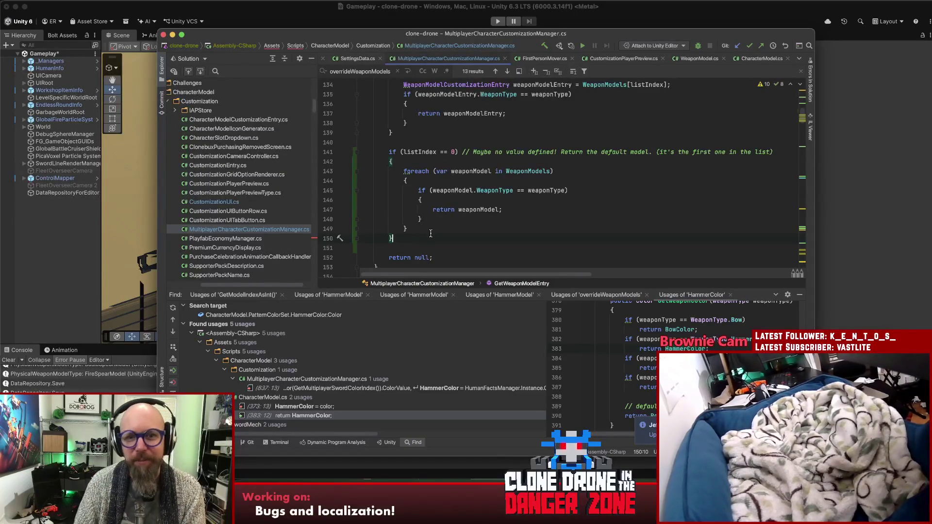
scroll(519, 235, "down", 1)
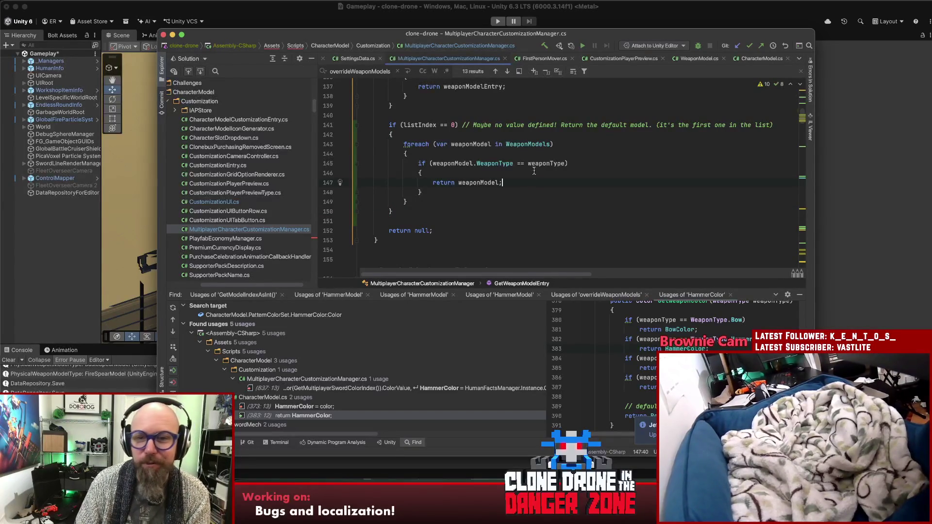
Review the foreach loop's weapon-type check and return, and collapse the find results panel.
left_click(560, 146)
key("Down")
key("Down")
key("Down")
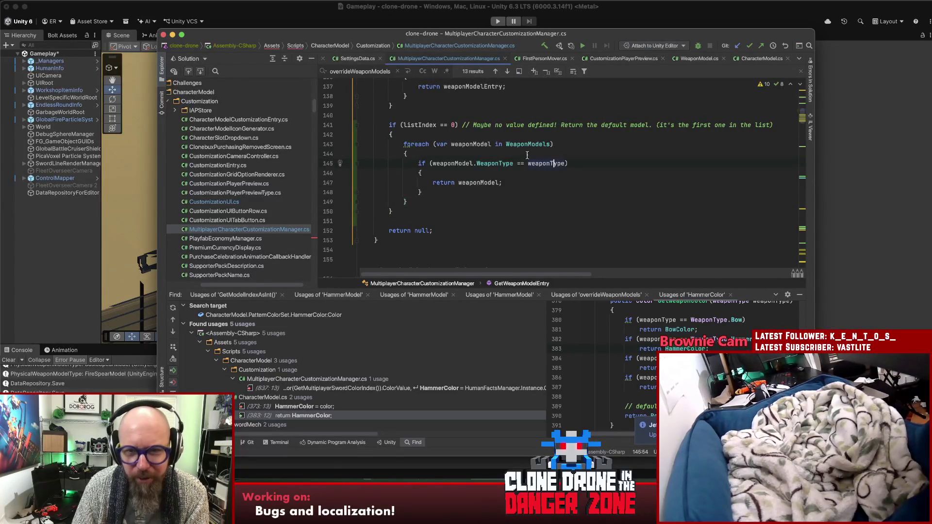
key("Down")
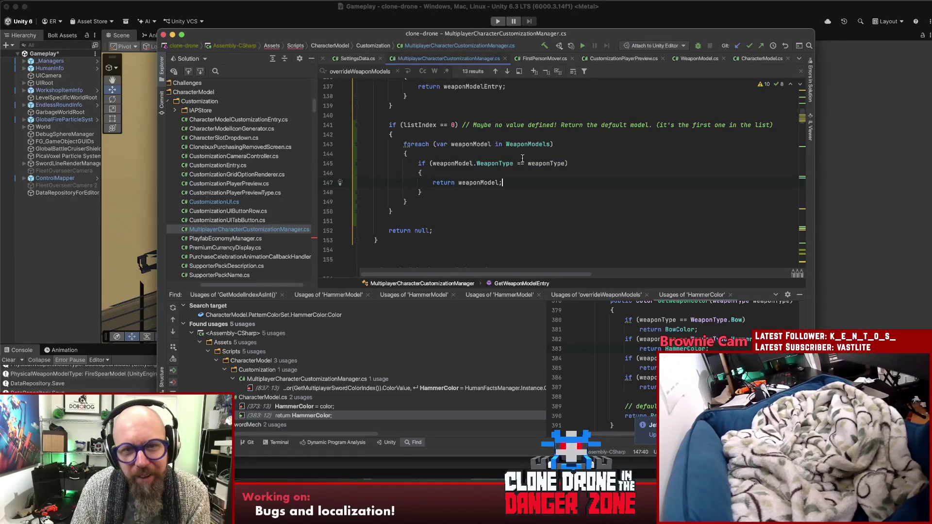
scroll(513, 178, "up", 1)
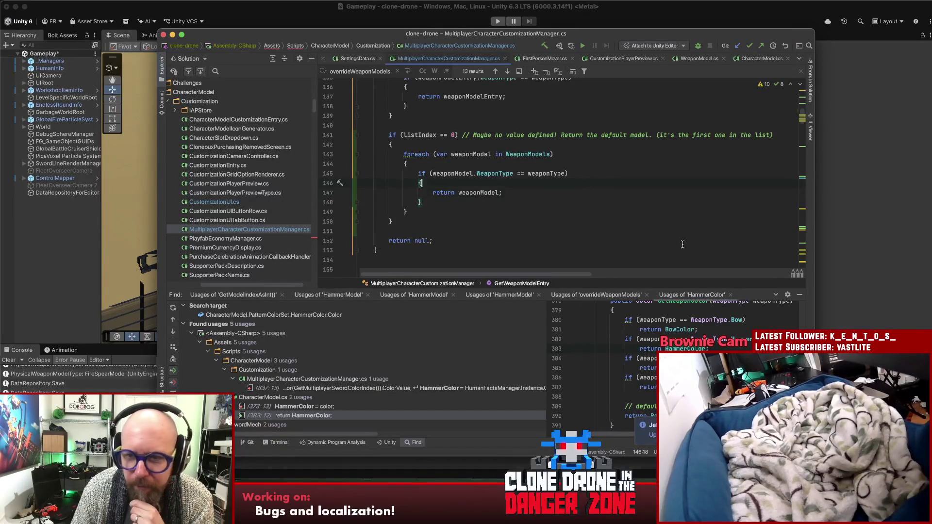
left_click(597, 253)
scroll(610, 253, "up", 5)
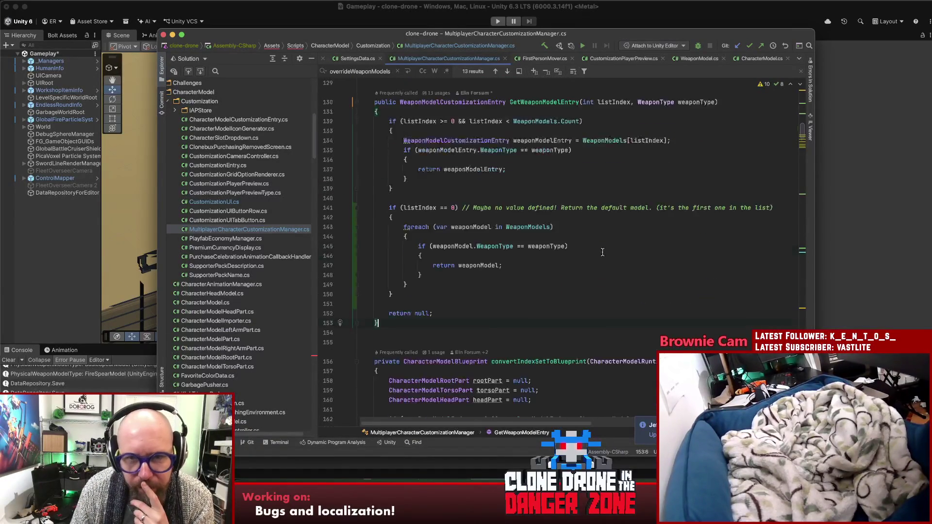
Run Find Usages on GetWeaponModelEntry to list its 13 usages.
left_click(606, 252)
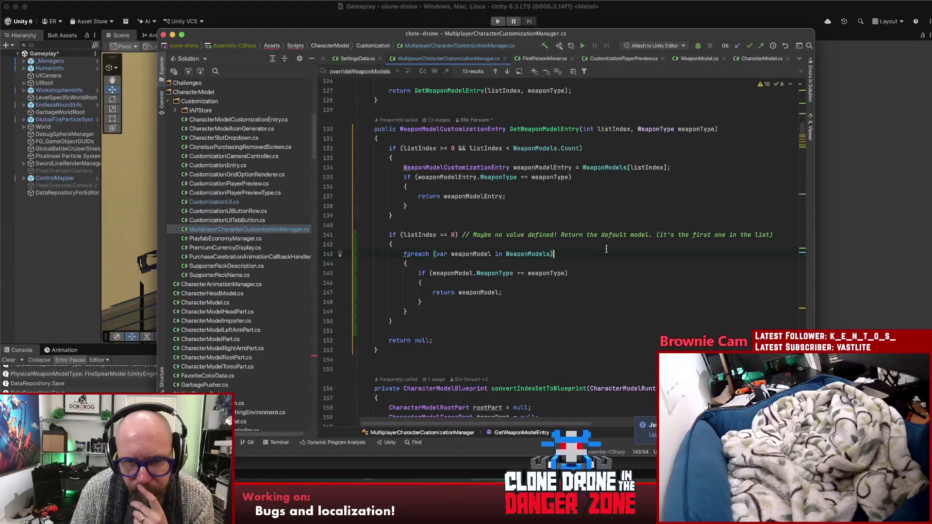
left_click_drag(388, 235, 439, 319)
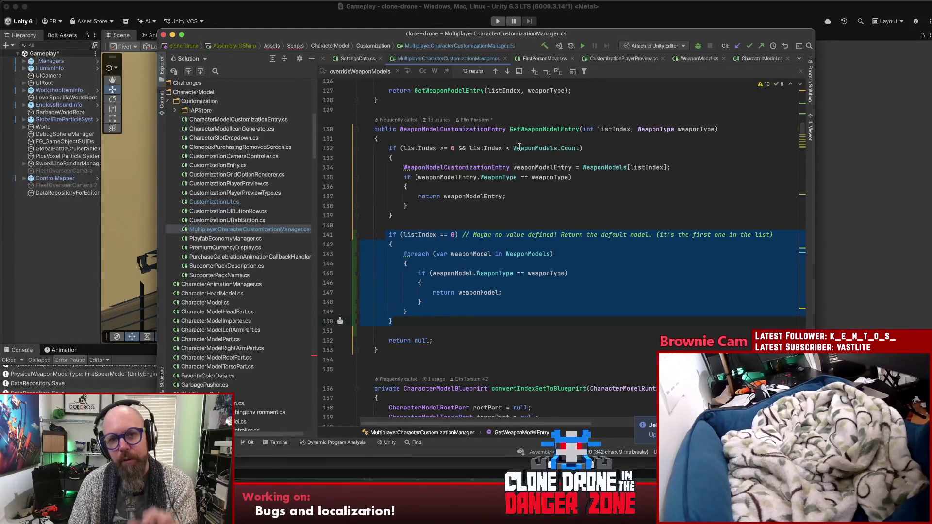
left_click(532, 128)
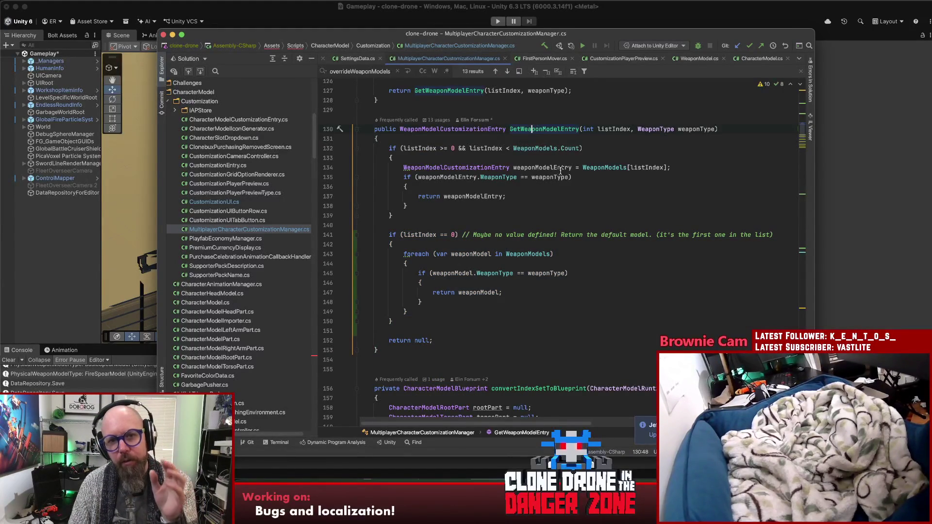
scroll(532, 287, "up", 5)
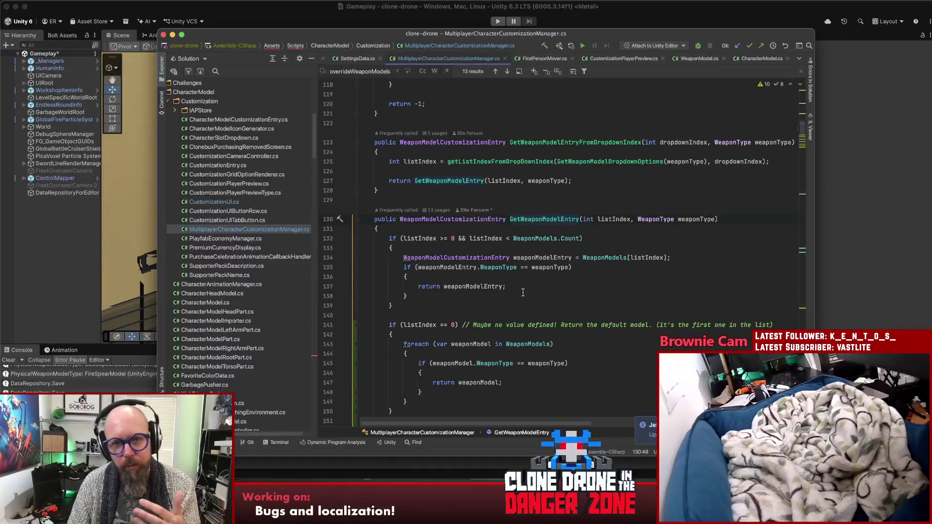
left_click(539, 219, "super")
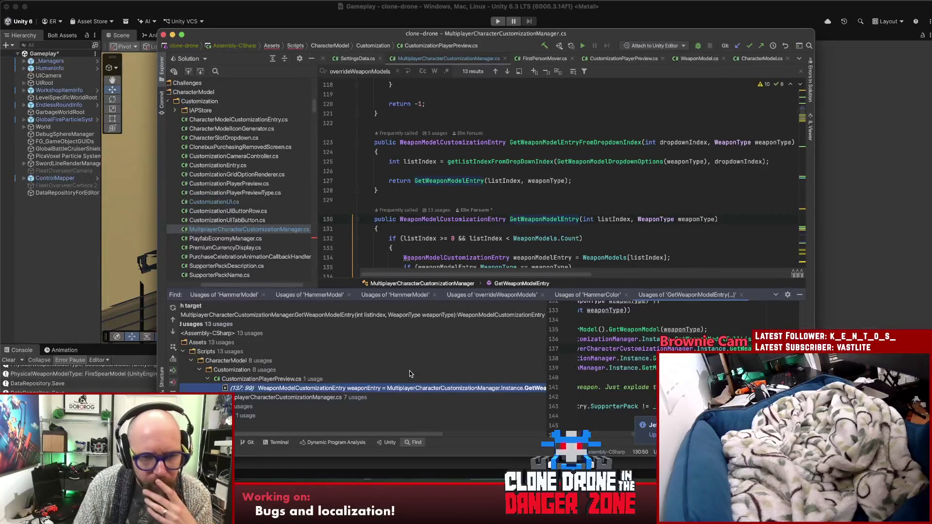
Open the CustomizationPlayerPreview.cs usage, review the weaponEntry null check, and hide the Find window.
double_click(393, 388)
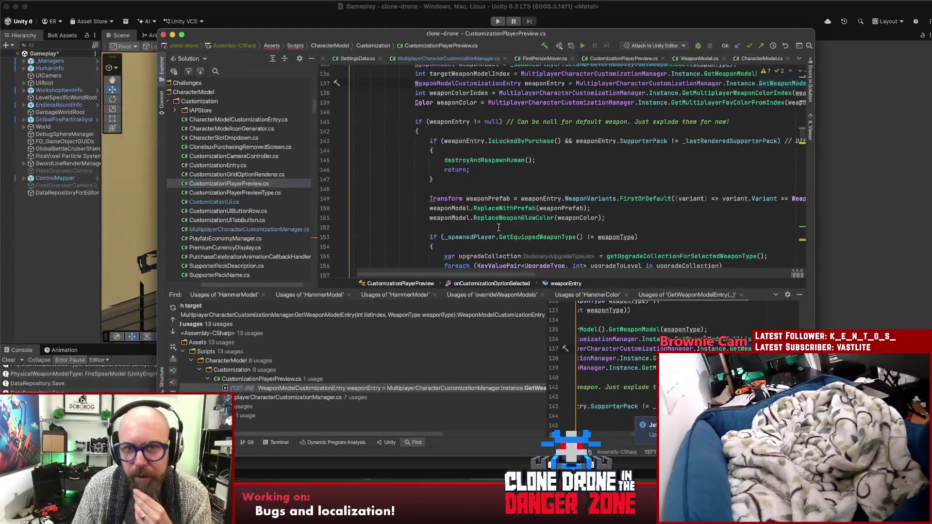
scroll(503, 230, "up", 3)
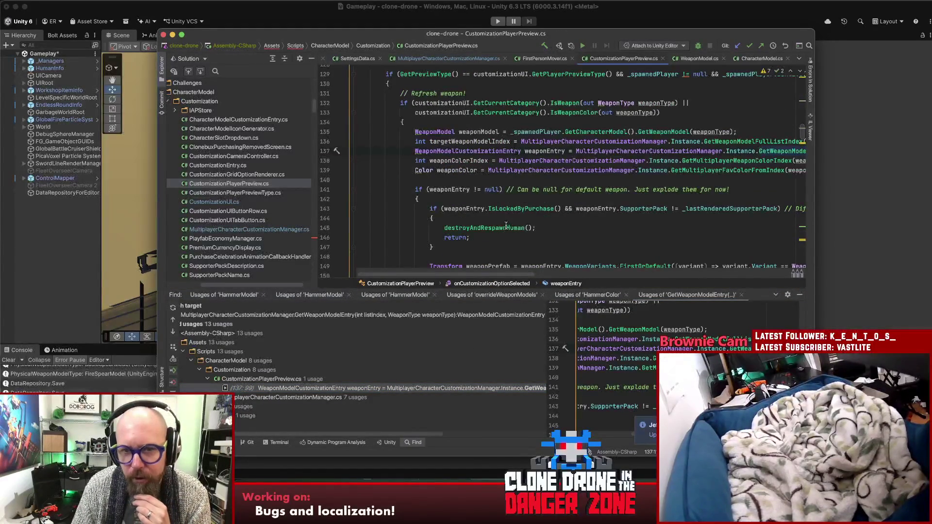
left_click_drag(739, 189, 507, 190)
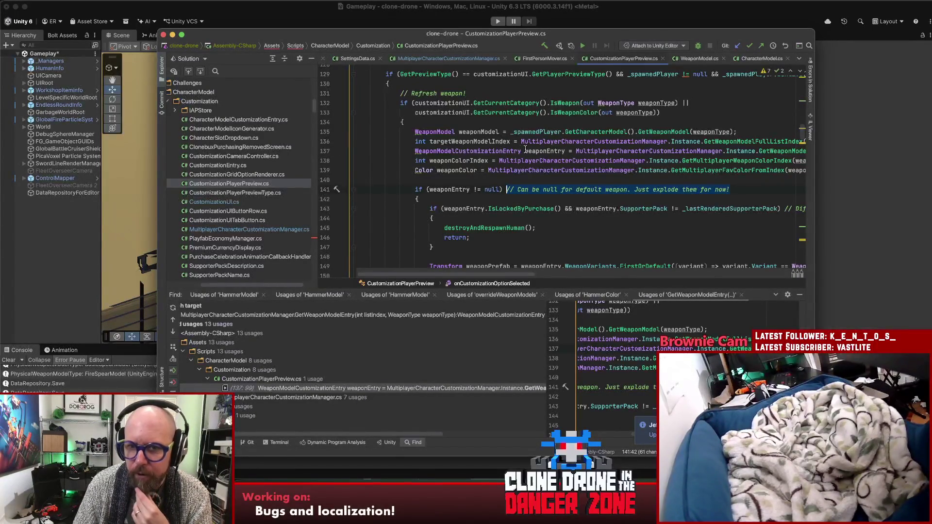
double_click(470, 191)
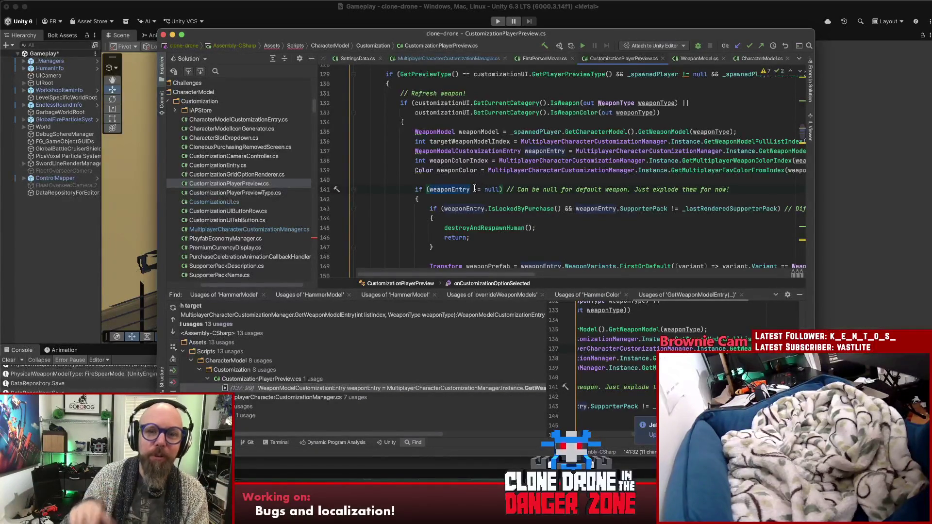
left_click(517, 199)
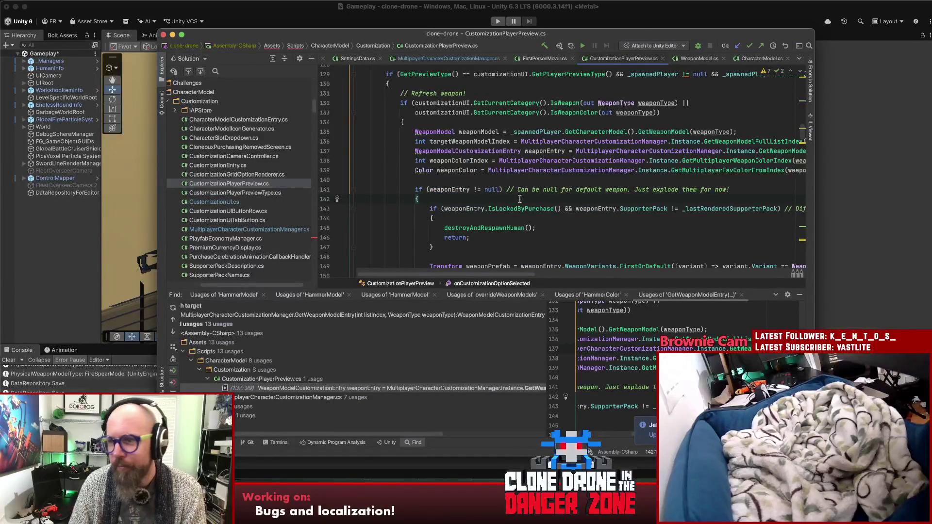
left_click(546, 228)
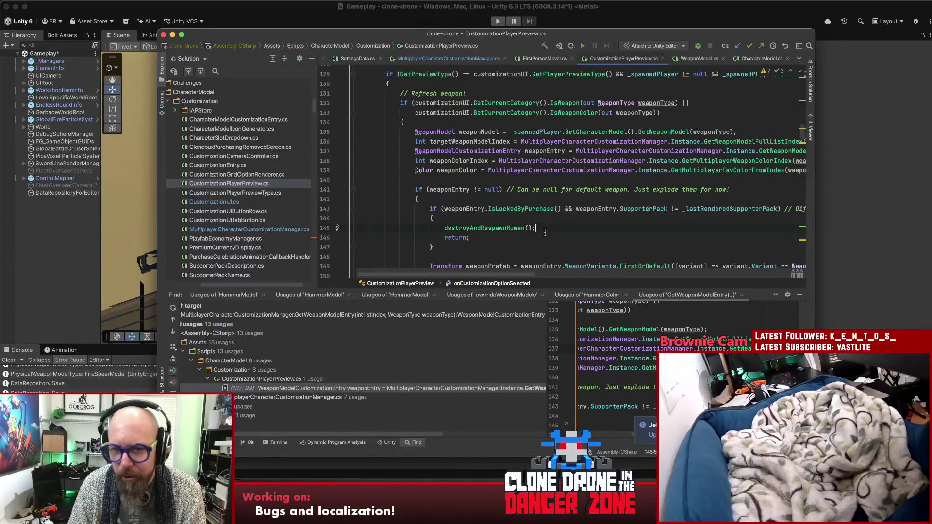
left_click(546, 238)
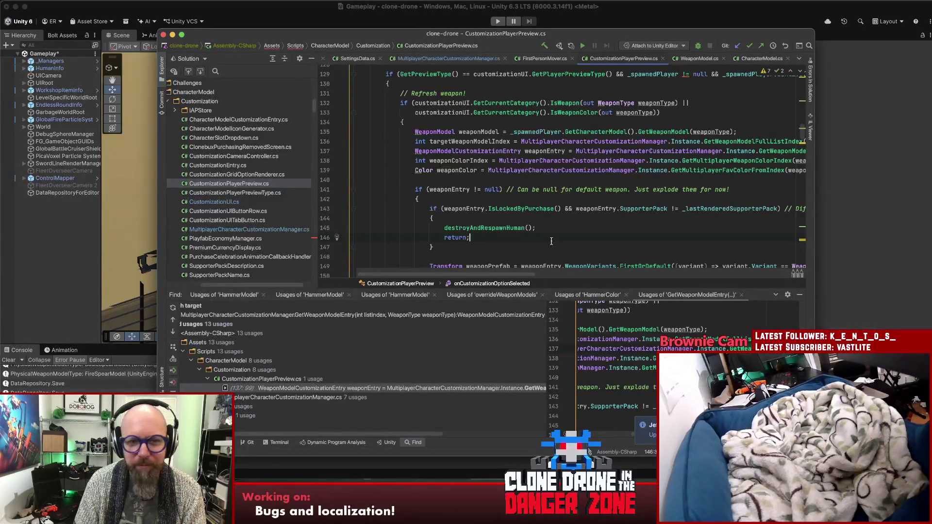
left_click(802, 298)
left_click(565, 249)
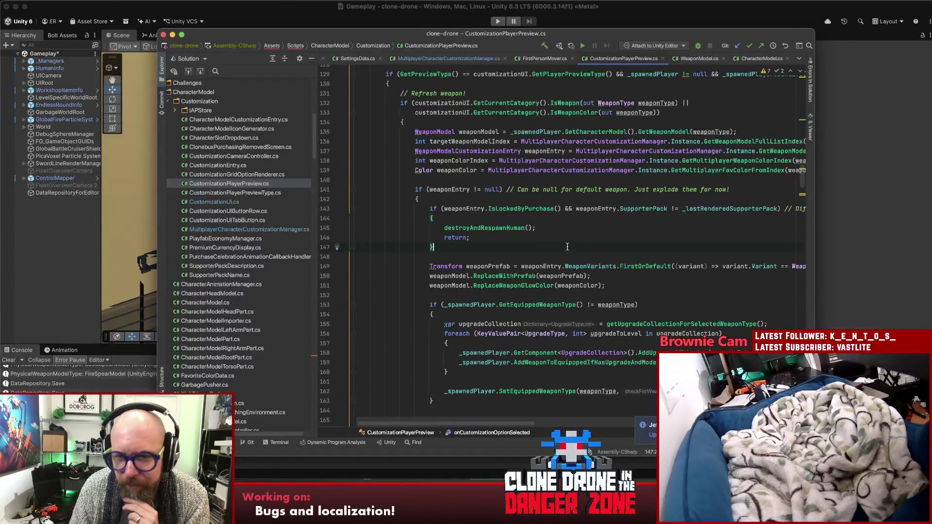
mouse_move(488, 425)
left_mouse_down()
mouse_move(506, 428)
mouse_move(492, 437)
left_mouse_up()
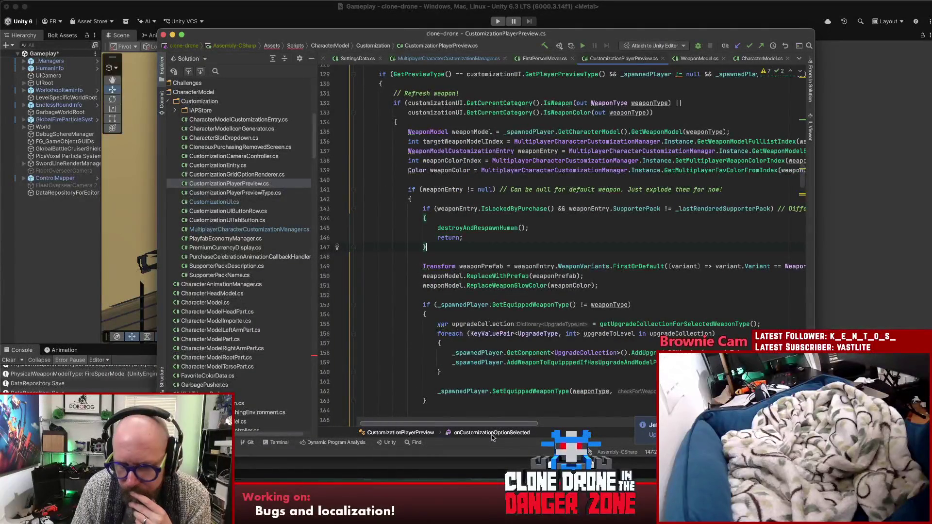
left_click(539, 364)
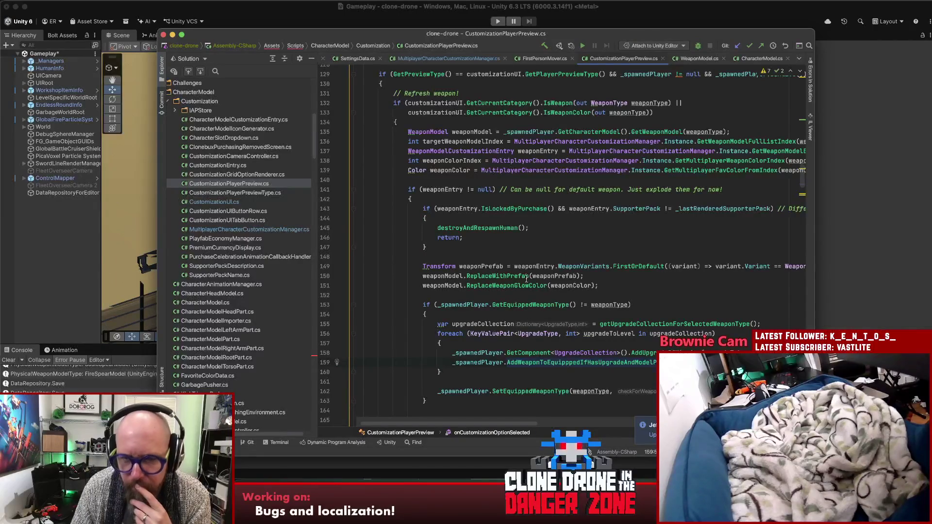
left_click(488, 190)
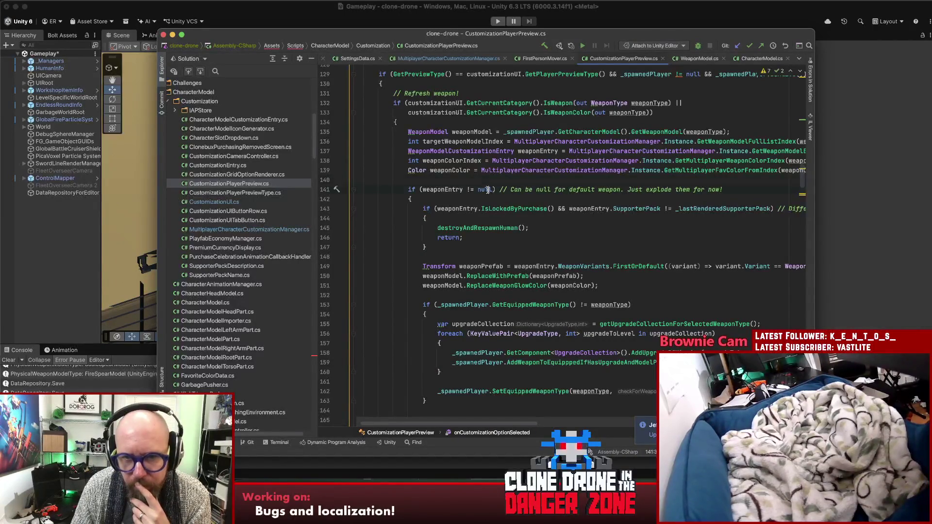
scroll(485, 192, "down", 3)
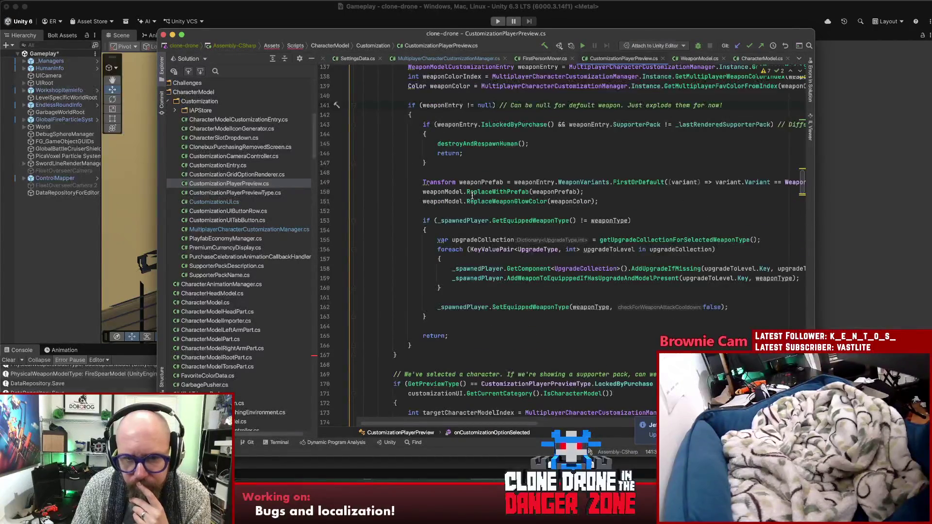
scroll(471, 196, "up", 1)
left_click(442, 115)
scroll(482, 204, "up", 1)
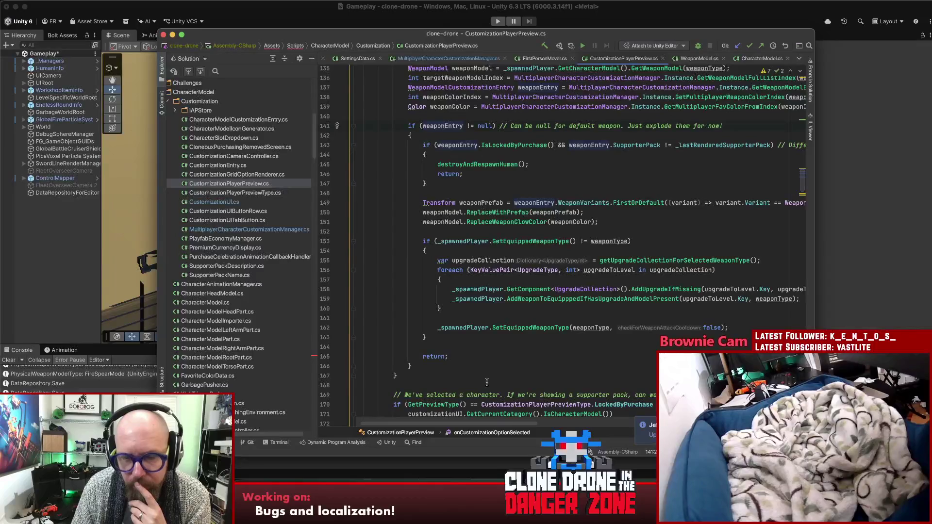
left_click_drag(500, 425, 555, 422)
scroll(554, 348, "up", 3)
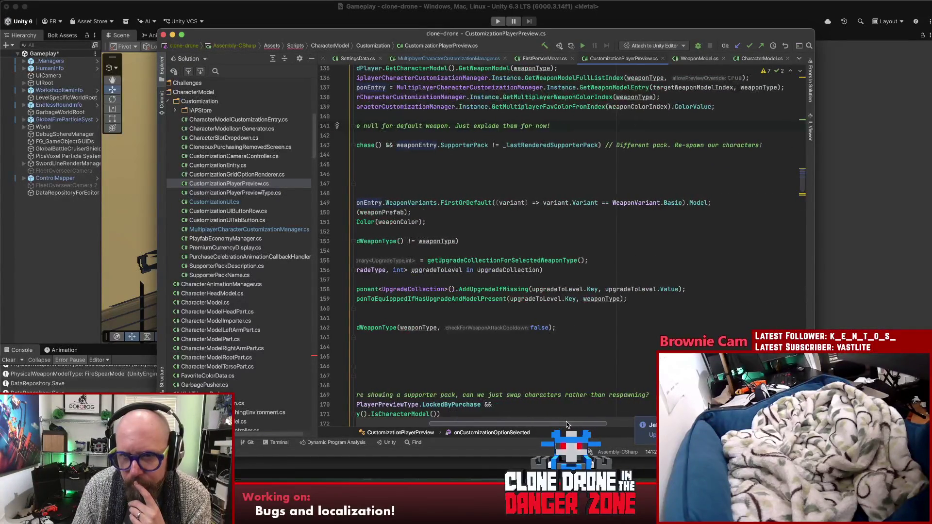
left_click(631, 147)
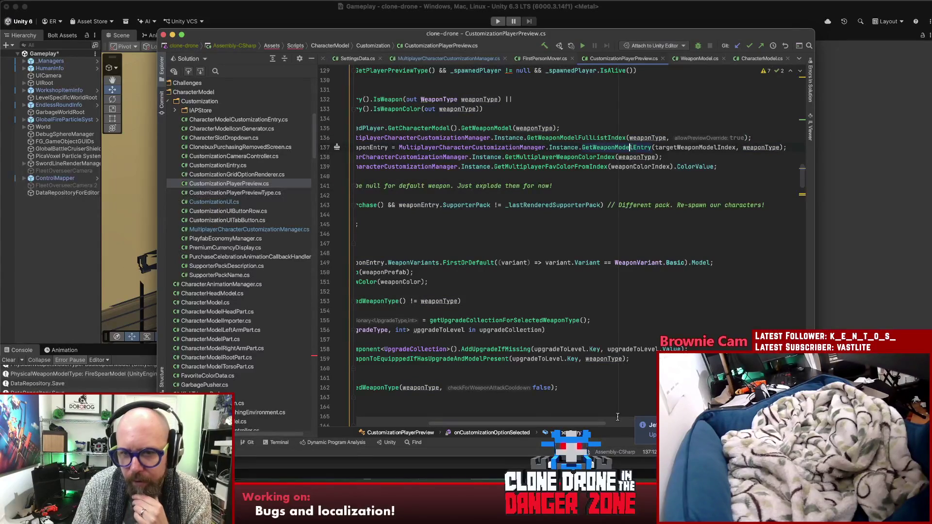
left_click_drag(601, 426, 503, 432)
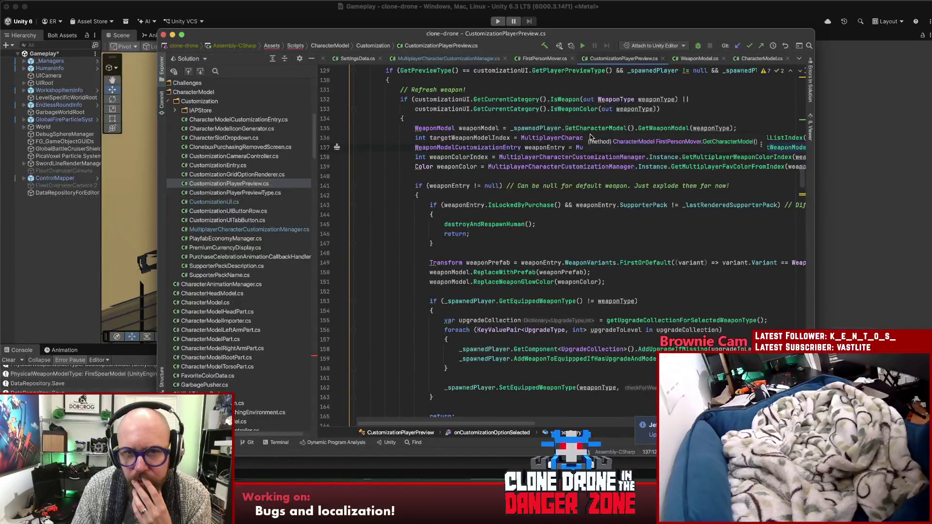
scroll(641, 174, "down", 5)
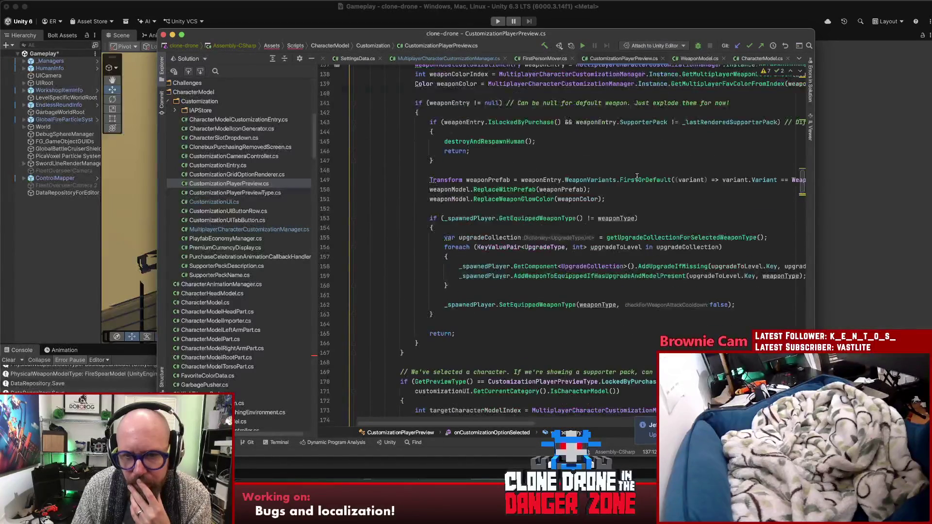
double_click(575, 276)
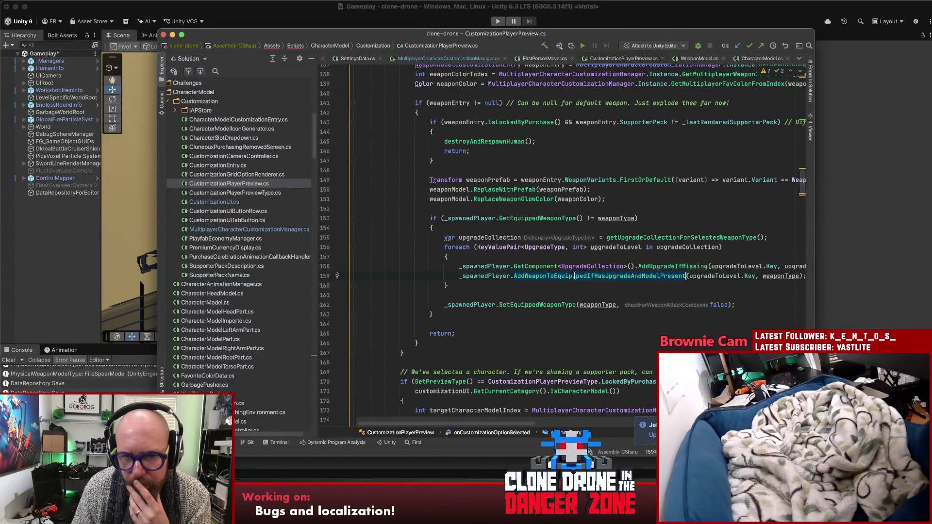
left_click(606, 276)
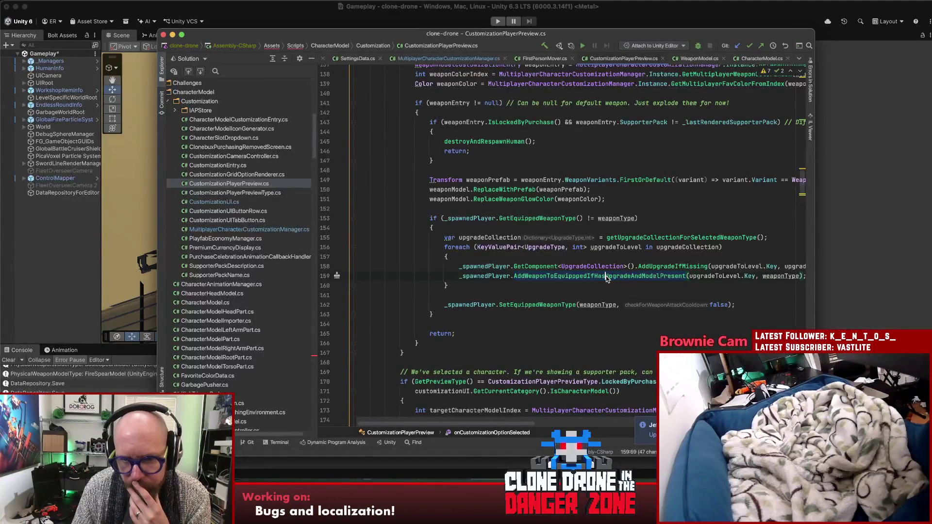
mouse_move(569, 281)
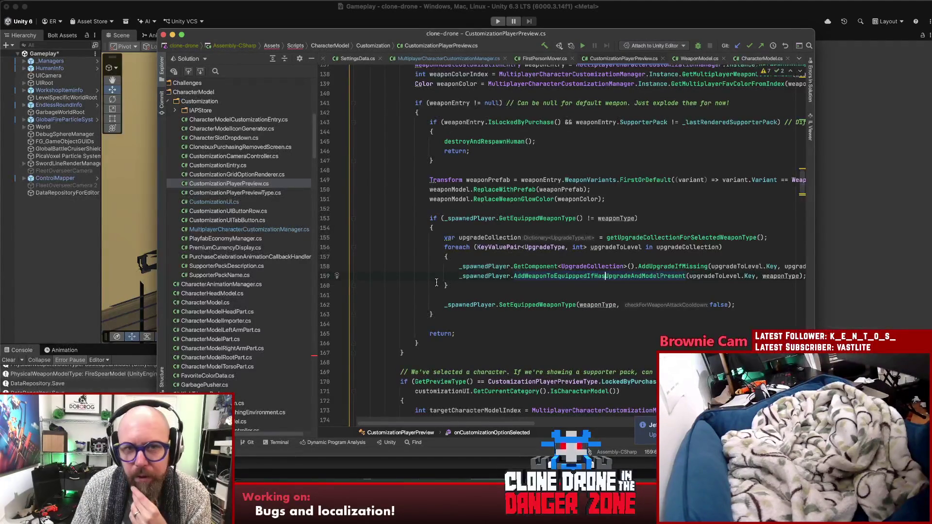
scroll(431, 282, "up", 4)
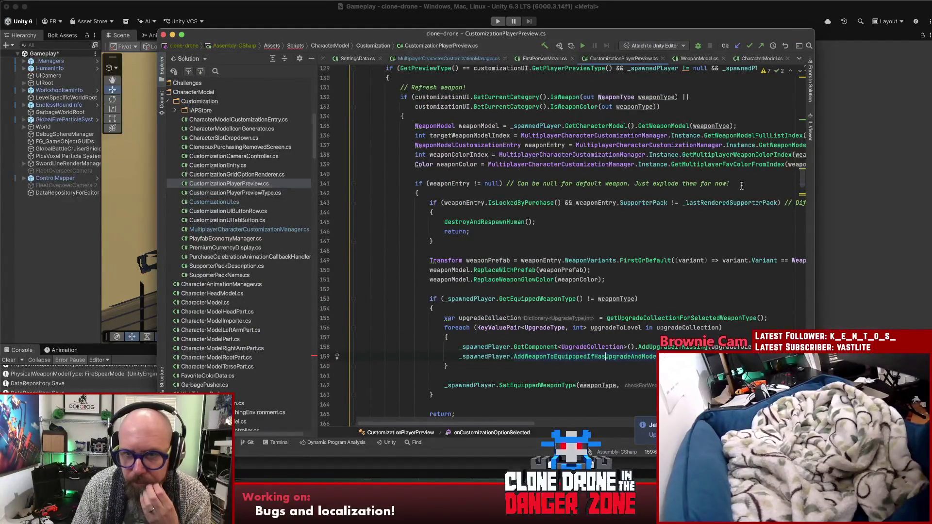
left_click_drag(730, 183, 412, 181)
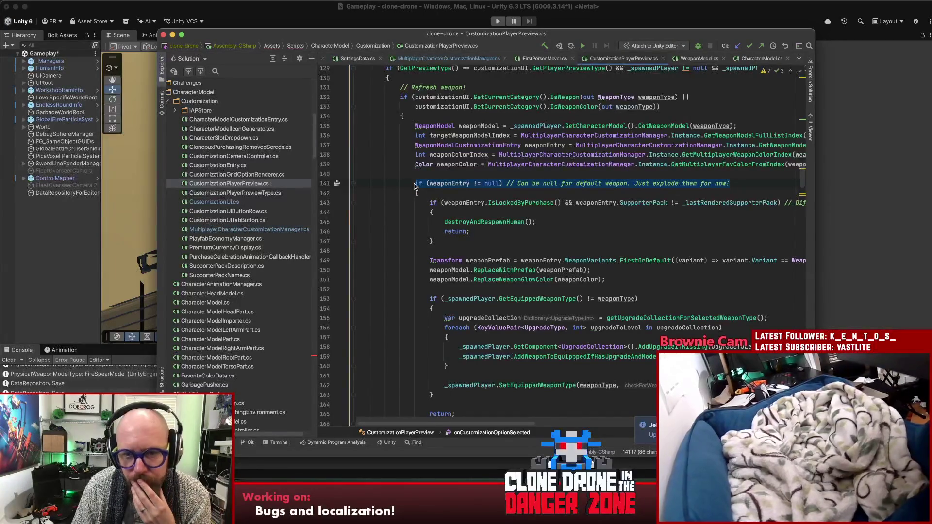
scroll(428, 188, "down", 1)
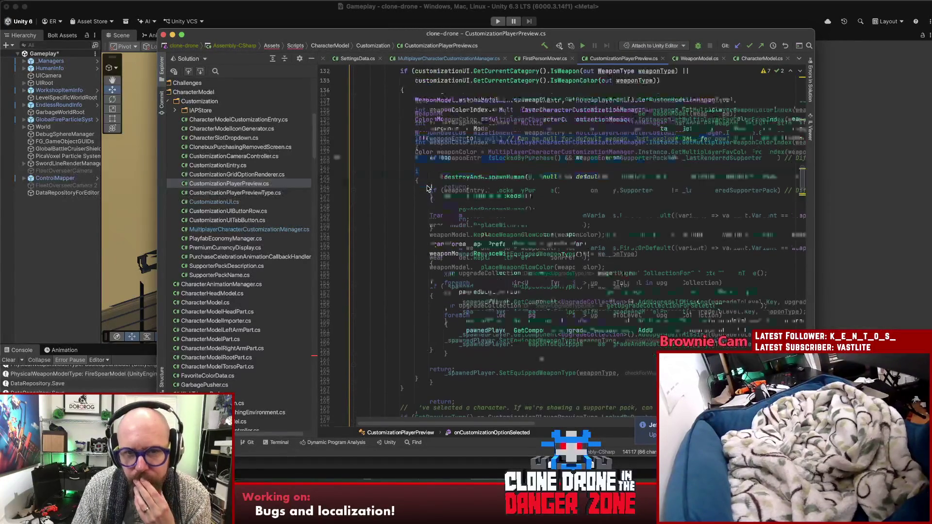
scroll(428, 188, "down", 5)
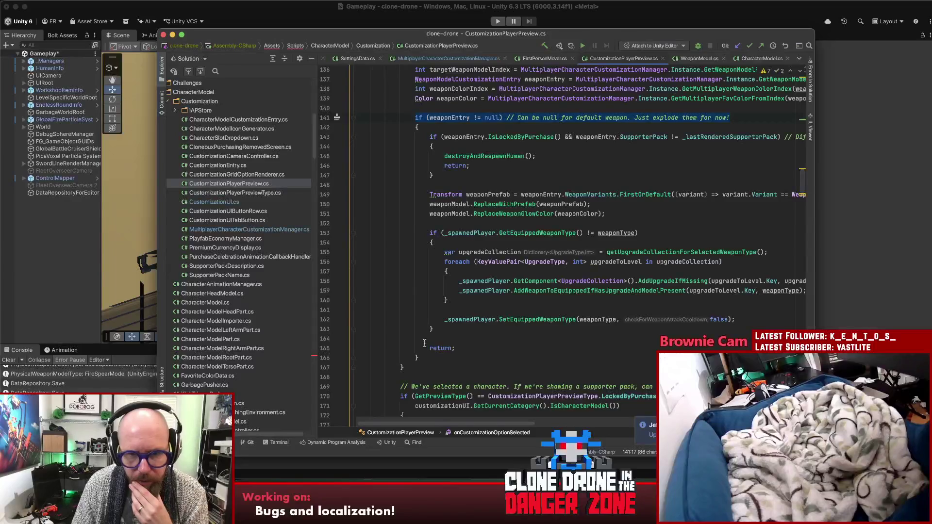
left_click(424, 358)
scroll(425, 356, "up", 5)
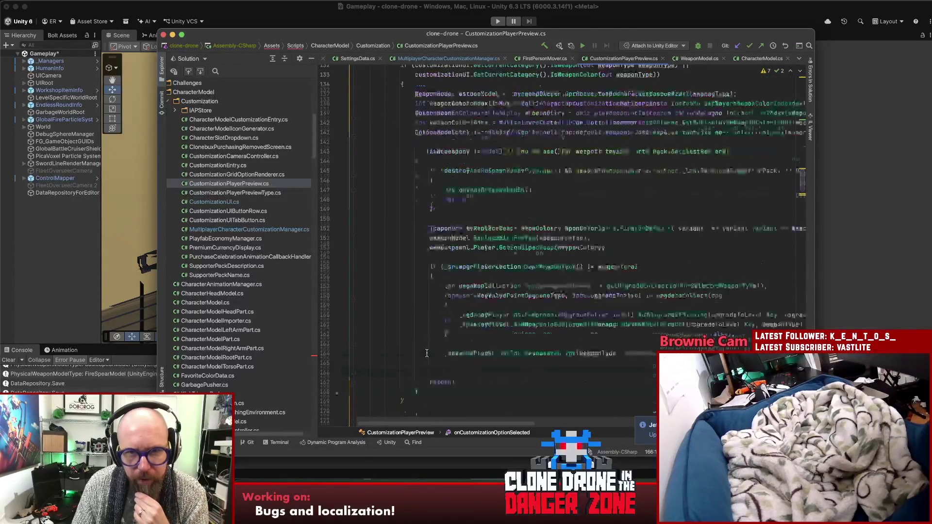
scroll(427, 353, "down", 7)
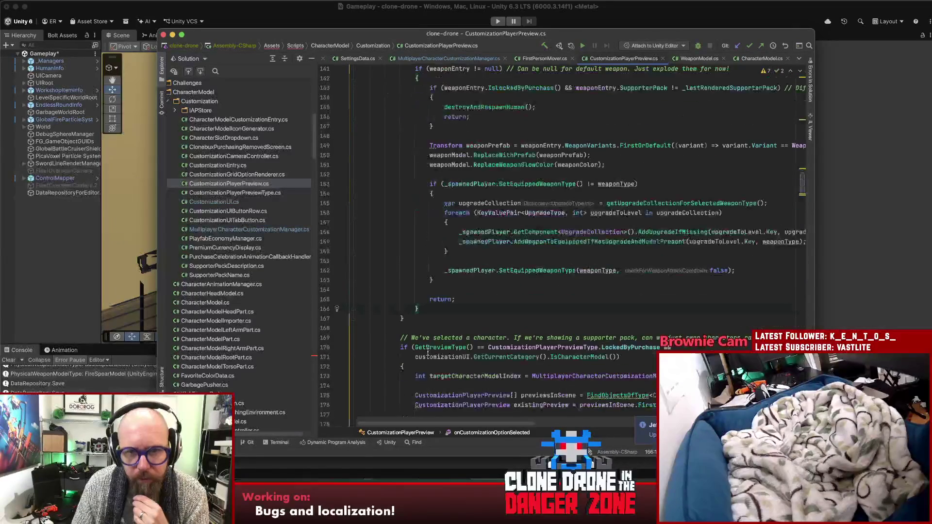
scroll(427, 353, "down", 6)
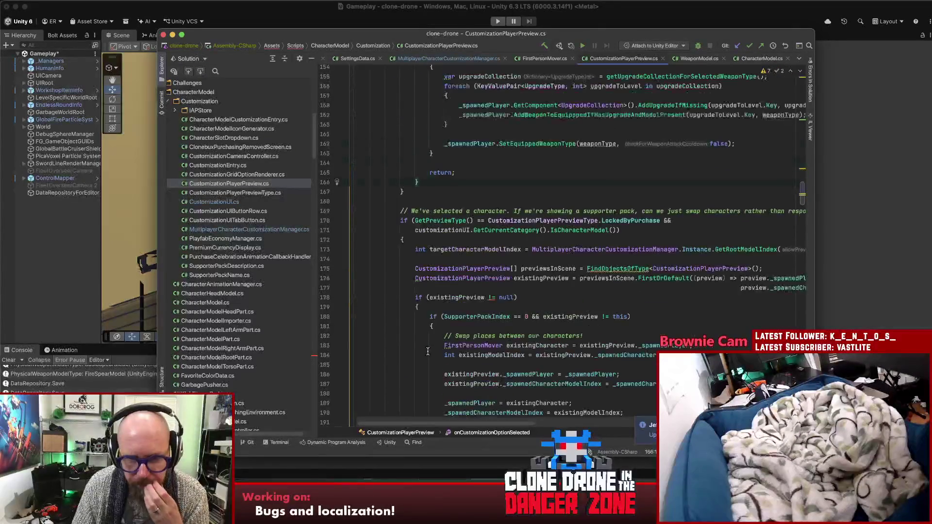
scroll(427, 351, "down", 8)
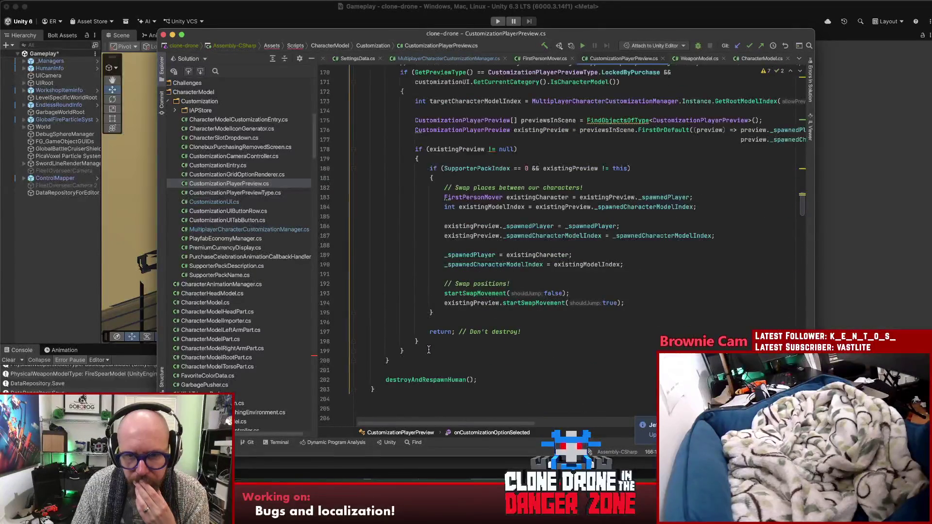
left_click(441, 380)
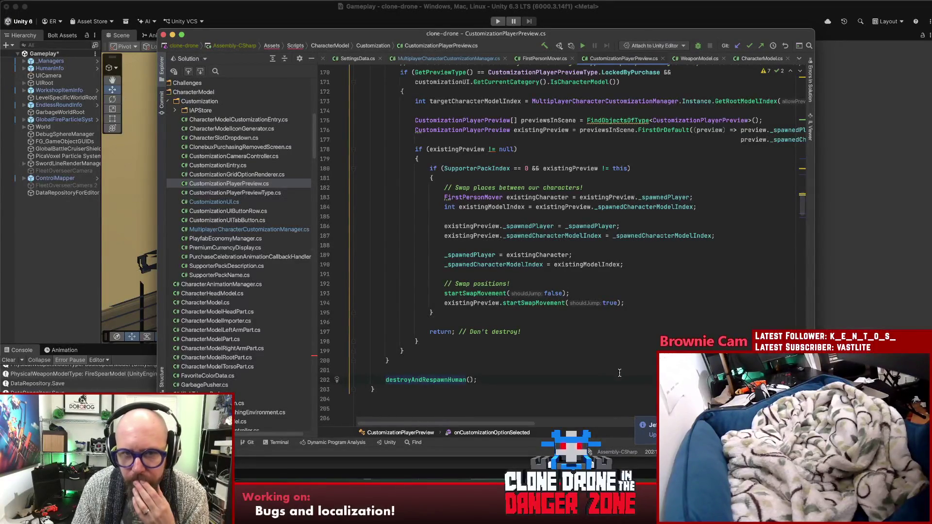
scroll(620, 373, "up", 6)
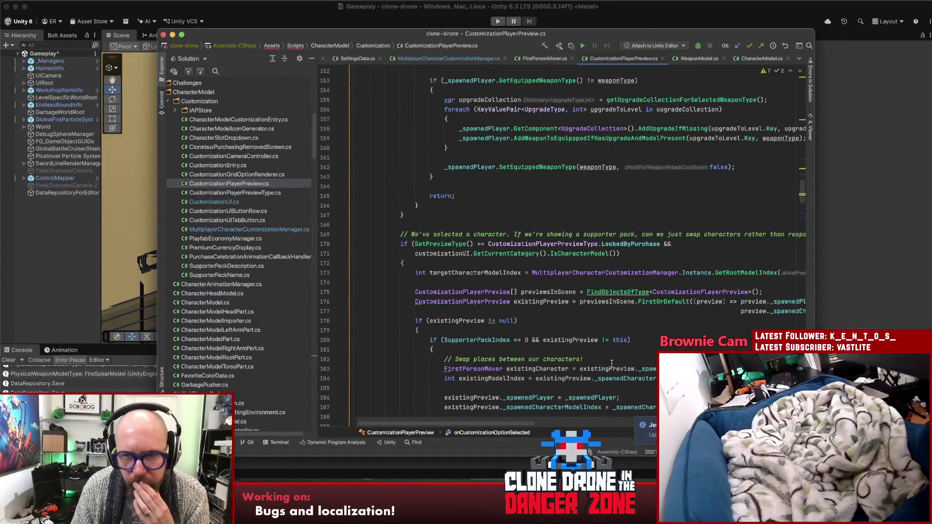
scroll(607, 359, "up", 7)
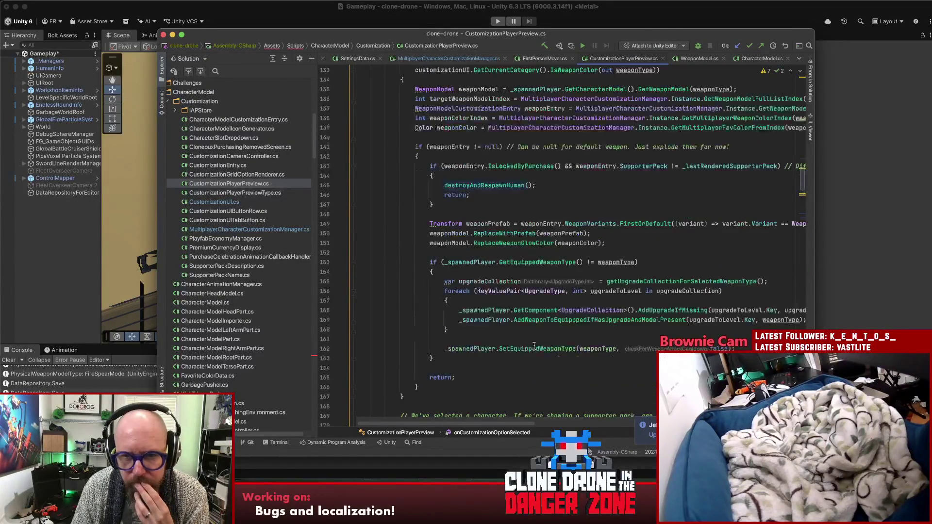
scroll(534, 346, "up", 3)
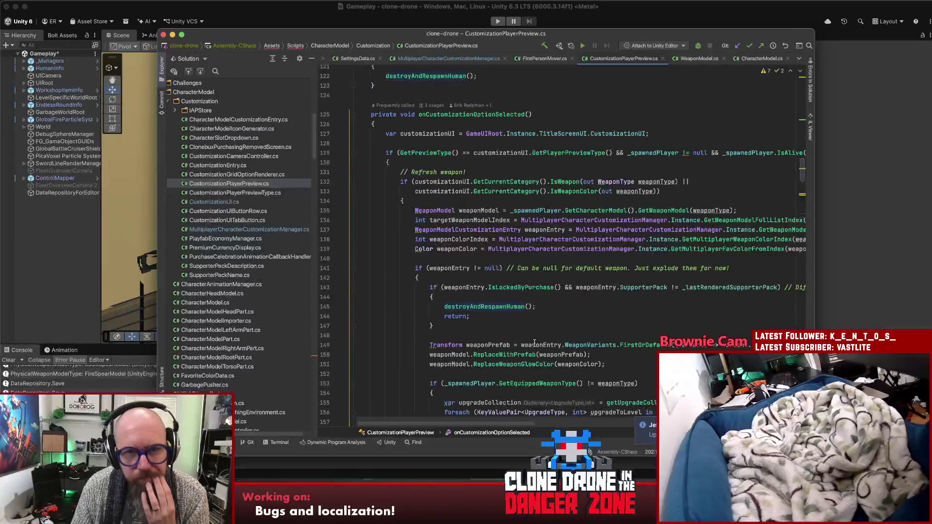
scroll(531, 339, "down", 4)
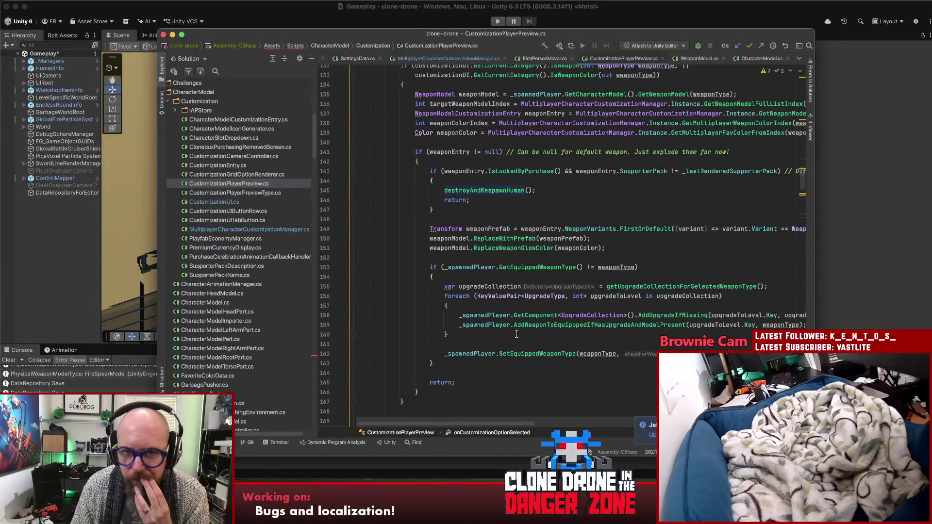
mouse_move(525, 330)
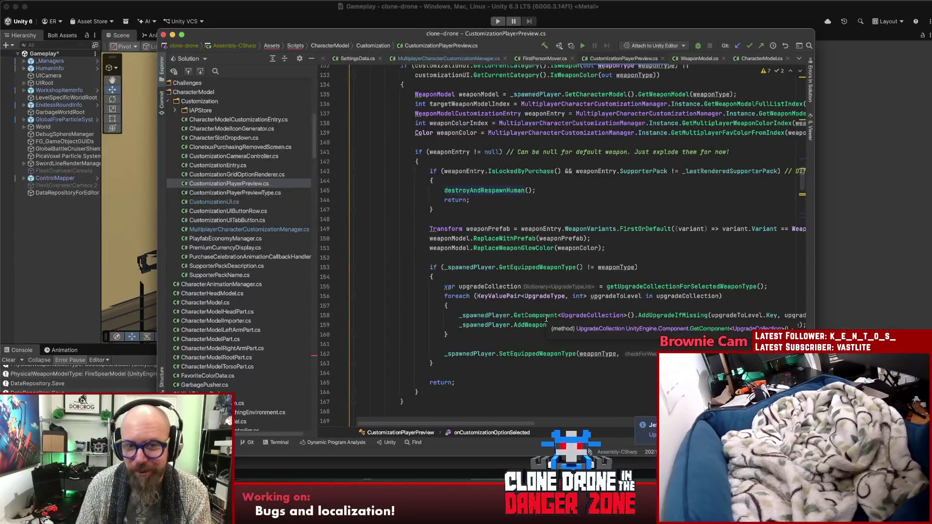
left_click(610, 195)
left_click(618, 213)
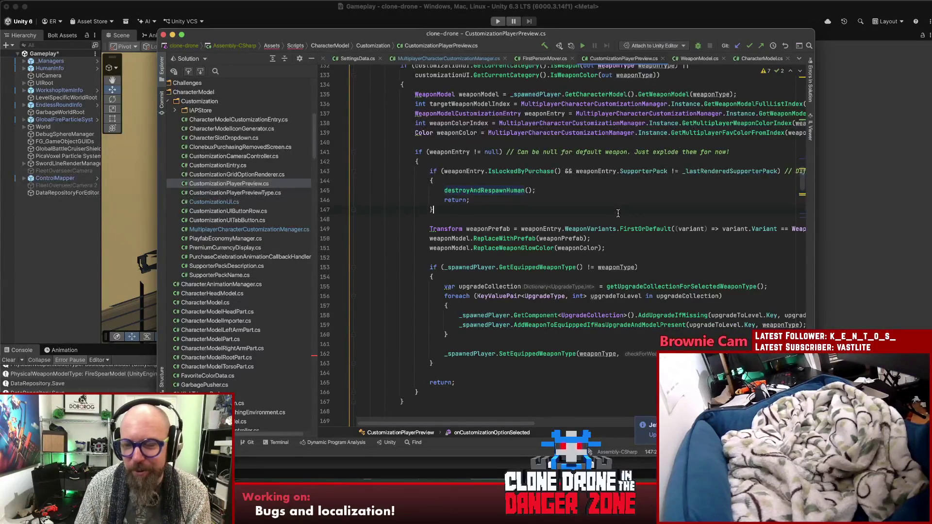
scroll(618, 213, "down", 3)
left_click(659, 217)
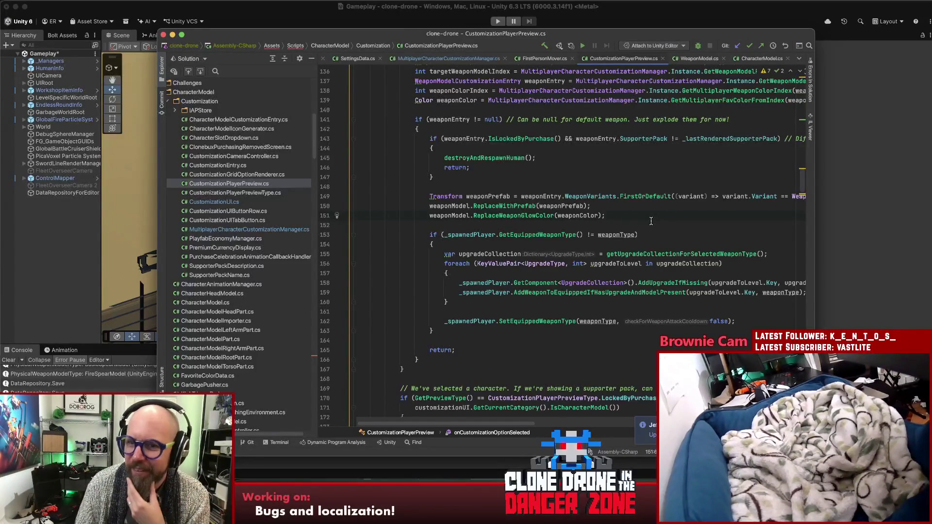
left_click(667, 233)
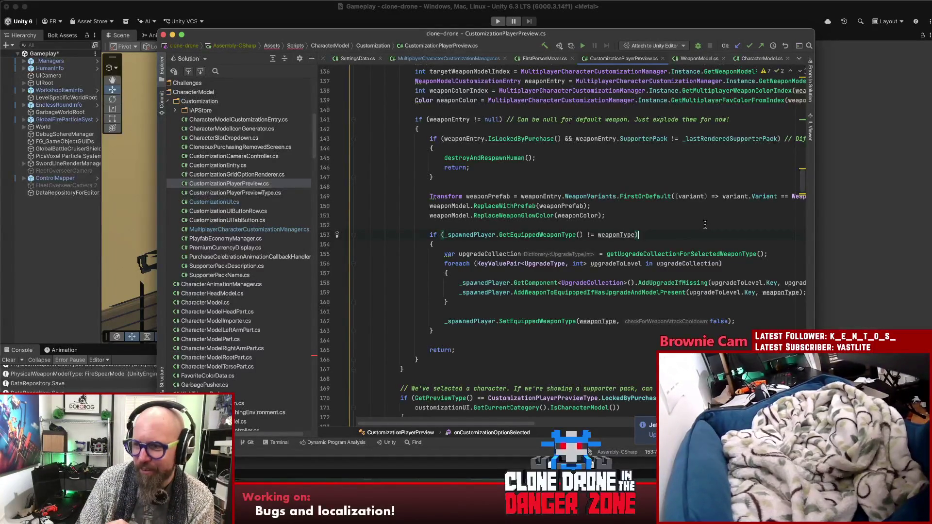
left_click(649, 213)
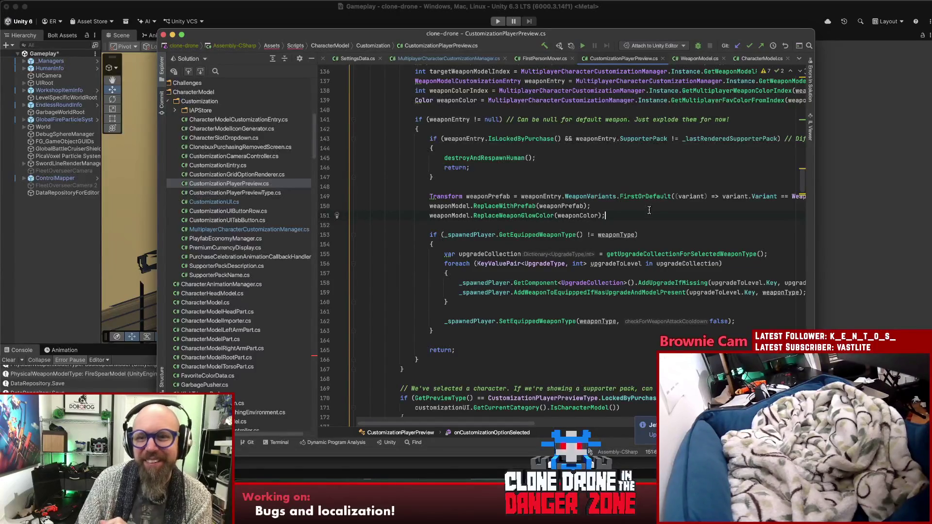
left_click(664, 235)
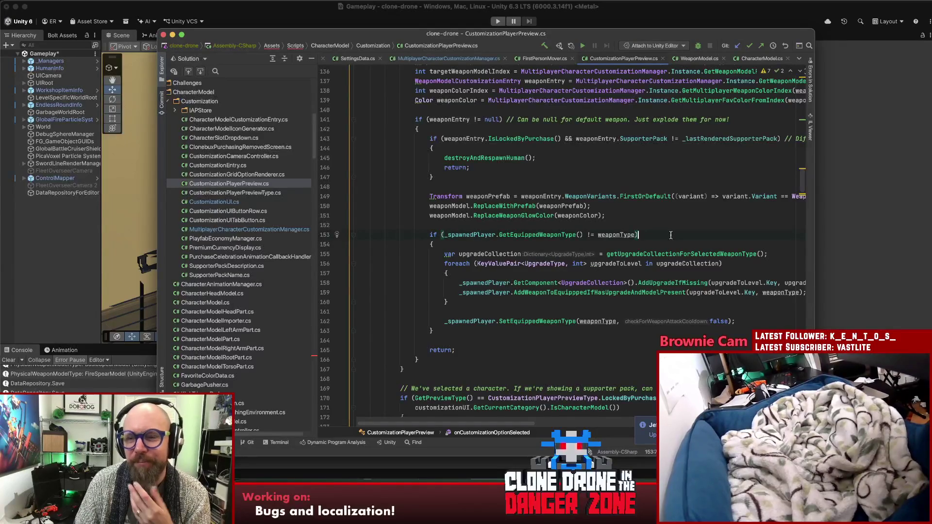
scroll(672, 233, "down", 3)
left_click(631, 258)
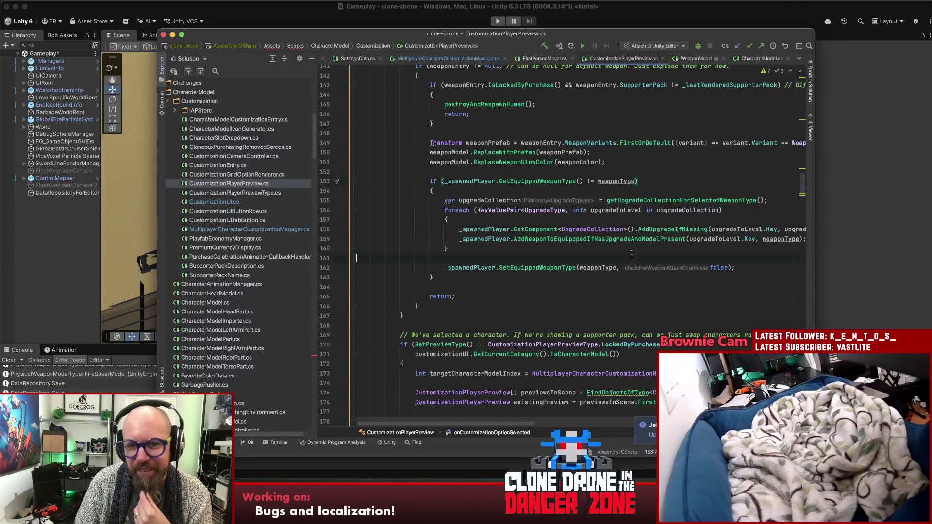
Review the upgrade loop and the SetEquippedWeaponType call in CustomizationPlayerPreview.cs.
left_click(577, 252)
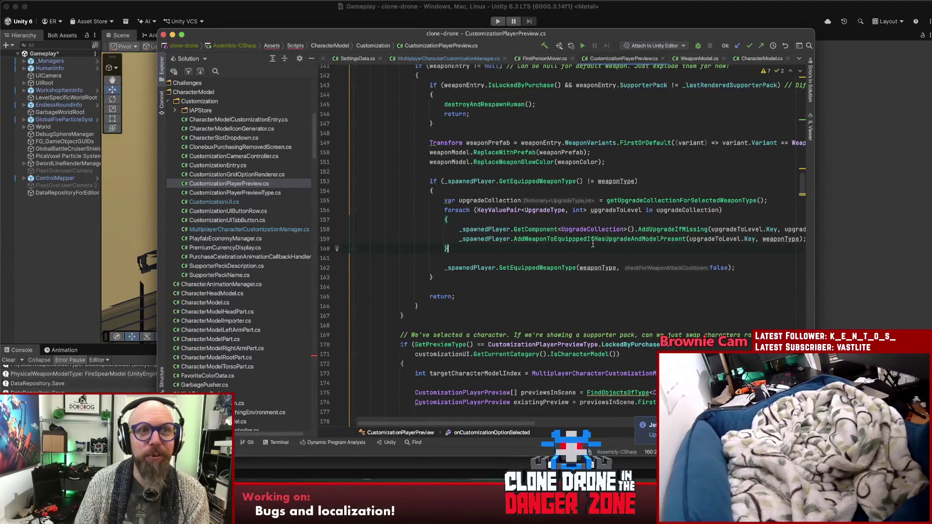
mouse_move(593, 245)
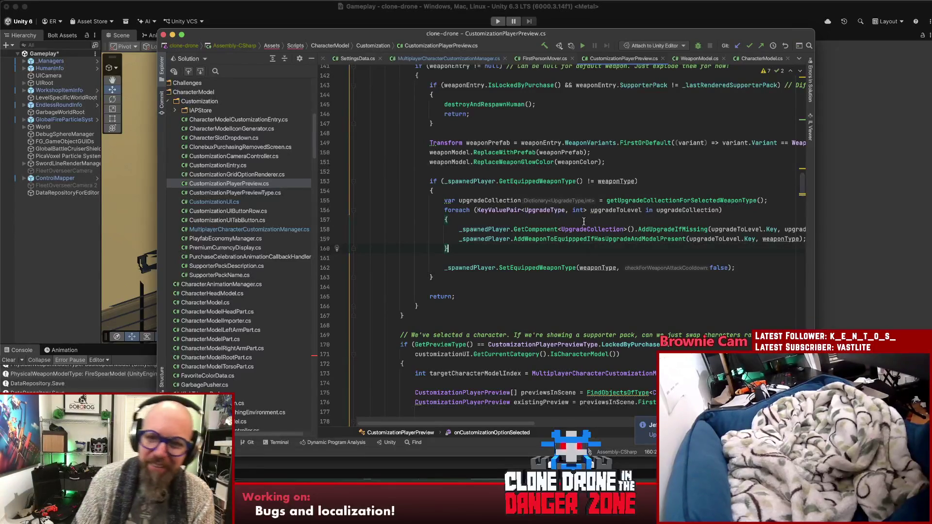
key("Up")
key("Up")
left_click(357, 258)
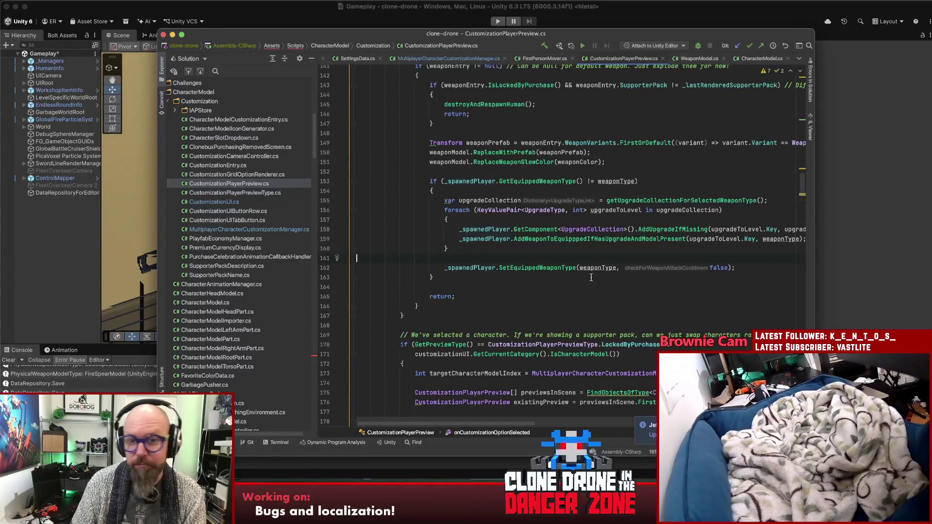
left_click(569, 251)
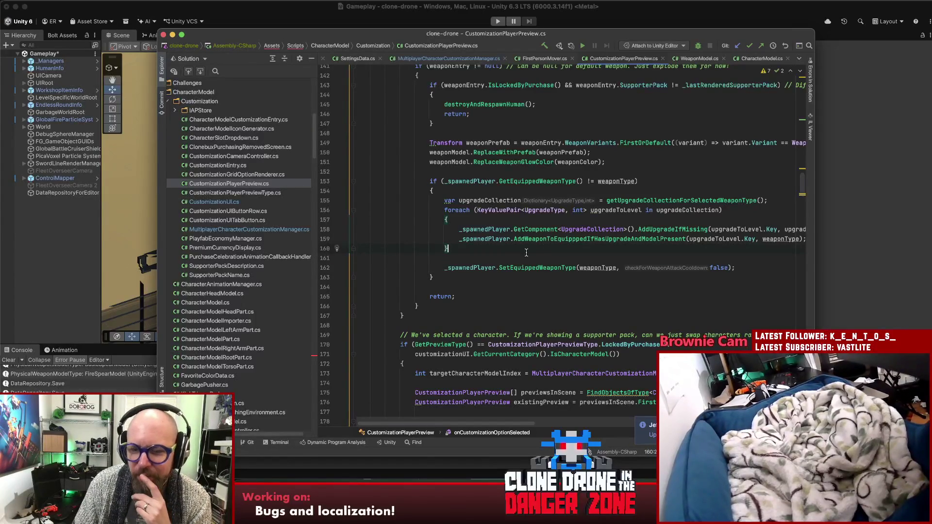
left_click(474, 267)
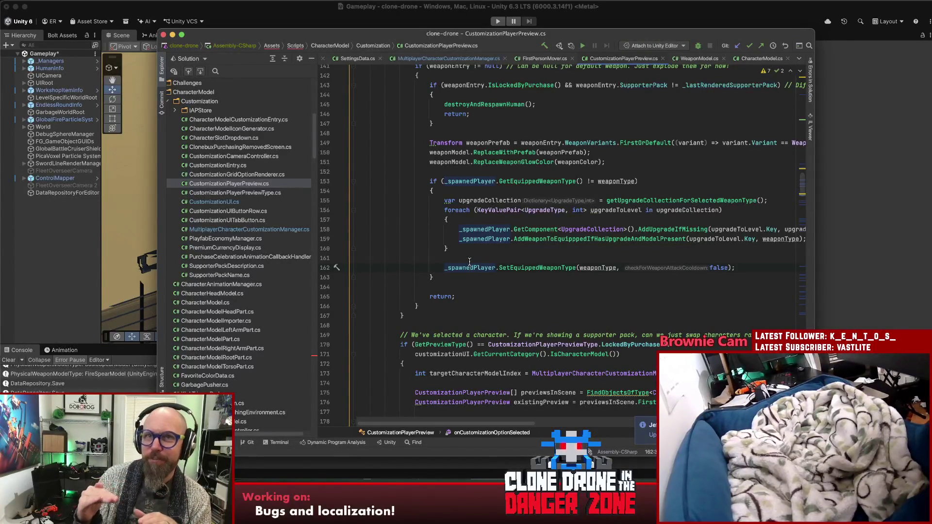
left_click(484, 250)
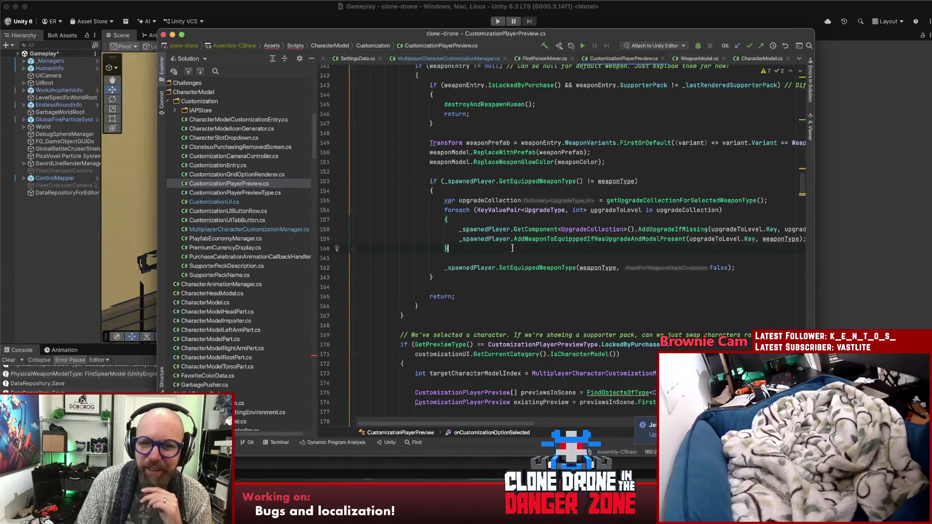
Go to the declaration of AddWeaponToEquipppedIfHasUpgradeAndModelPresent from its line-159 call.
left_click(504, 239)
left_click(510, 266)
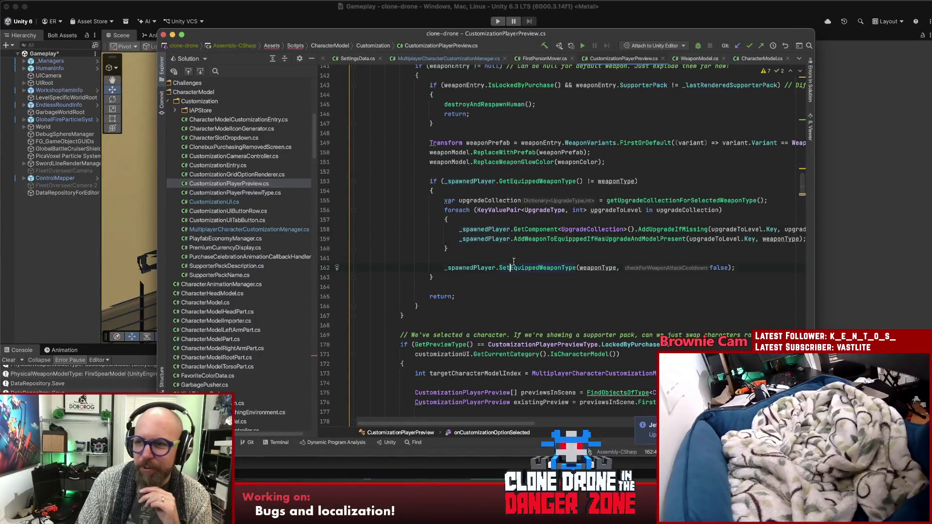
left_click(539, 245)
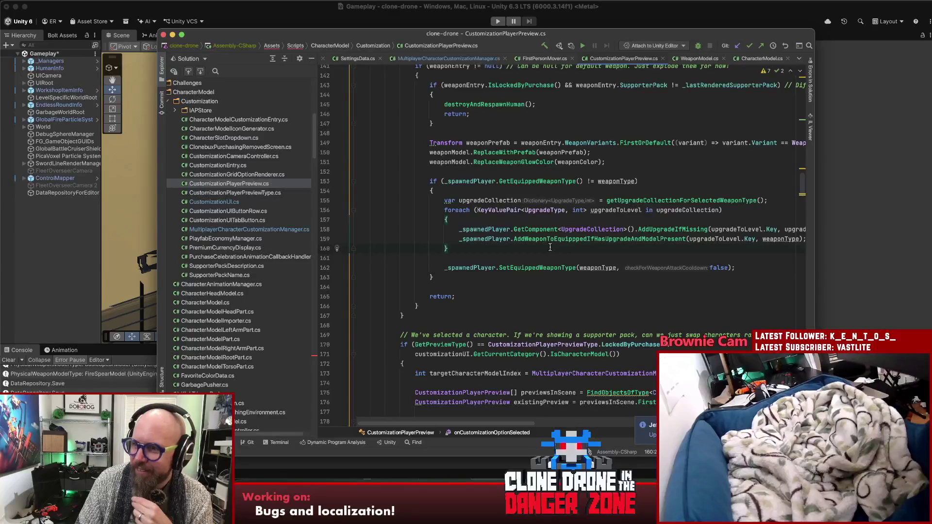
left_click(513, 260)
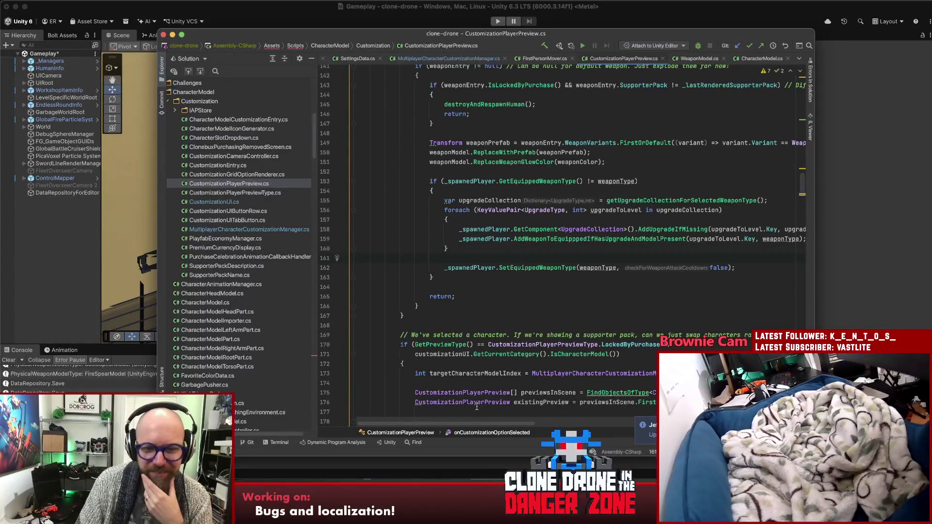
left_click_drag(479, 424, 505, 422)
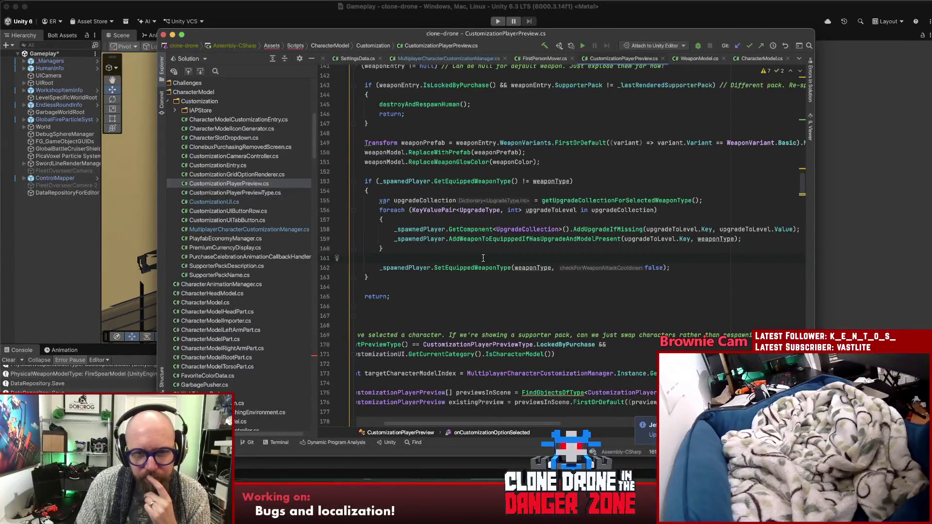
left_click(520, 239)
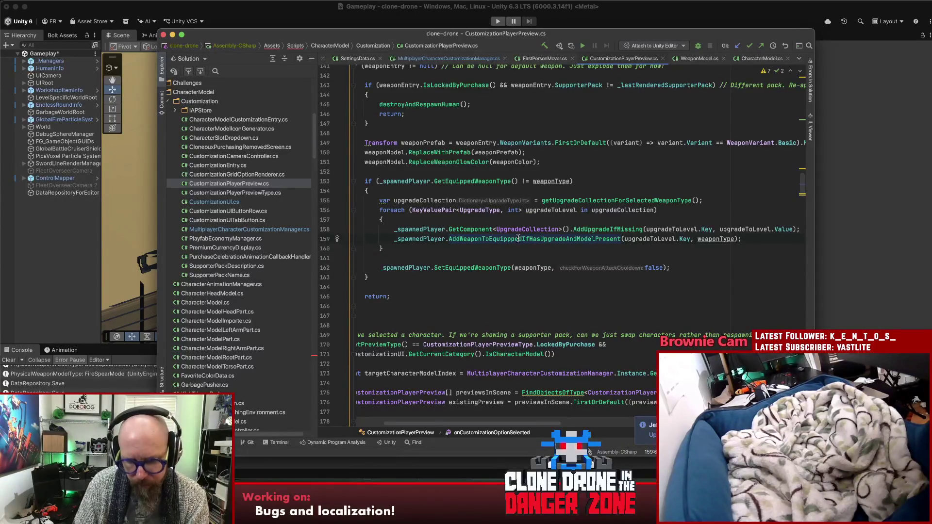
left_click(519, 239, "super")
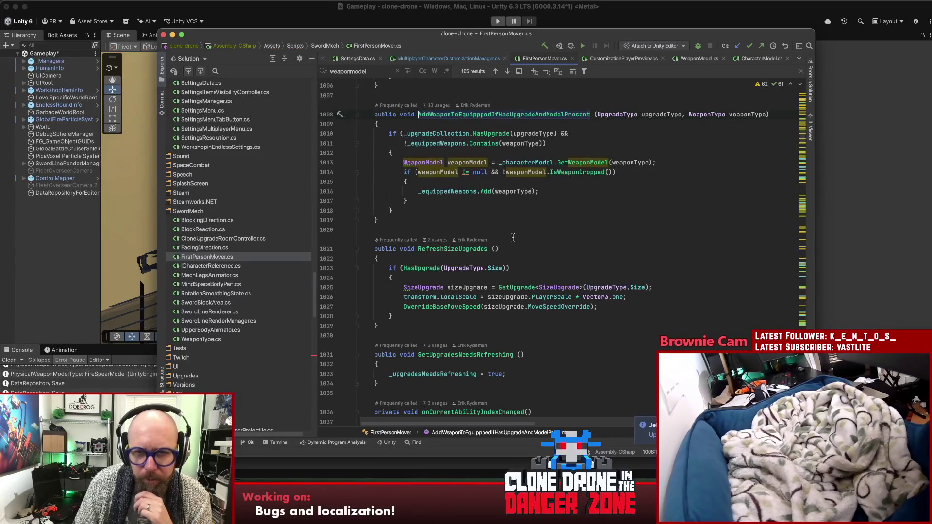
Insert a Debug.Log starting with "AddWeaponToEquippped "+ at the top of the method.
left_click(440, 131)
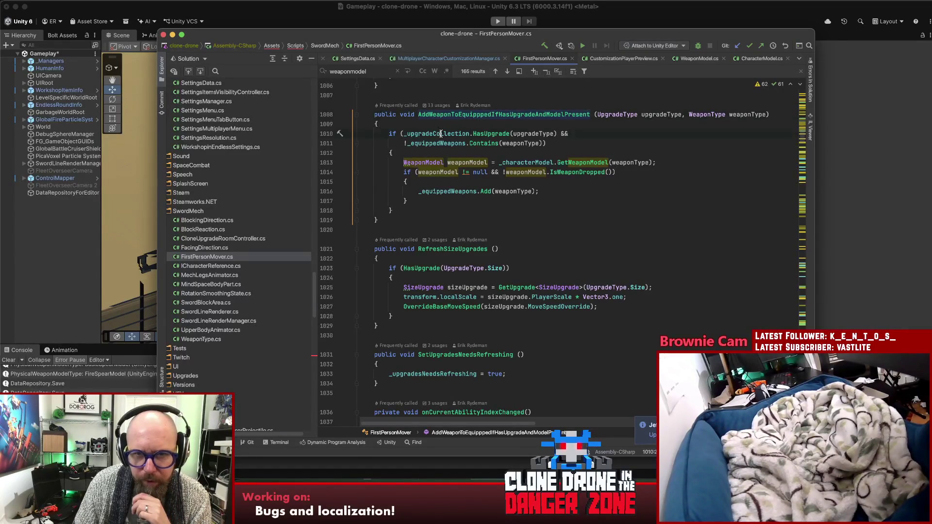
left_click(441, 144)
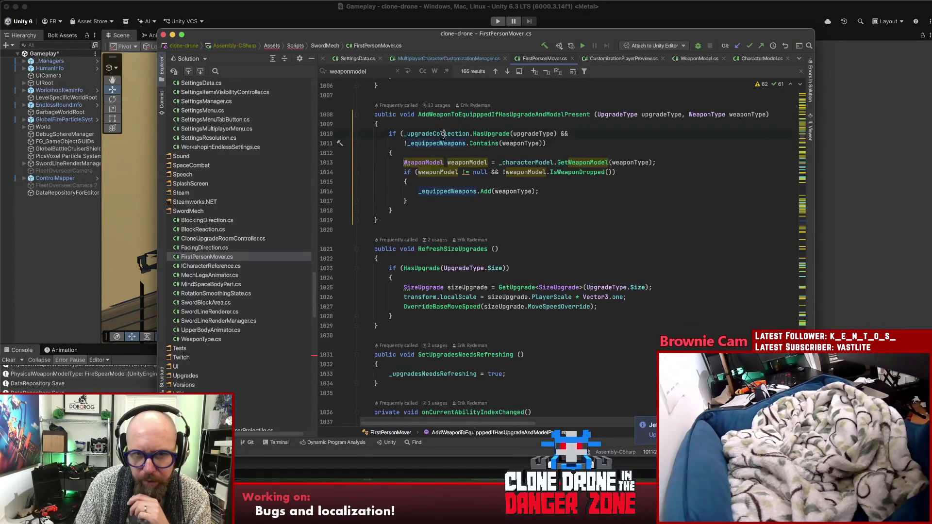
left_click(458, 125)
key("Return")
type("Debug.Log")
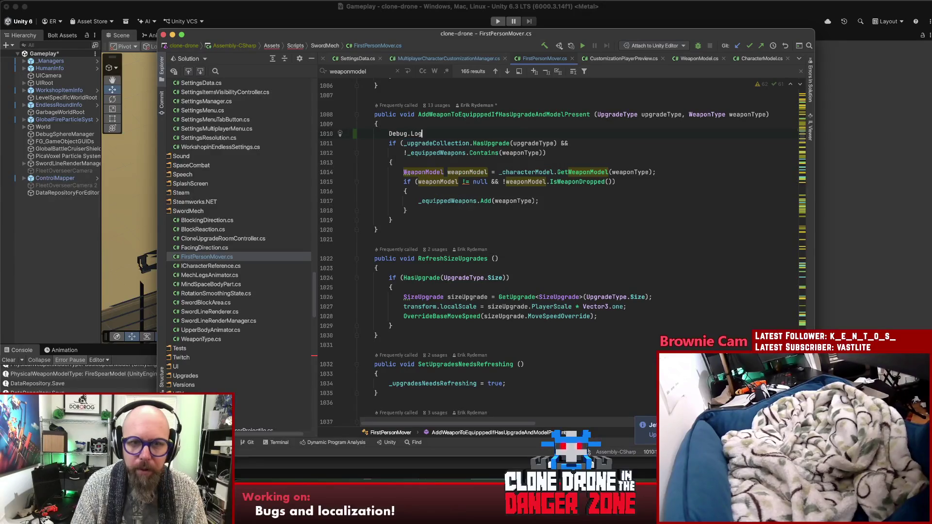
key("Return")
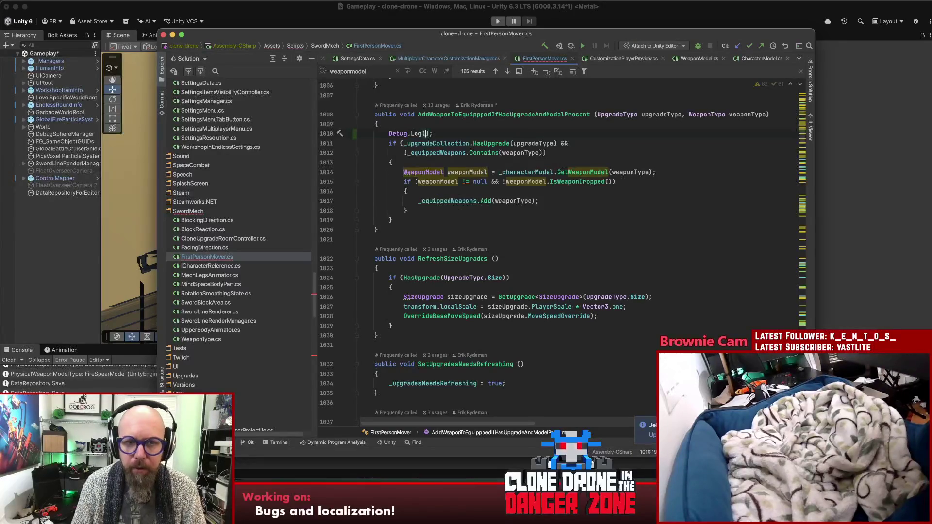
key("End")
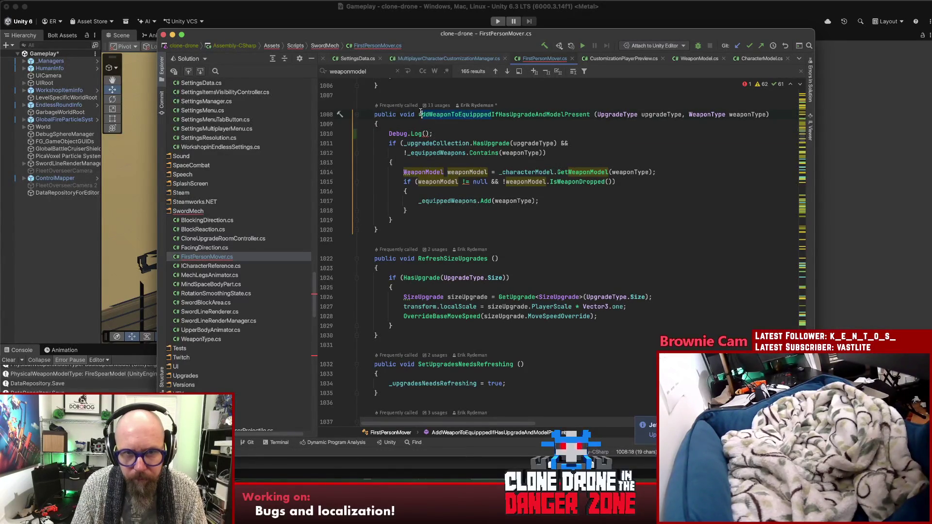
left_click(425, 133)
type("\"AddWeaponToEquippped ")
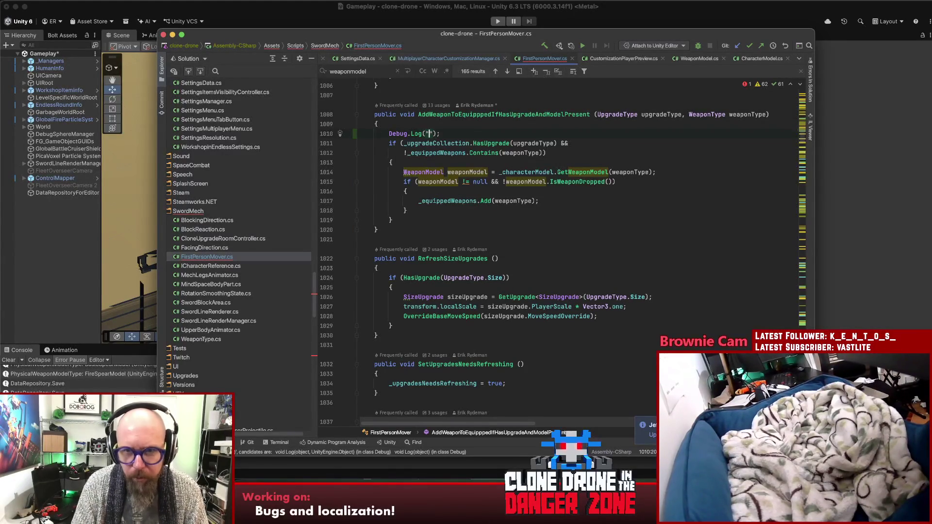
type("\"")
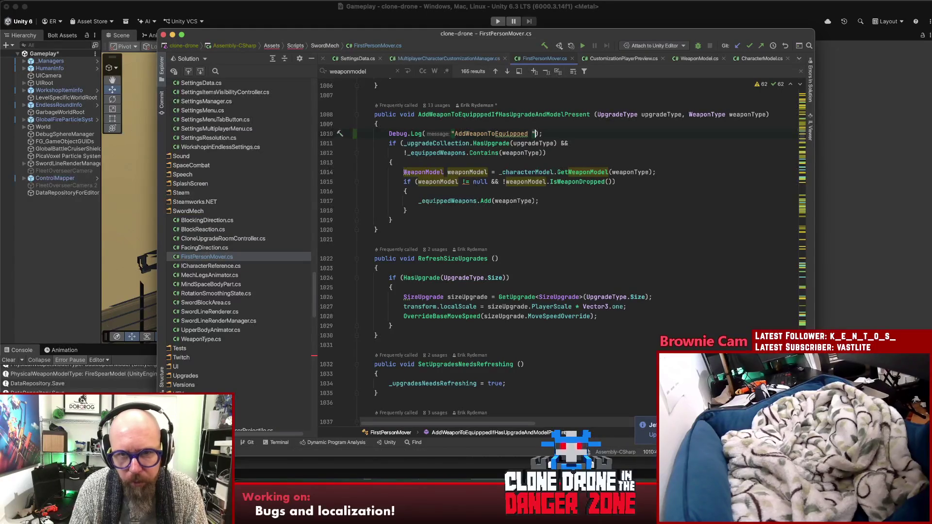
type("+")
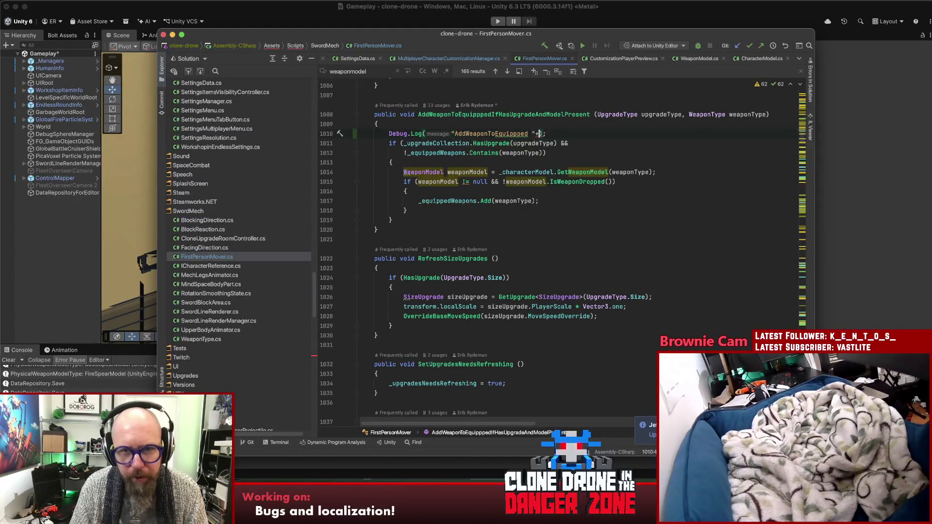
Add _upgradeCollection and _equippedWeapons to the log message, then return to Unity.
double_click(437, 143)
key("super+c")
left_click(539, 134)
key("super+v")
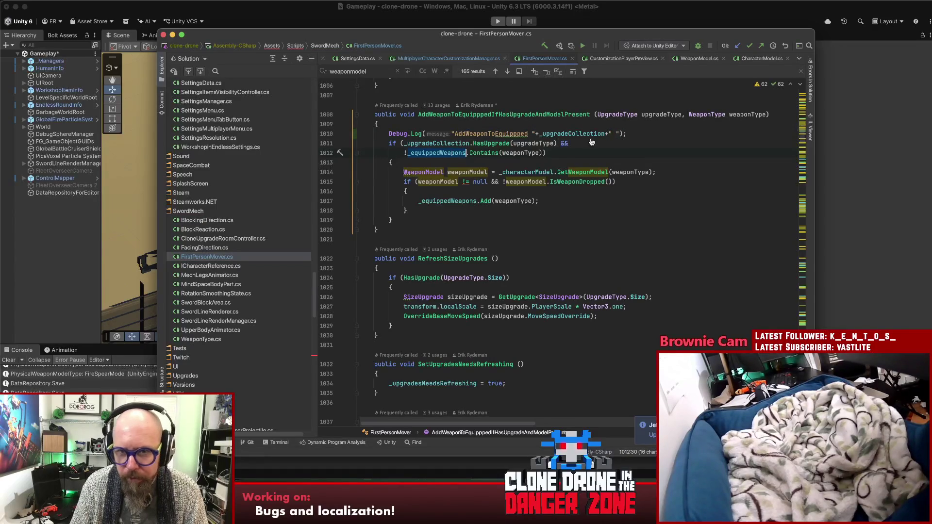
type("+_equippedWeapons")
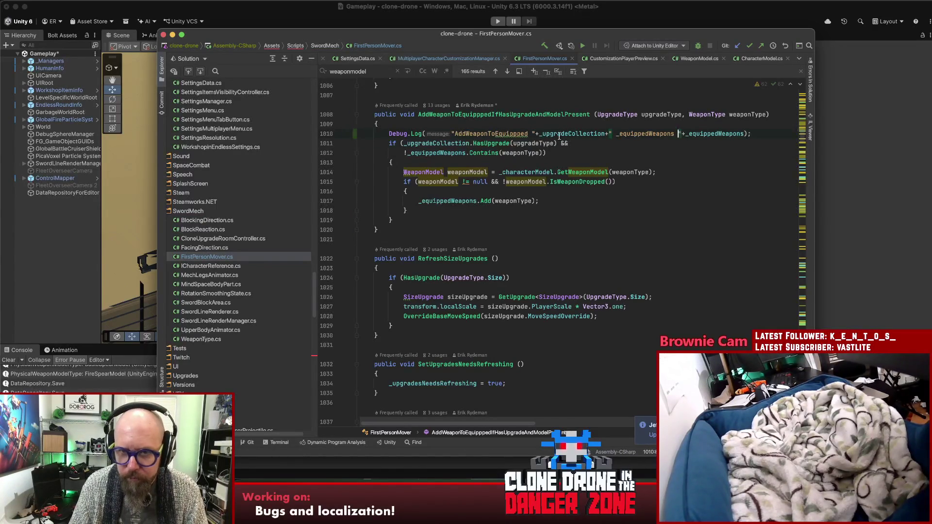
double_click(585, 135)
left_click(532, 133)
key("ctrl+v")
left_click(652, 162)
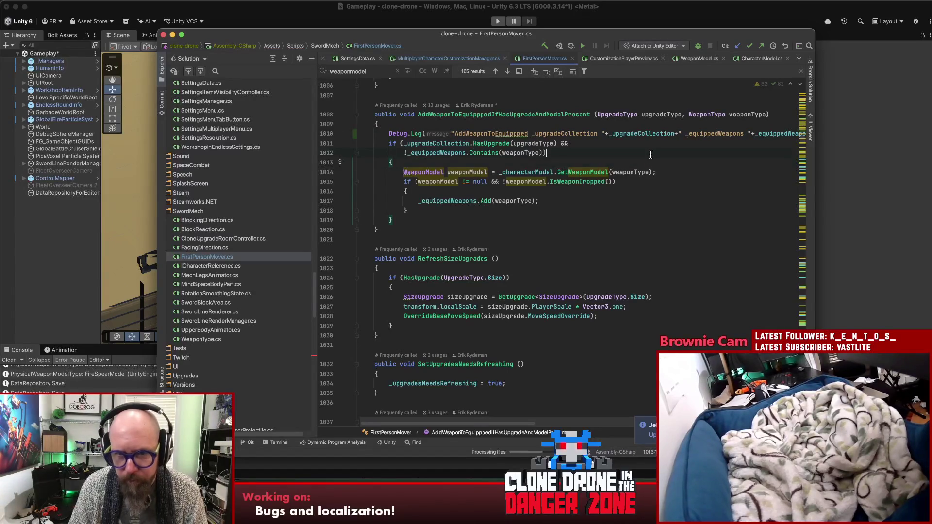
left_click(847, 176)
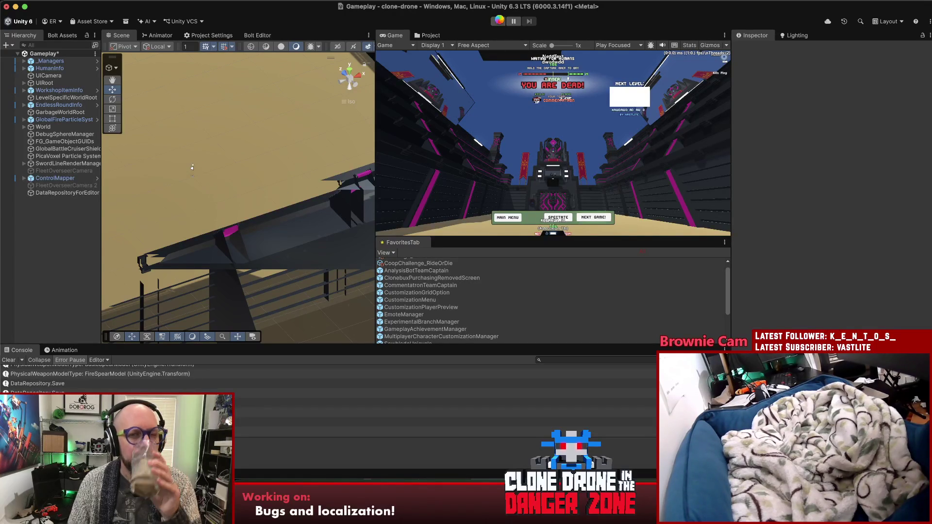
Start play mode, maximize the Game view, toggle the F1 debug screen, then choose Customize Human.
left_click(498, 21)
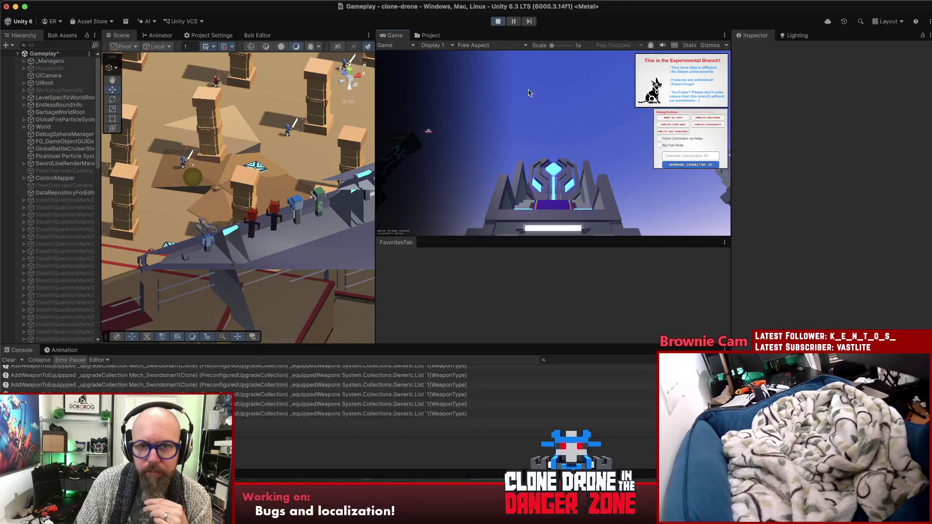
double_click(395, 36)
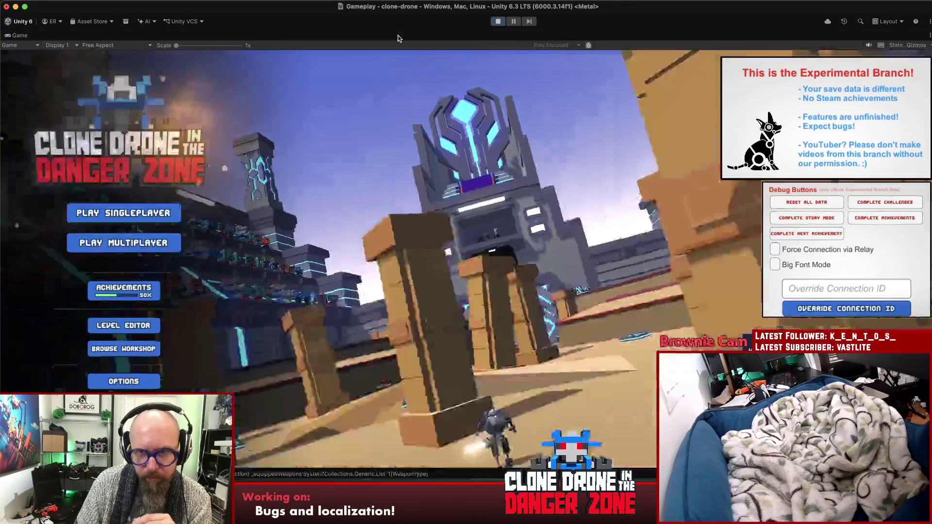
key("F1")
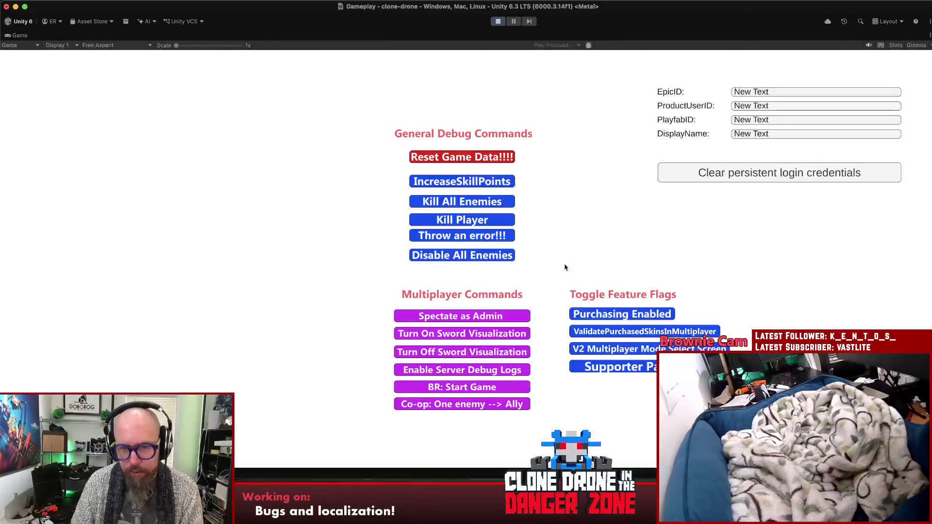
key("F1")
left_click(495, 377)
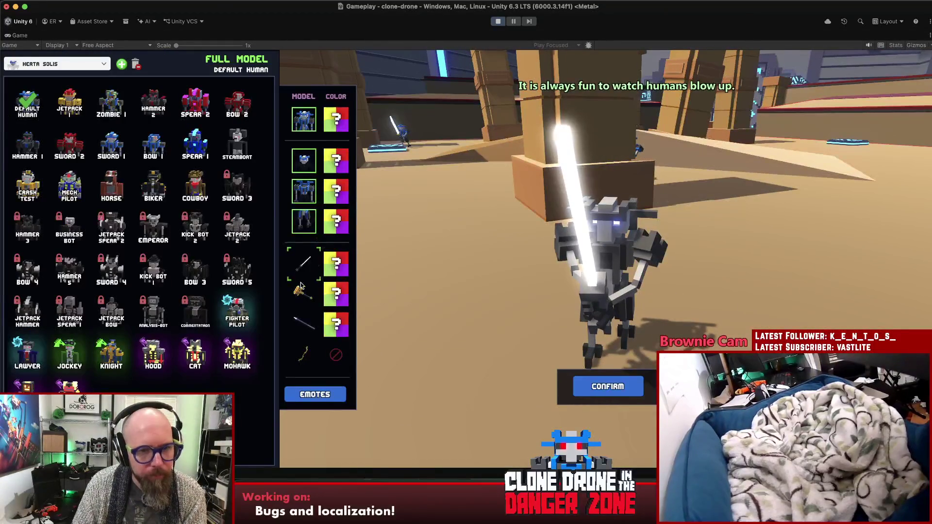
Try the Picnic Hammer and Broom skins, ending on the plain Hammer.
left_click(302, 288)
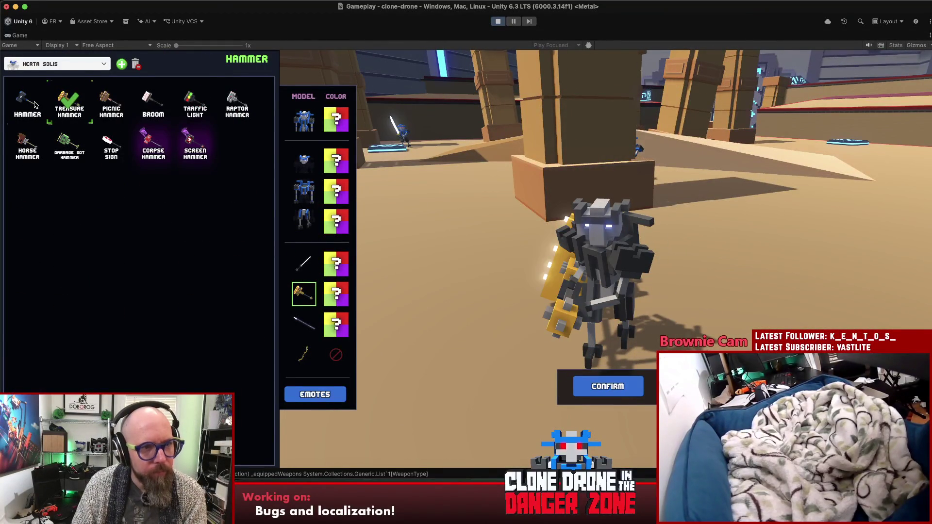
left_click(35, 103)
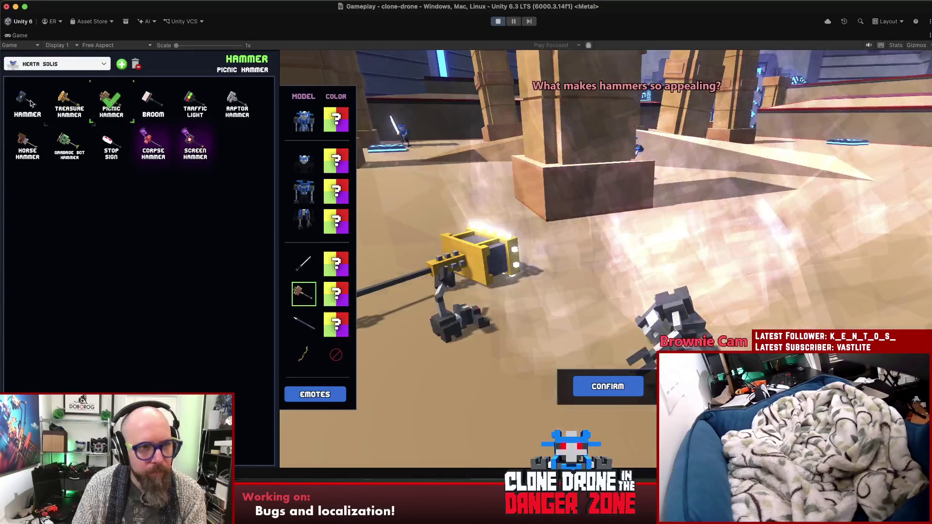
left_click(37, 102)
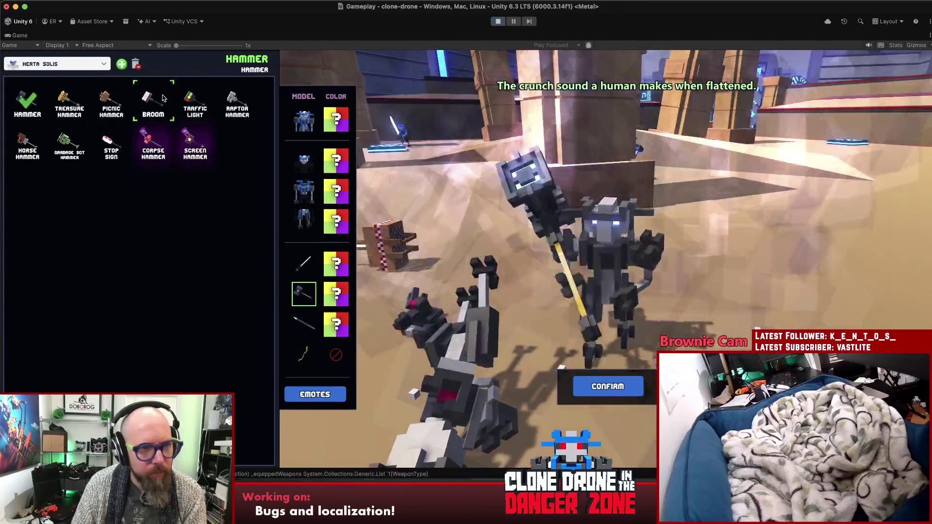
left_click(163, 97)
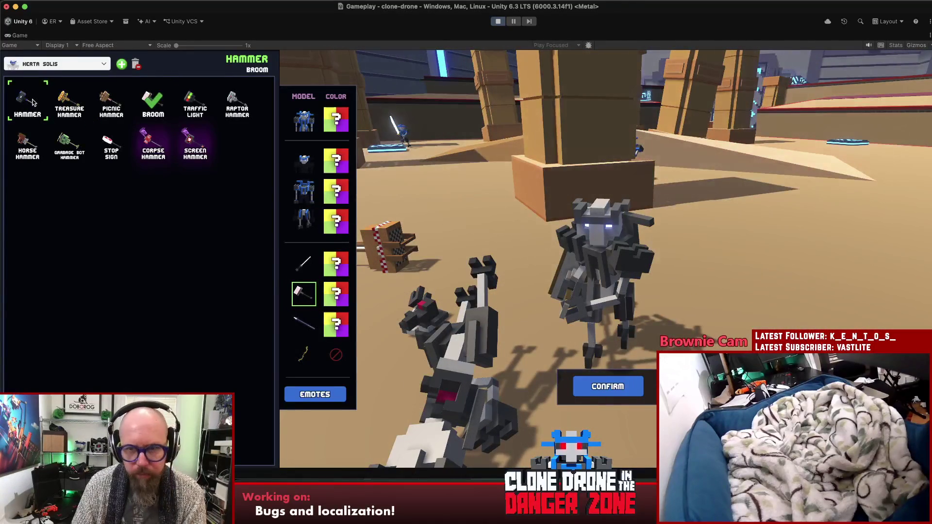
left_click(33, 102)
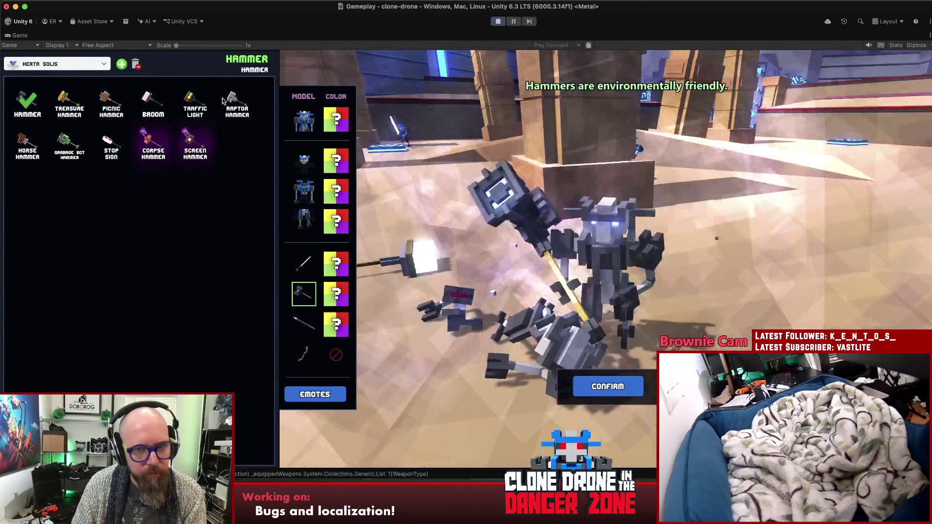
Try the Spear, Kebab Spear and Skull Spear skins.
left_click(312, 328)
left_click(111, 102)
left_click(42, 104)
left_click(154, 102)
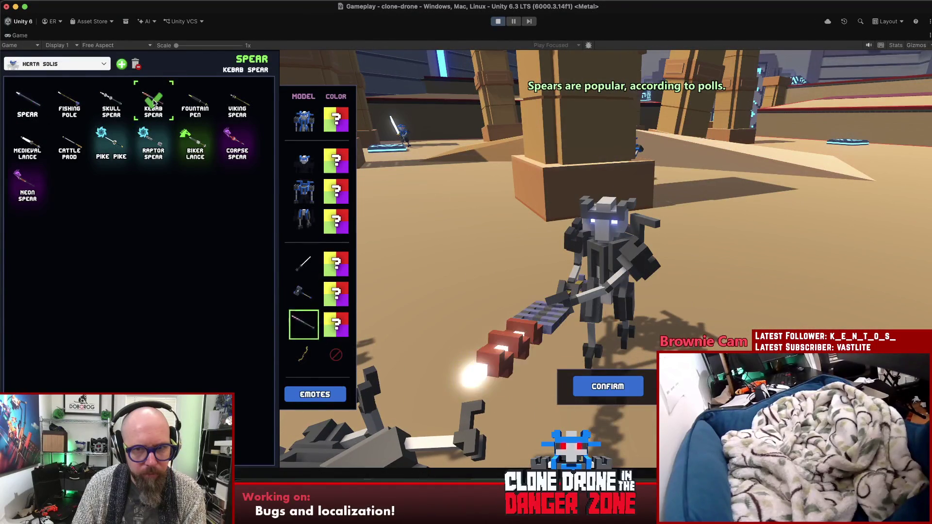
left_click(111, 103)
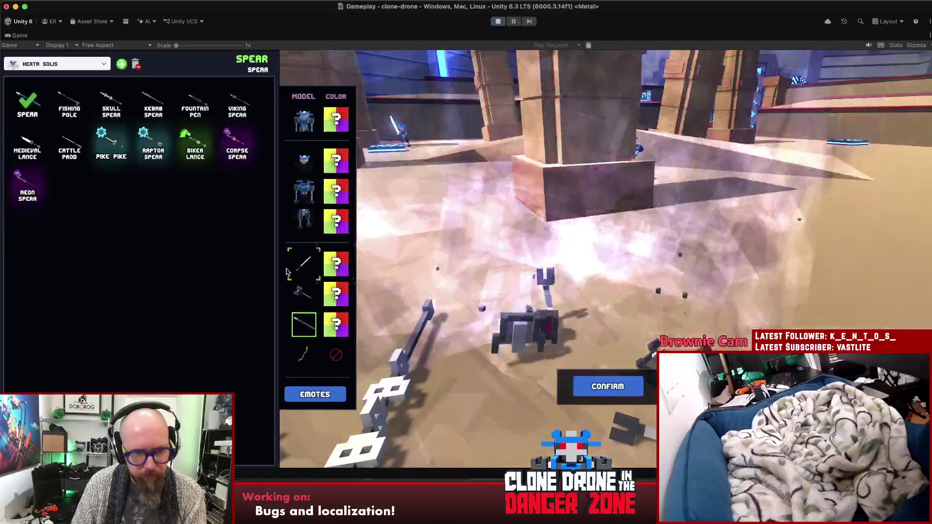
Try the Sawtooth, Umbrella and Glow Sword skins, ending on the plain Sword.
key("1")
left_click(107, 102)
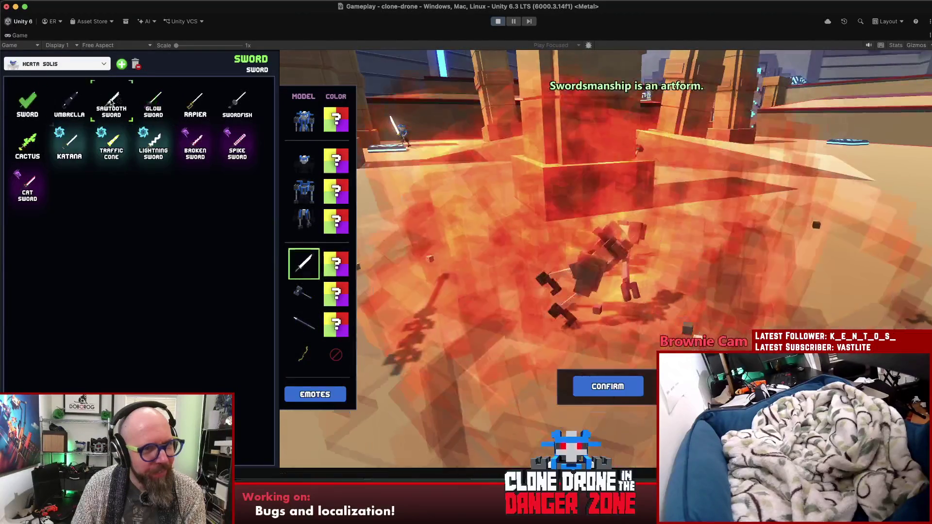
left_click(67, 103)
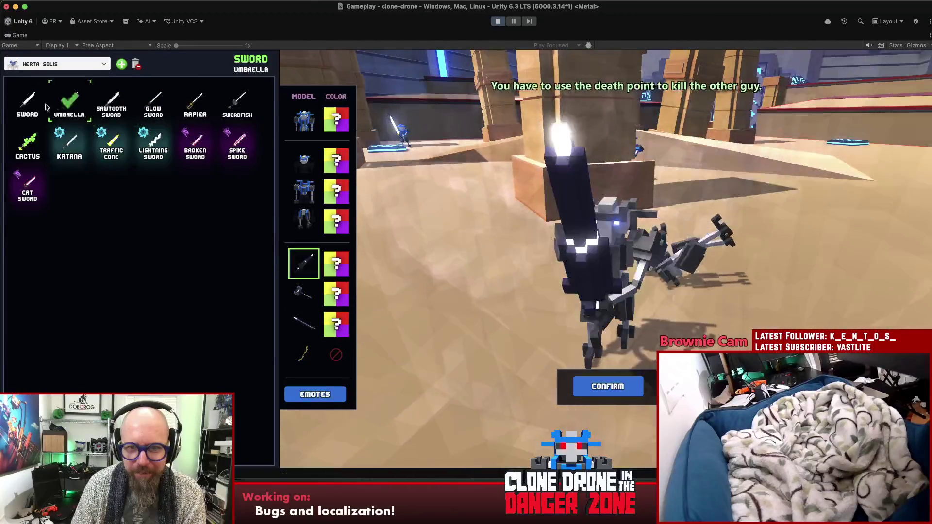
left_click(157, 105)
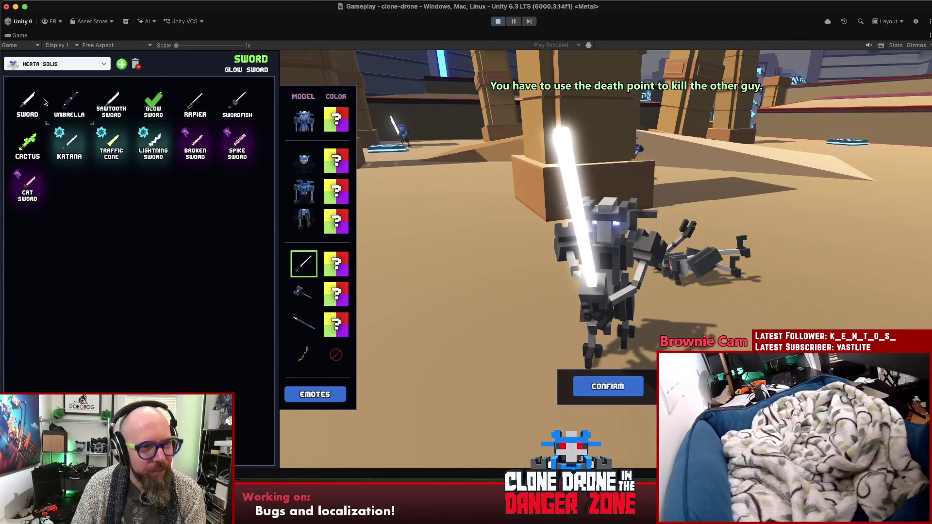
left_click(28, 103)
Retry the Picnic Hammer, Hammer and Stop Sign, then the Kebab Spear, Cattle Prod and plain Spear.
left_click(310, 296)
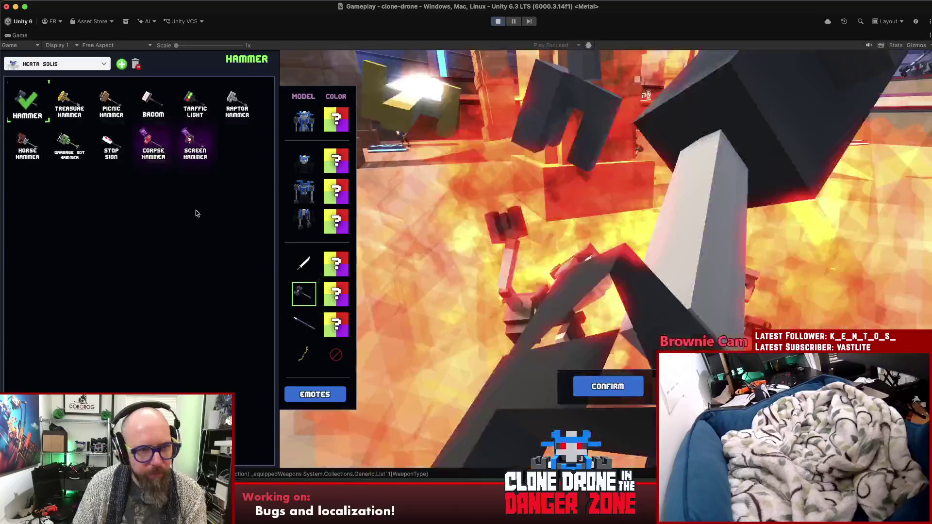
left_click(116, 99)
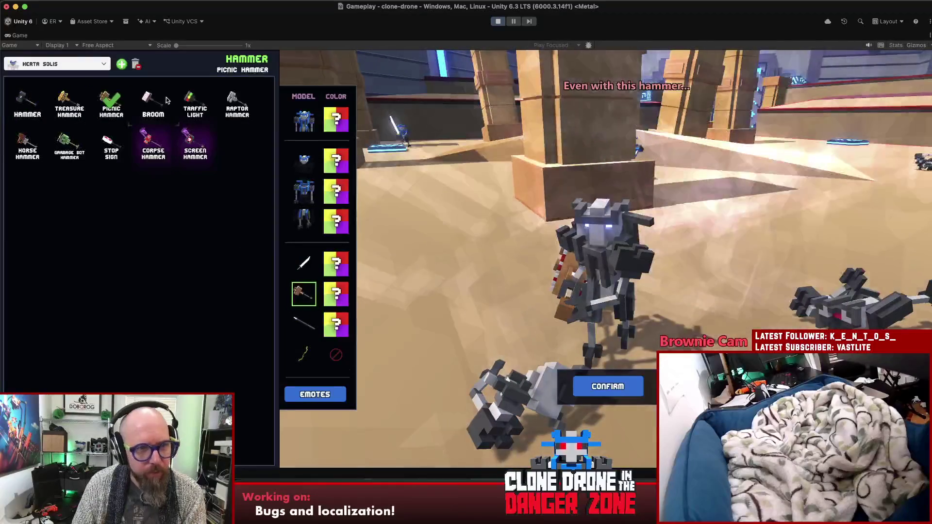
left_click(27, 103)
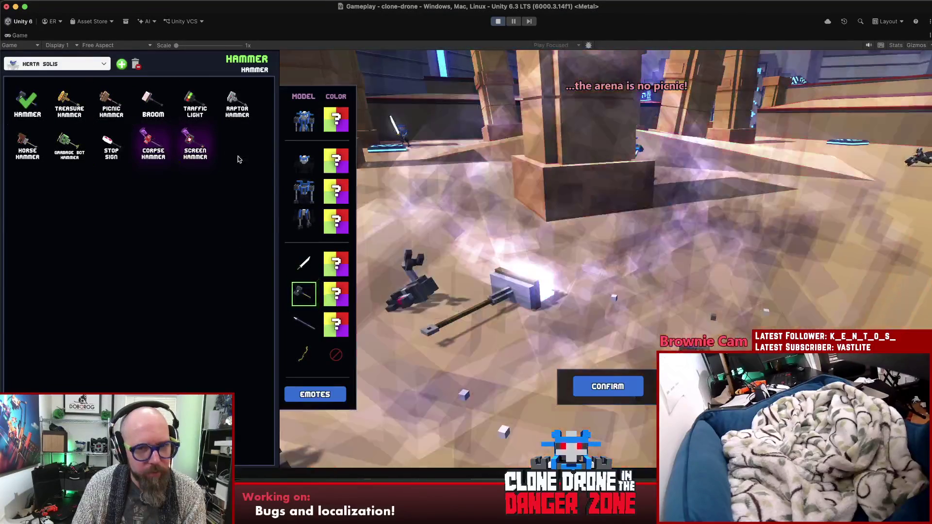
left_click(124, 151)
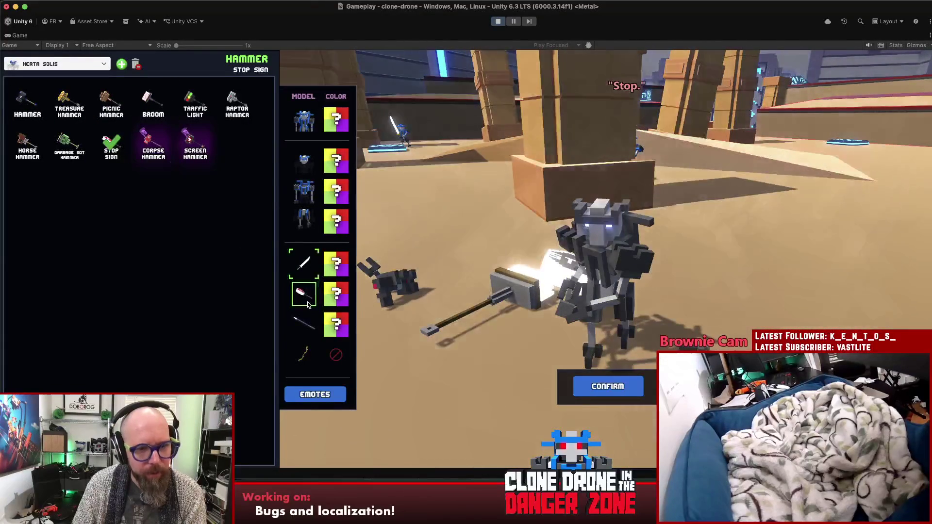
left_click(310, 320)
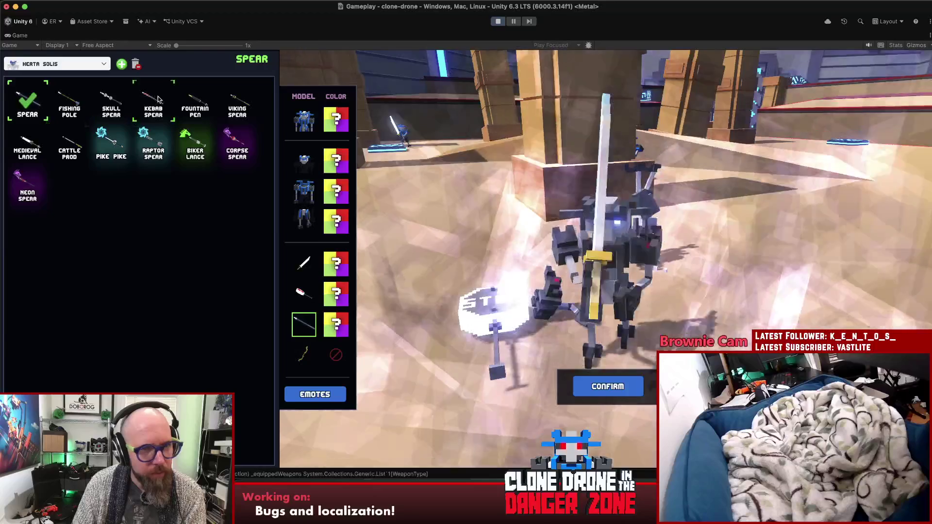
left_click(158, 99)
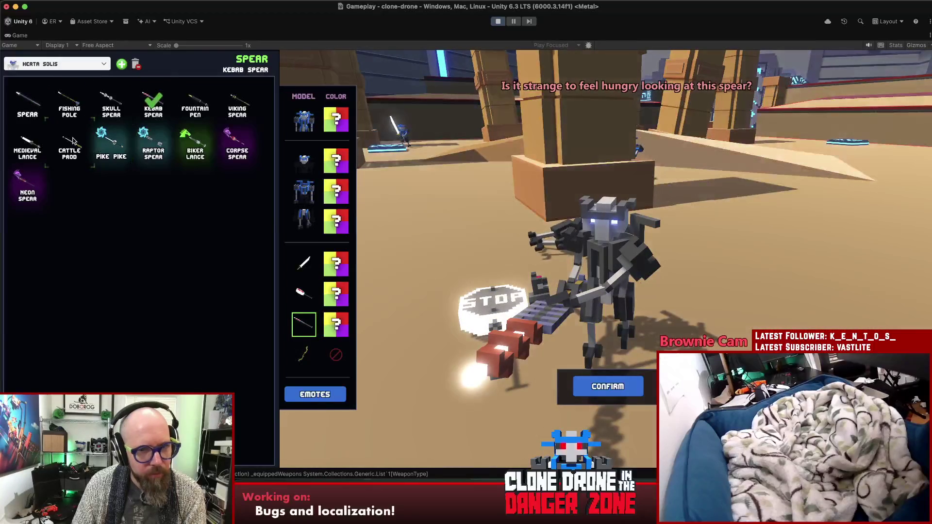
left_click(72, 140)
left_click(16, 108)
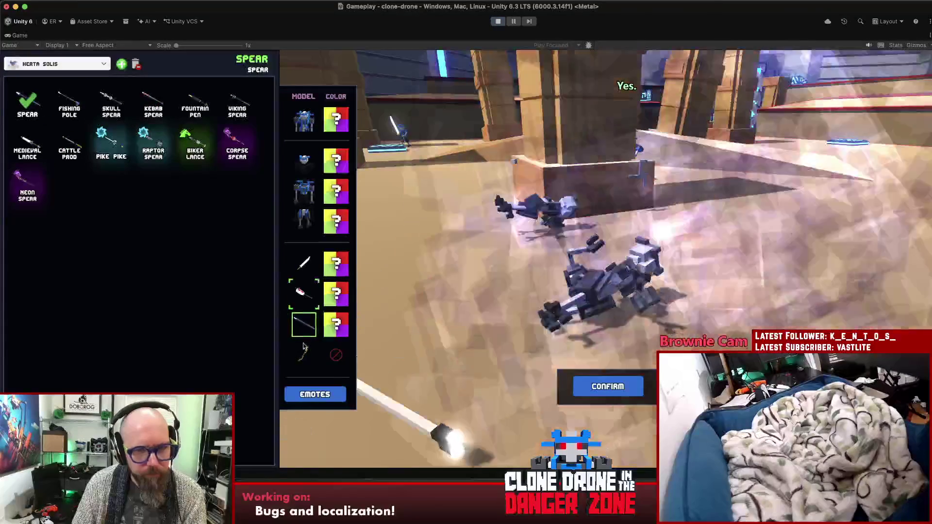
Try the Garbage Bot Bow skin, then equip the plain Bow.
left_click(304, 355)
left_click(111, 102)
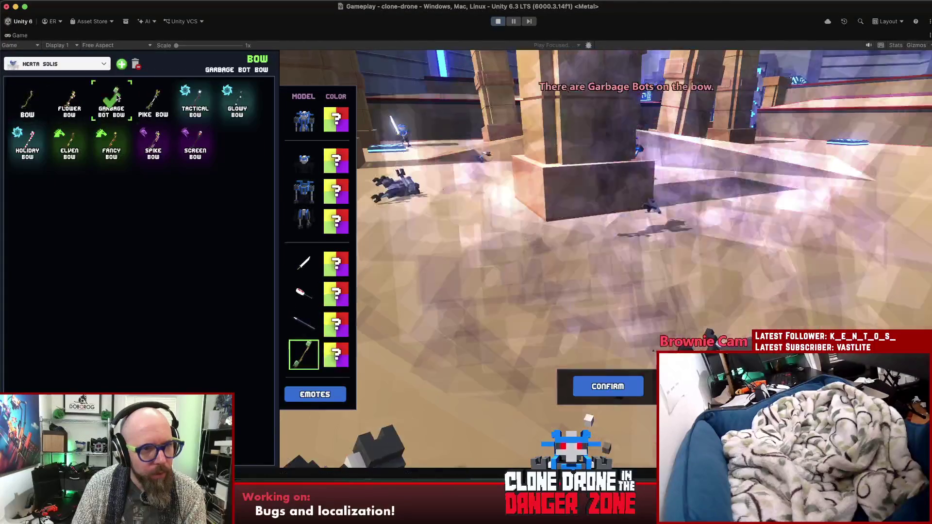
left_click(27, 102)
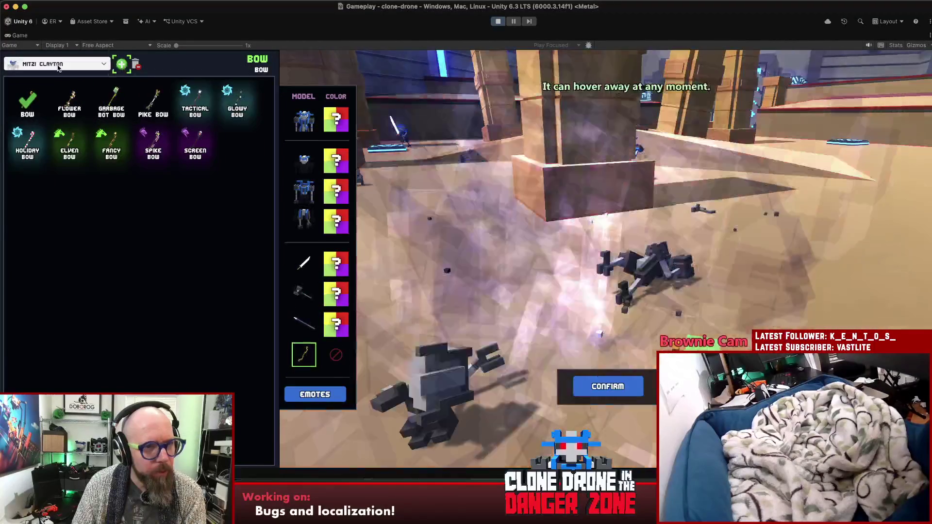
Equip the Glow Sword and colour the sword purple, hammer pink and spear yellow.
left_click(304, 264)
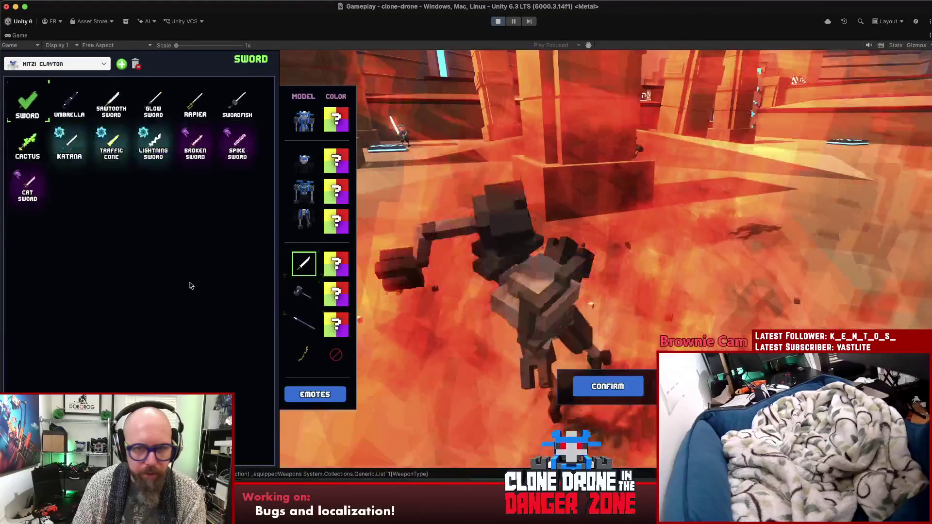
left_click(149, 108)
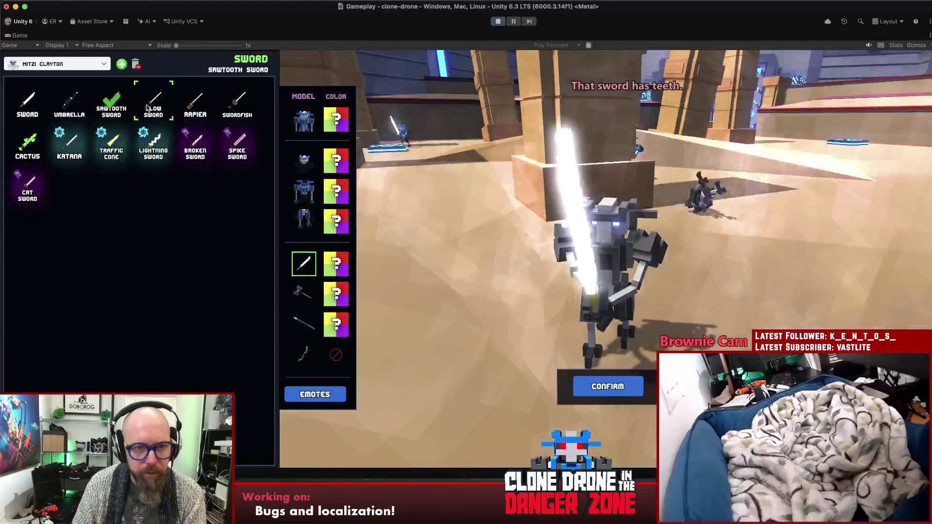
left_click(324, 265)
key("Down")
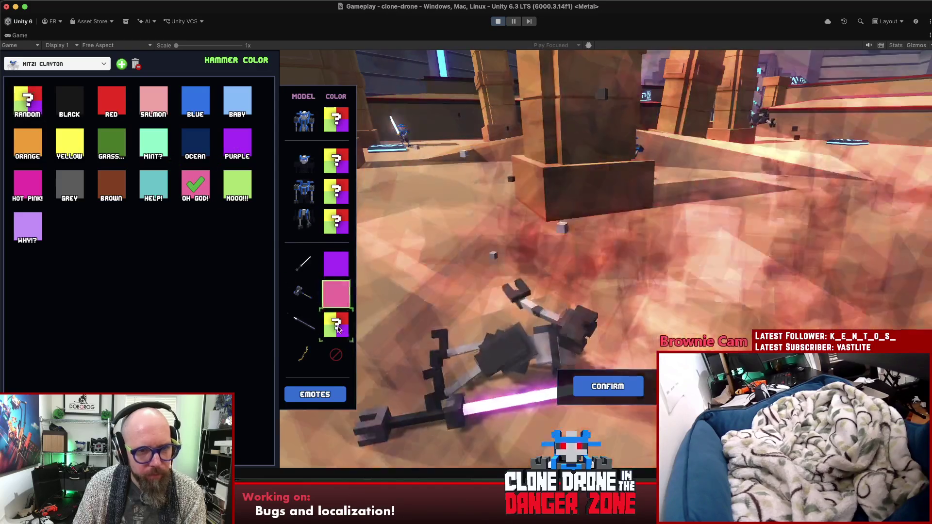
left_click(337, 327)
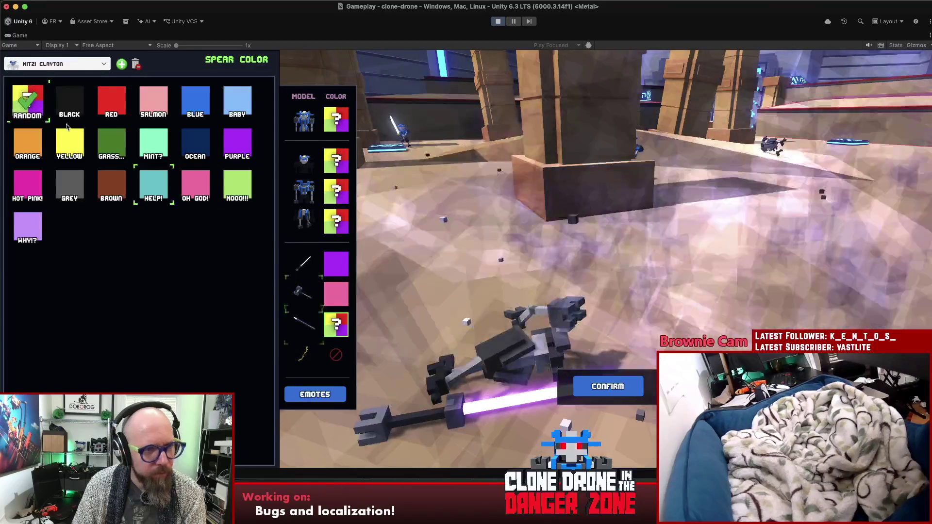
left_click(69, 143)
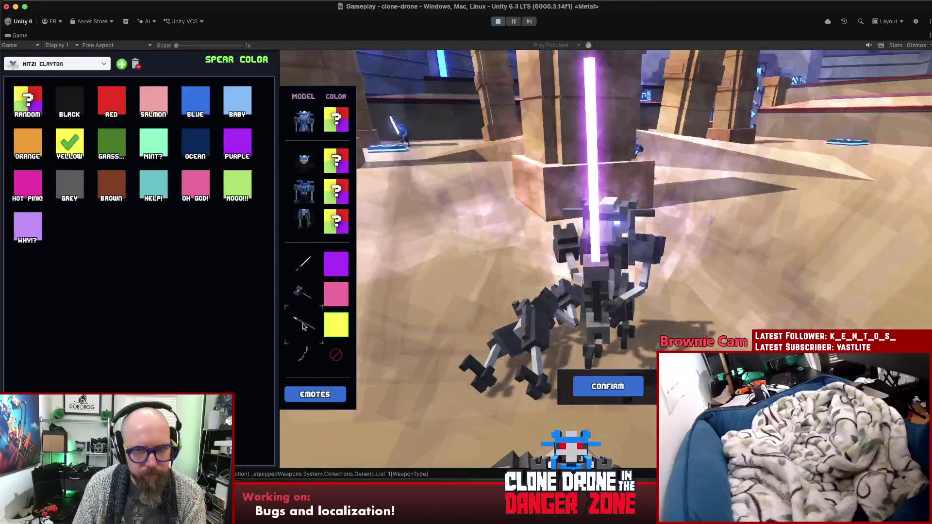
Try other spear skins including the Skull Spear, ending on the plain Spear.
key("Left")
left_click(131, 97)
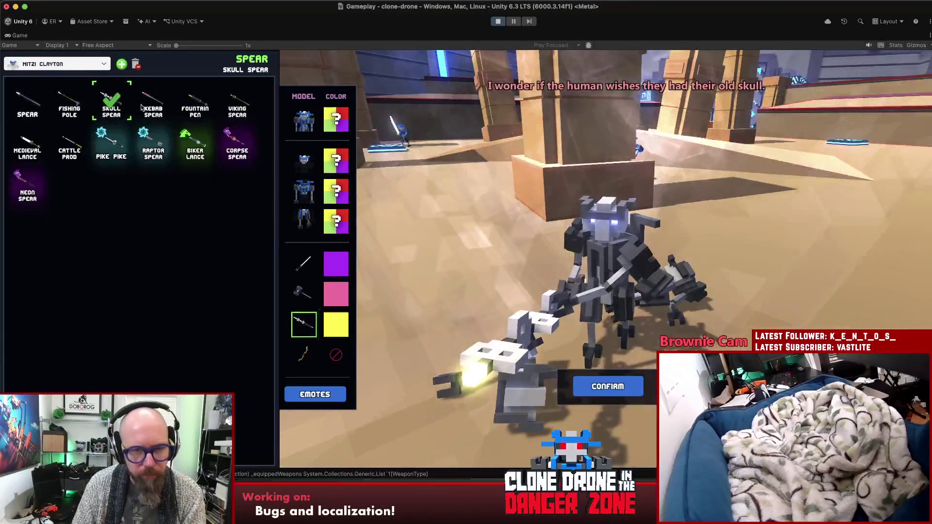
left_click(153, 103)
left_click(21, 107)
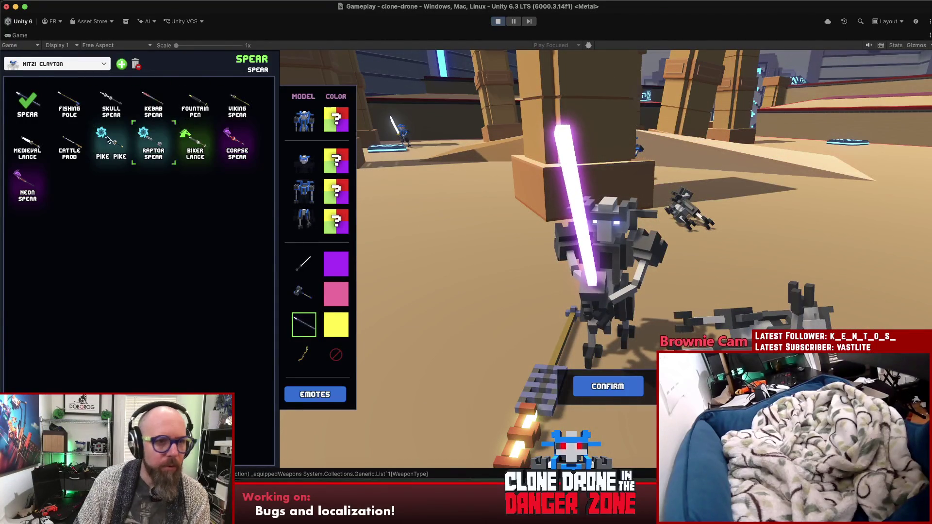
Equip the Cattle Prod spear, then try the Broom and Picnic Hammer variants.
left_click(67, 151)
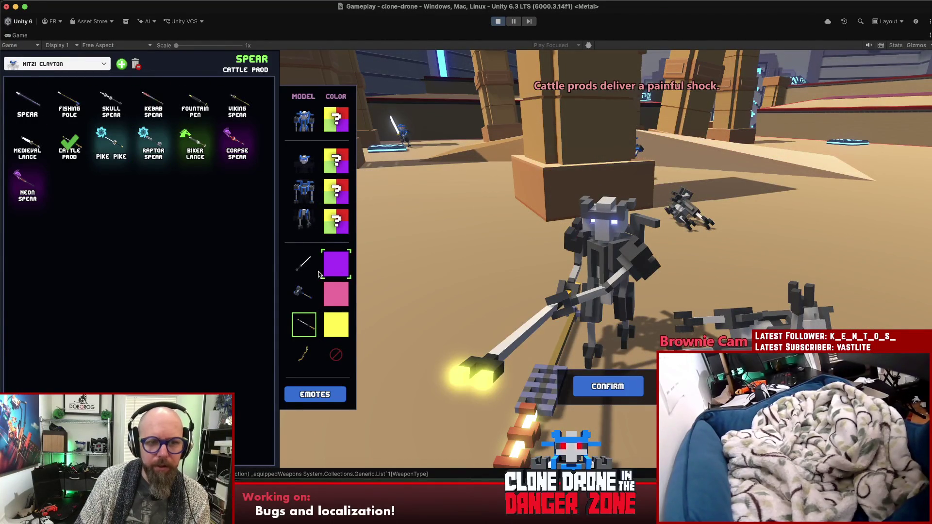
left_click(311, 292)
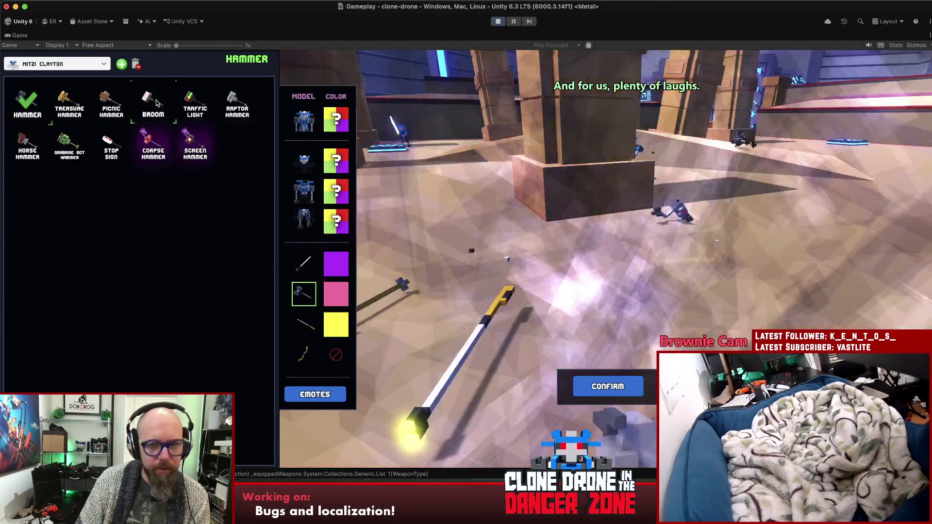
left_click(153, 102)
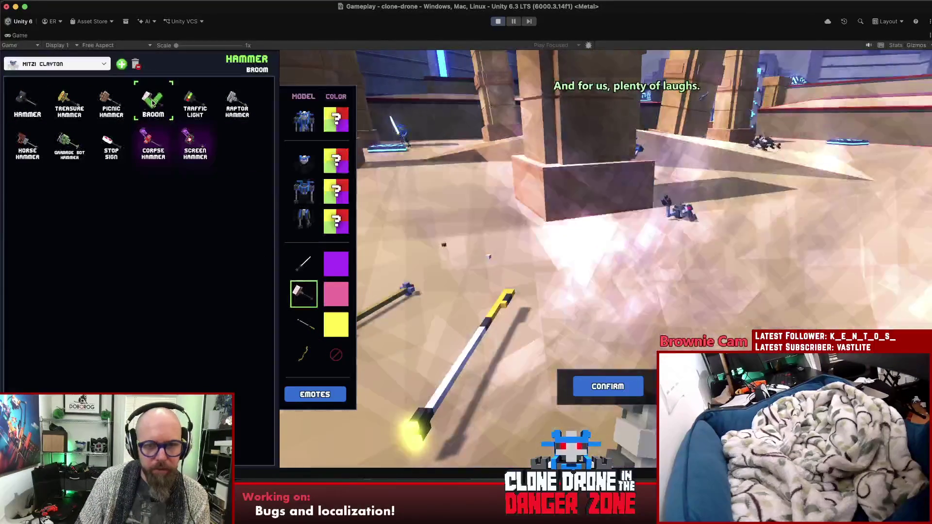
left_click(112, 102)
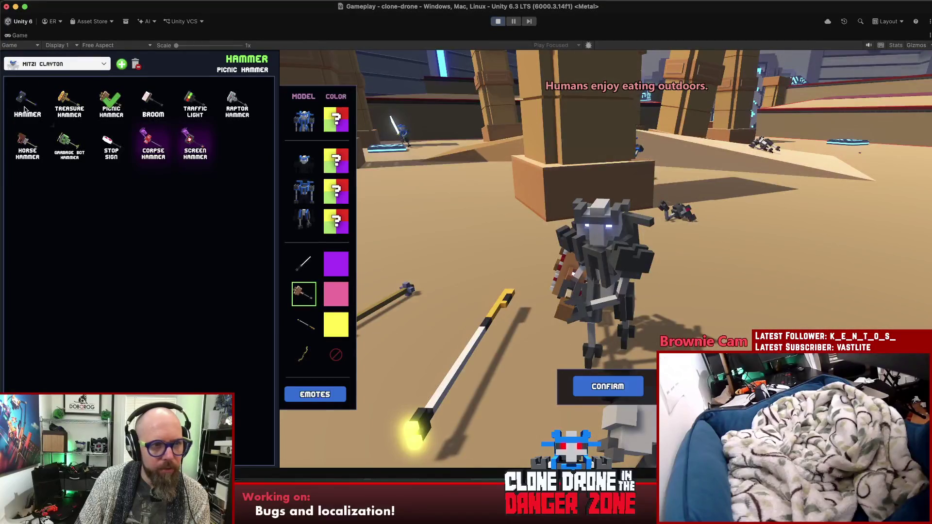
Try the Rapier and Sawtooth Sword, then toggle repeatedly between plain Sword and Umbrella.
key("1")
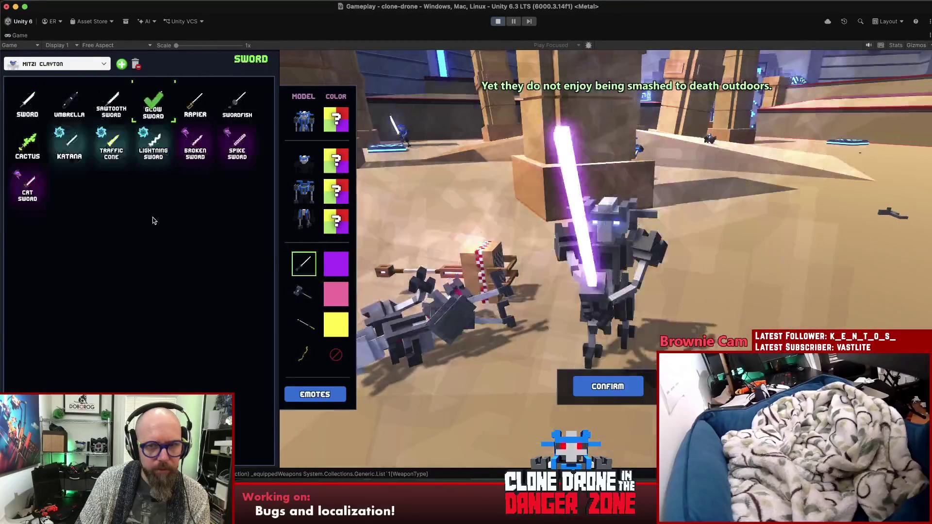
left_click(27, 102)
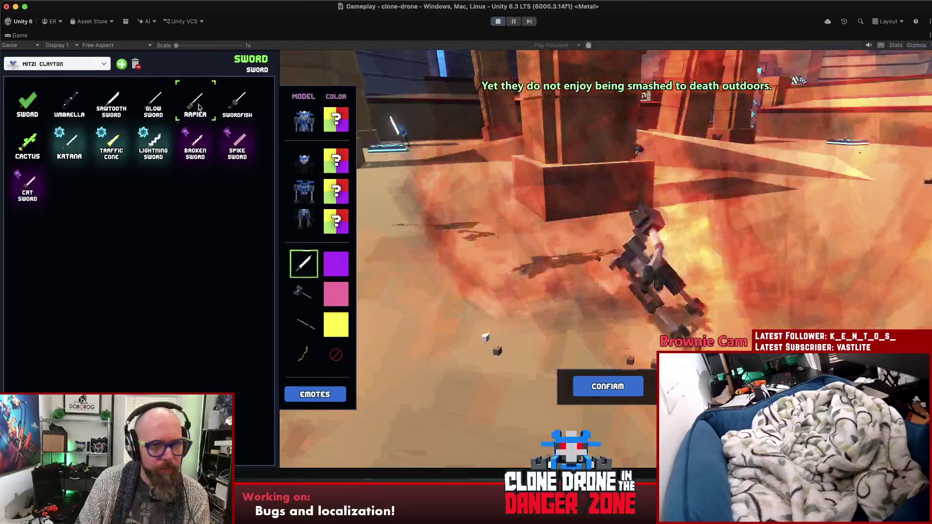
left_click(200, 104)
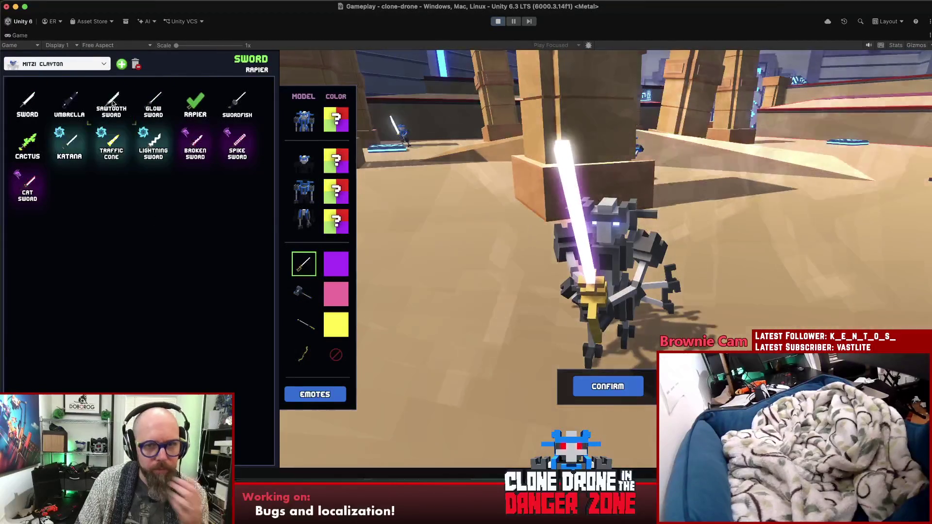
left_click(113, 103)
left_click(68, 106)
left_click(28, 103)
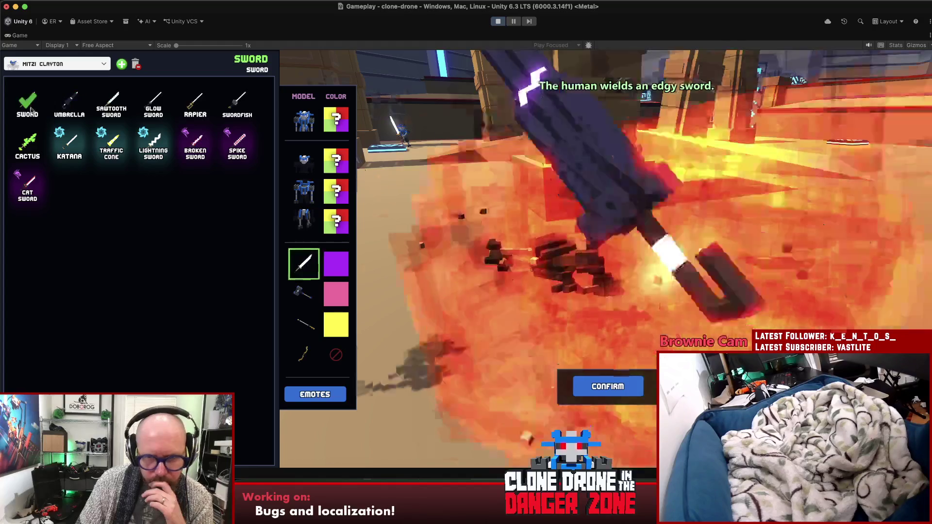
left_click(68, 104)
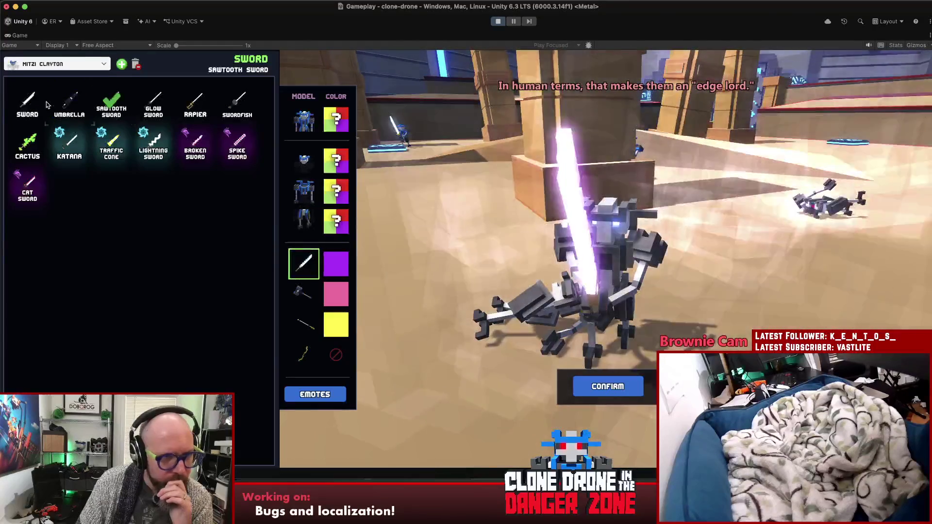
left_click(28, 101)
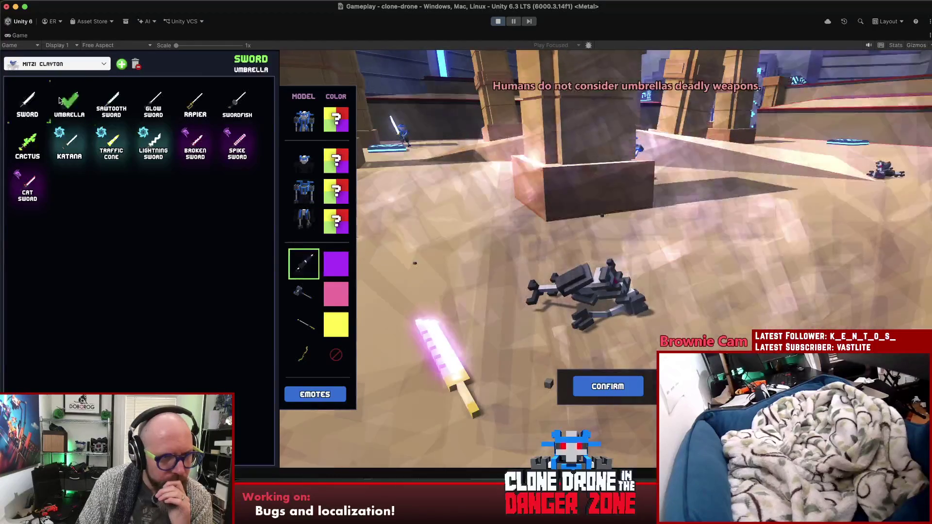
left_click(73, 101)
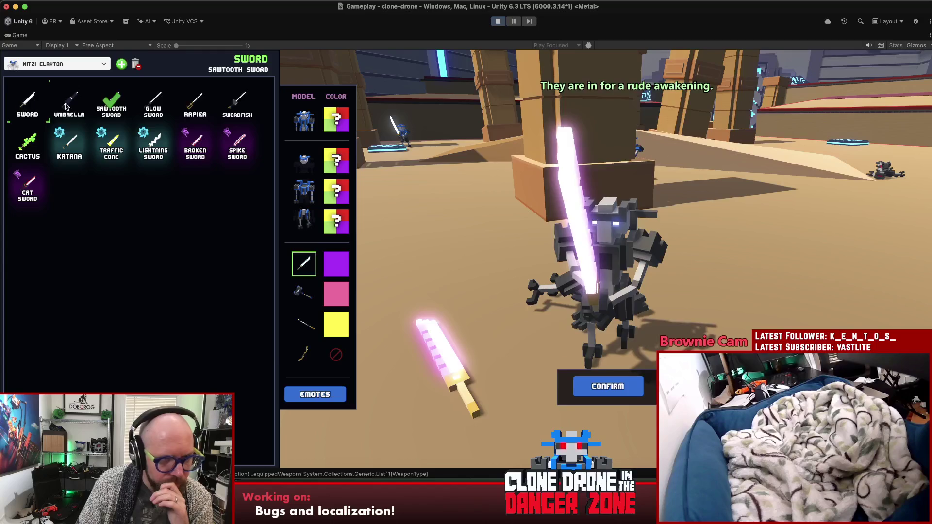
left_click(27, 103)
left_click(72, 105)
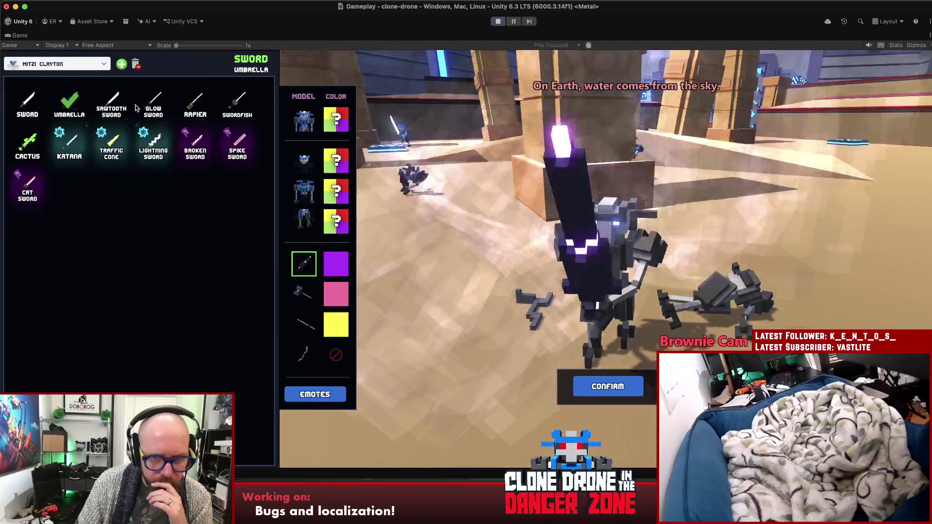
Toggle the hammer between Picnic Hammer and plain Hammer, ending on plain Hammer.
left_click(303, 293)
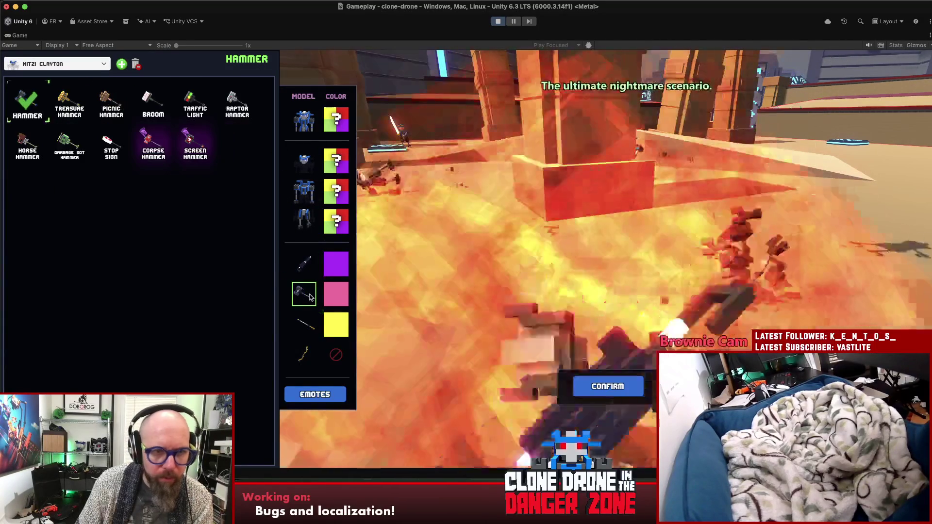
left_click(74, 109)
left_click(111, 104)
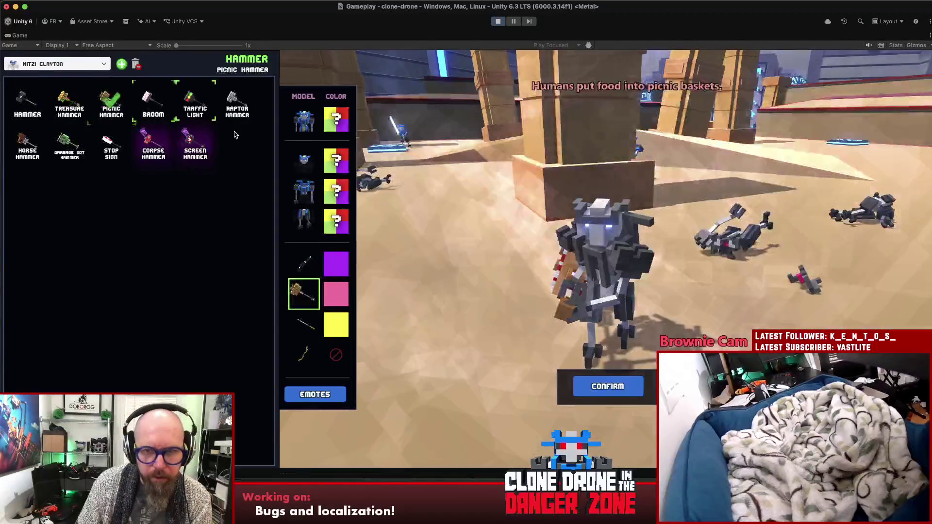
left_click(22, 103)
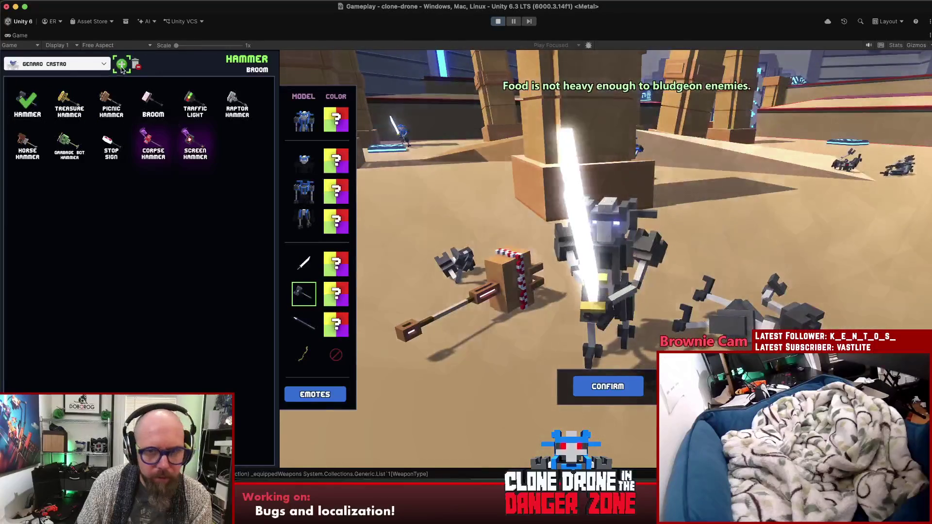
left_click(111, 104)
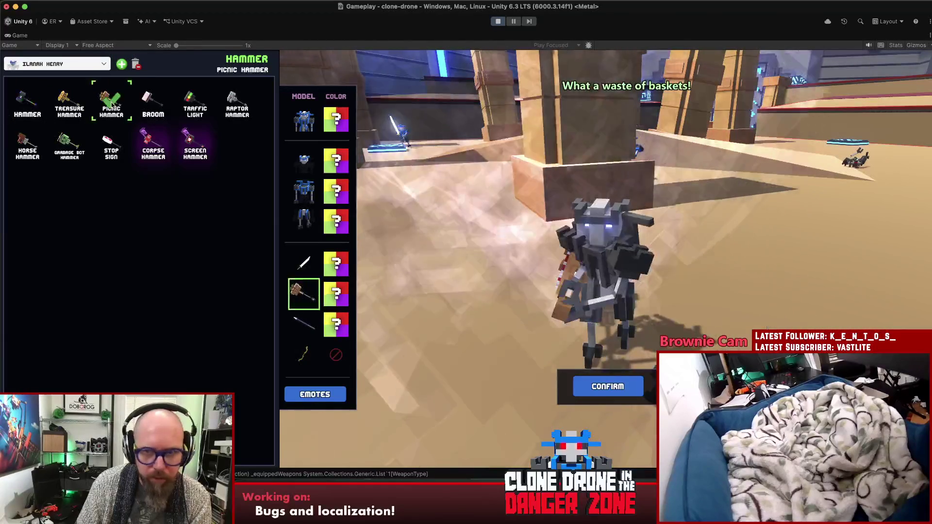
left_click(24, 101)
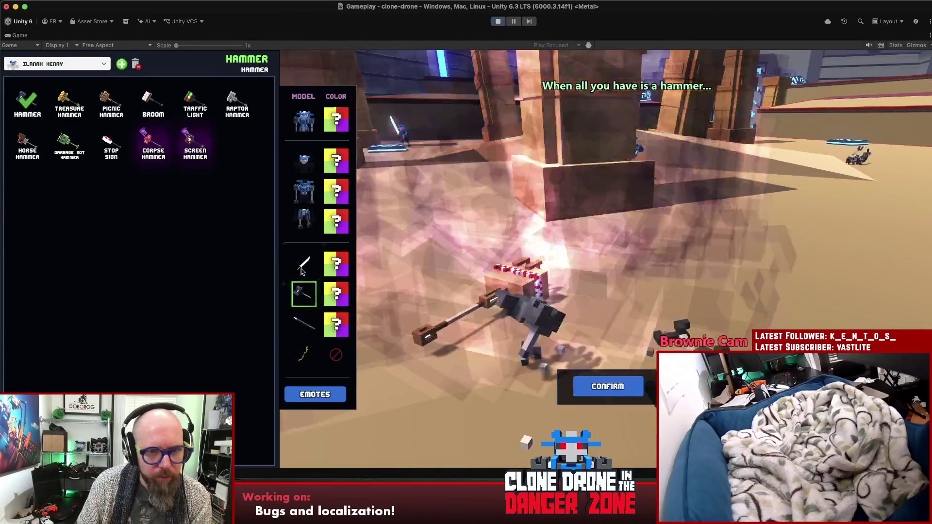
Try Kebab, Skull, Fishing Pole and Fountain Pen spears, ending on the Viking Spear.
left_click(311, 328)
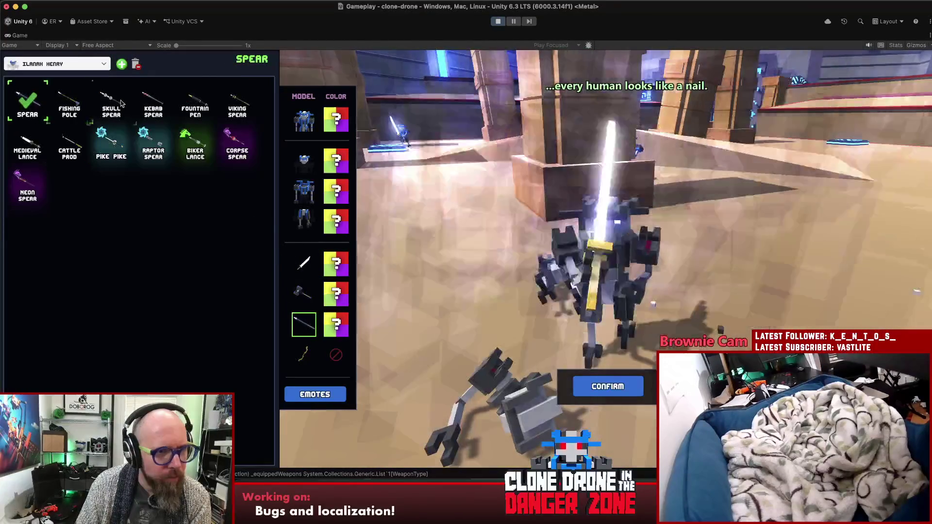
left_click(153, 103)
left_click(112, 103)
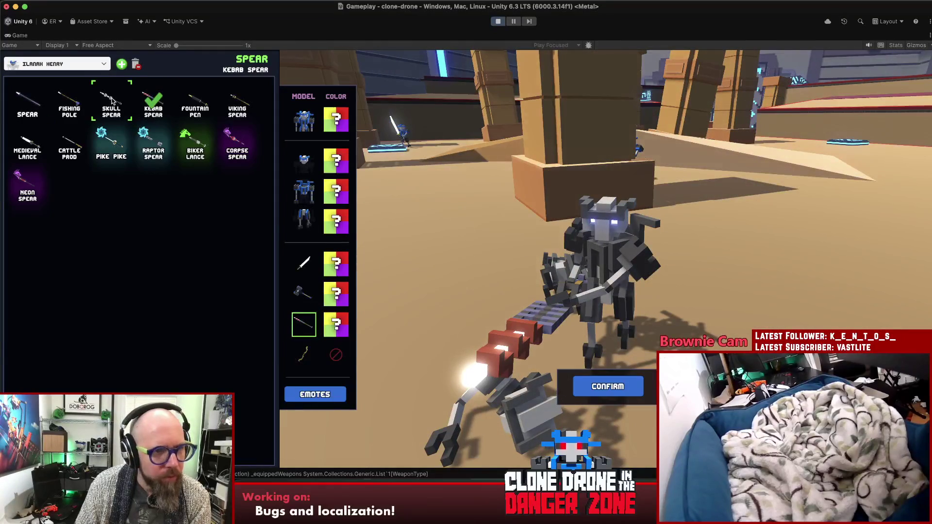
left_click(77, 103)
left_click(28, 102)
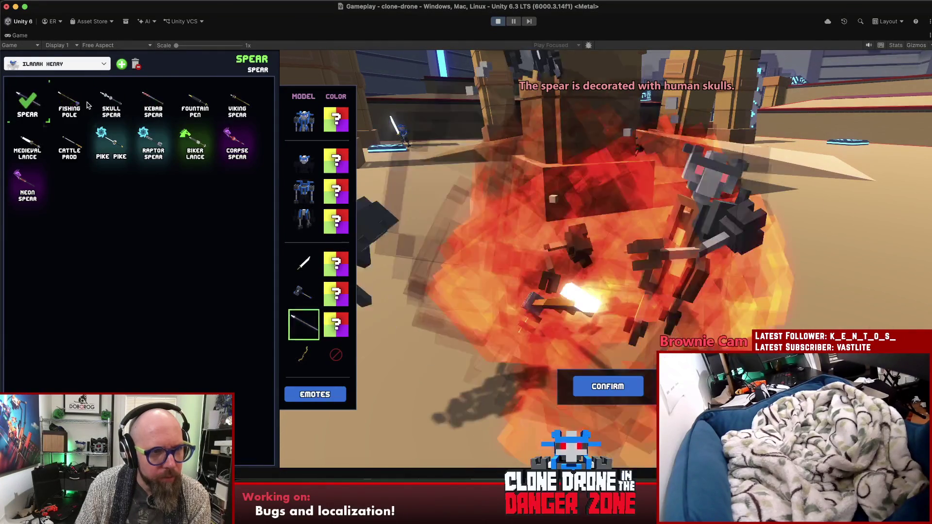
left_click(162, 101)
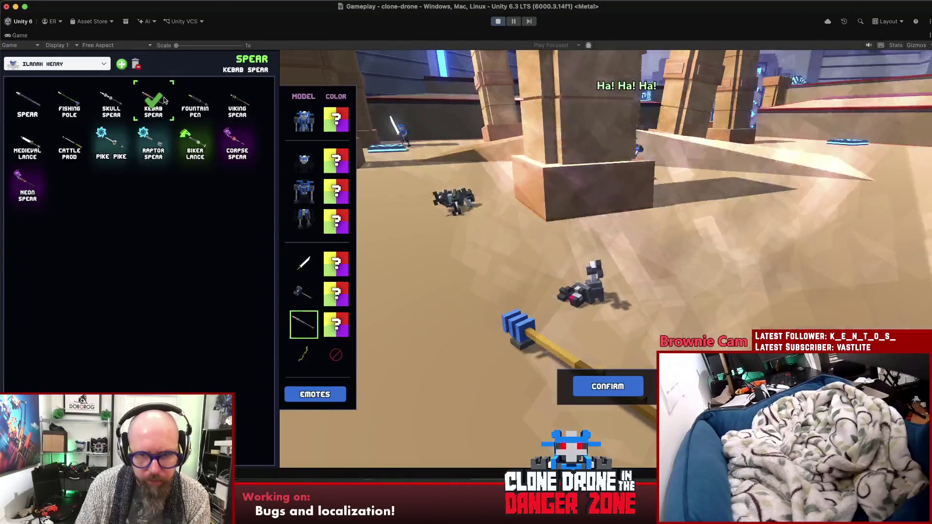
left_click(195, 105)
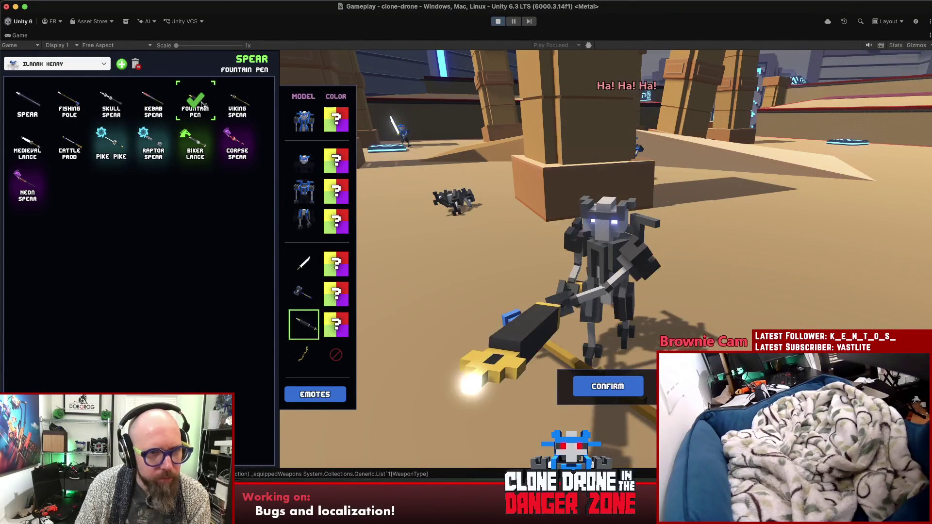
left_click(235, 106)
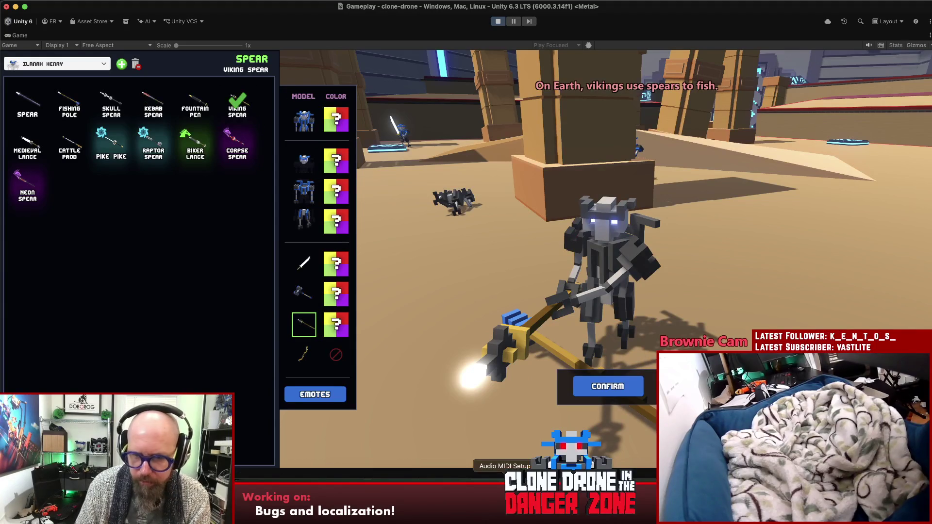
key("super+Tab")
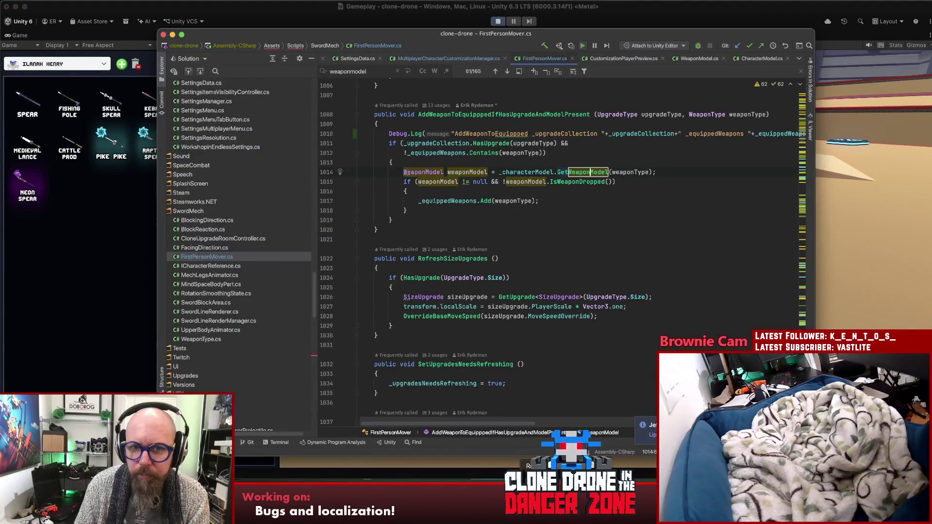
Browse MultiplayerCharacterCustomizationManager.cs and CustomizationPlayerPreview.cs, then jump to the weapon-equipping method's declaration.
left_click(485, 59)
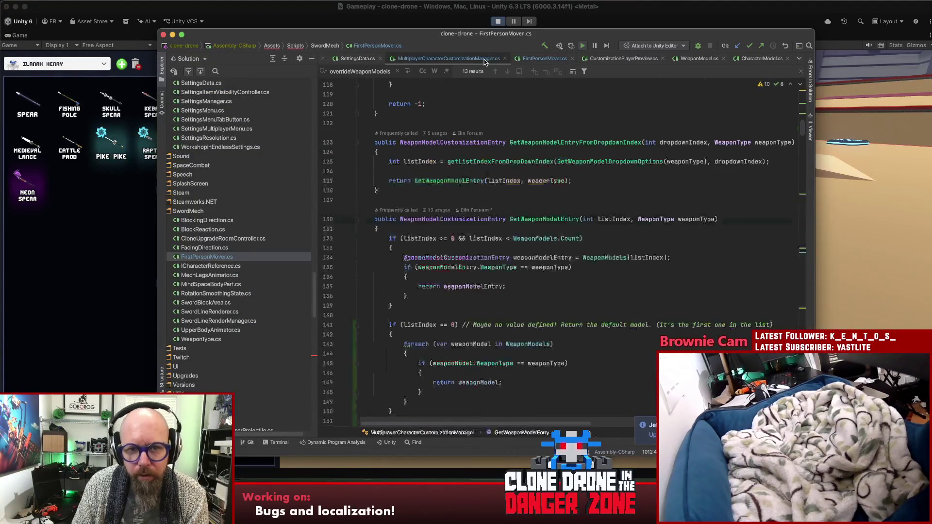
scroll(567, 205, "down", 3)
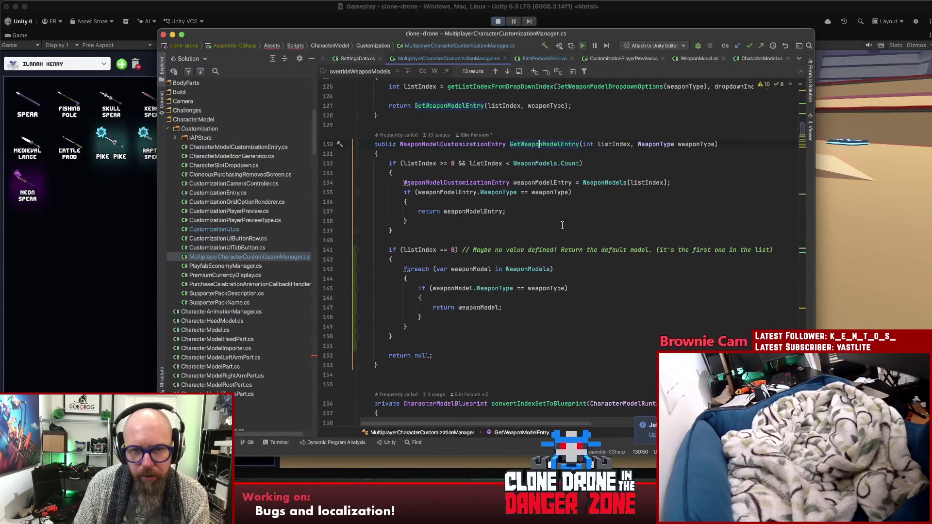
left_click(622, 59)
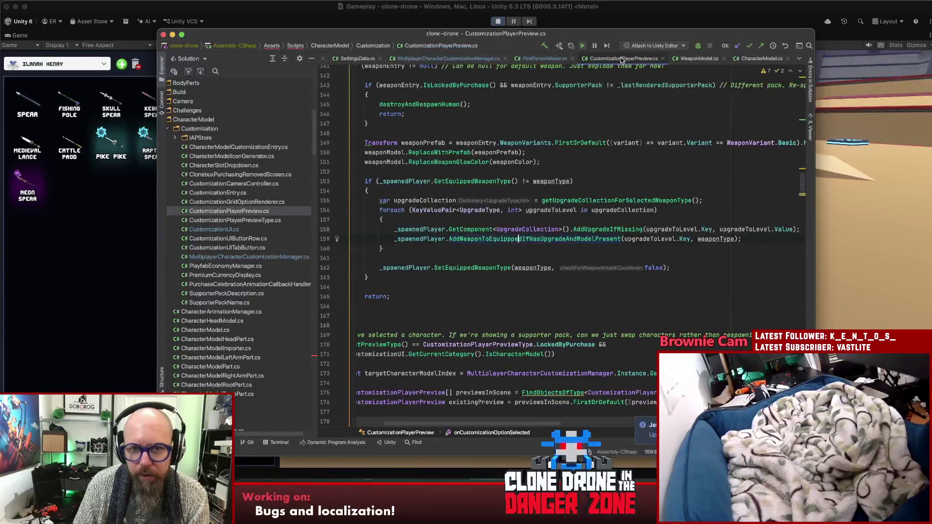
key("super+b")
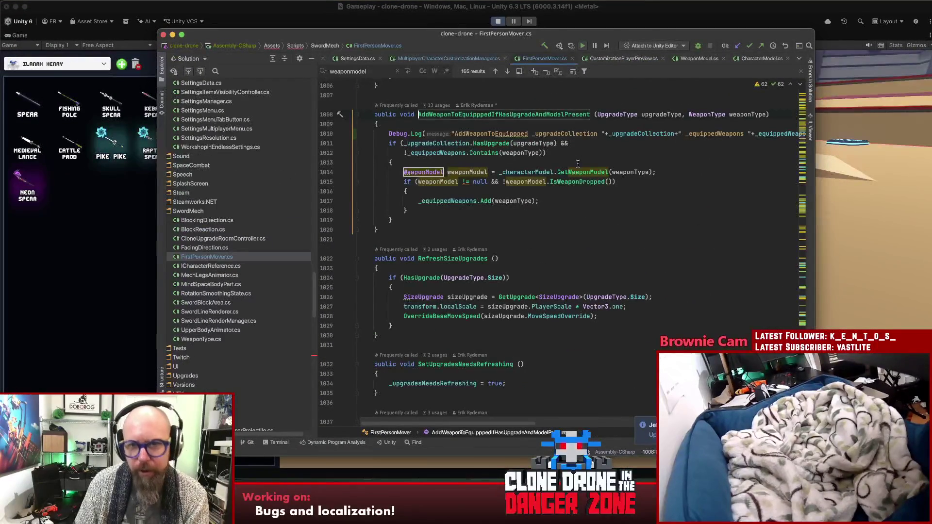
left_click(578, 164)
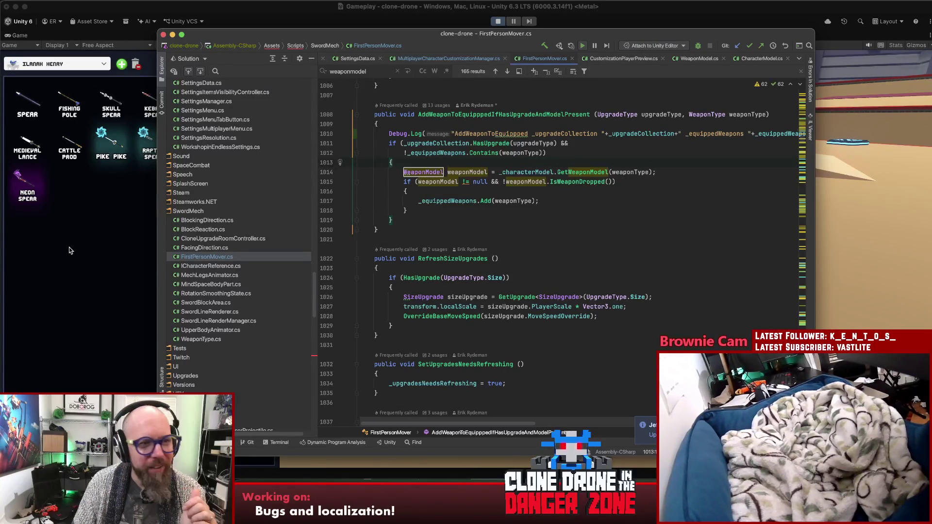
In the Game view, try the Medieval Lance and Spear, then equip the Fishing Pole.
left_click(136, 239)
left_click(27, 141)
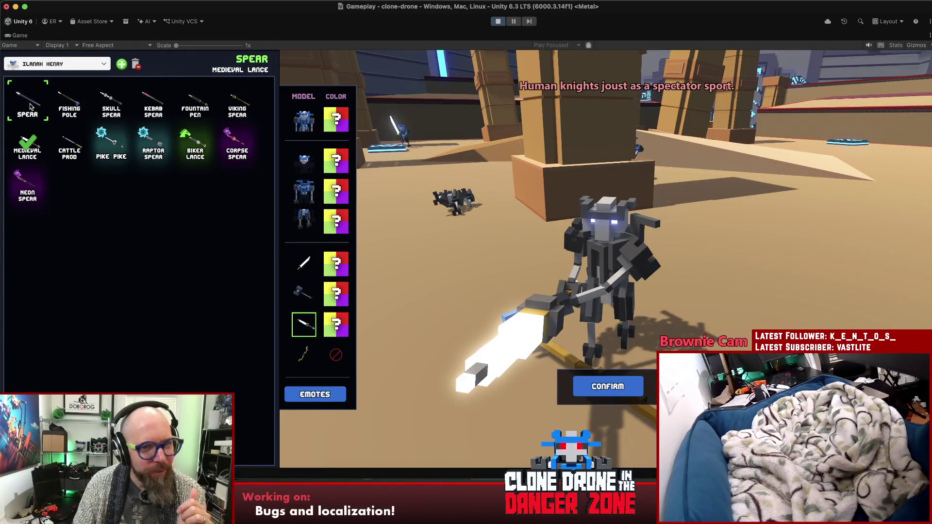
left_click(34, 105)
left_click(71, 105)
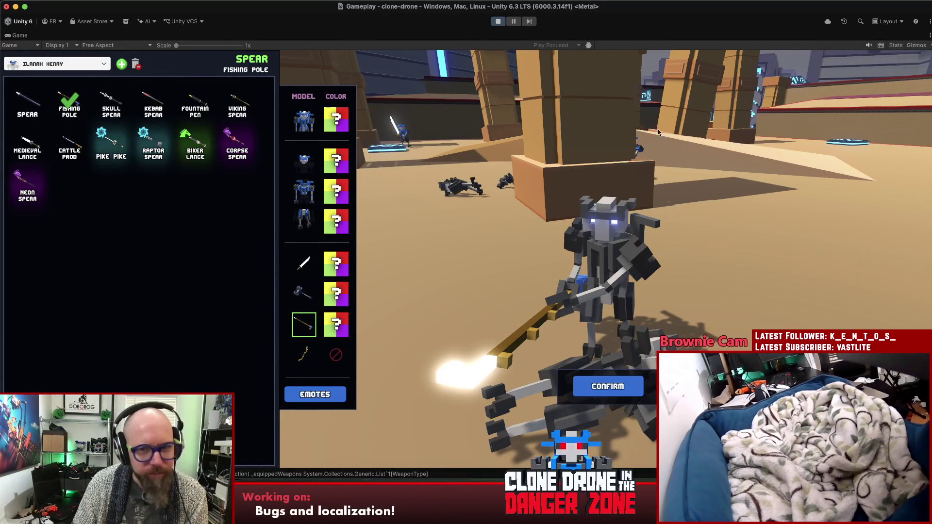
Confirm the customization and return to the end of the weapon-adding method in Rider.
left_click(638, 389)
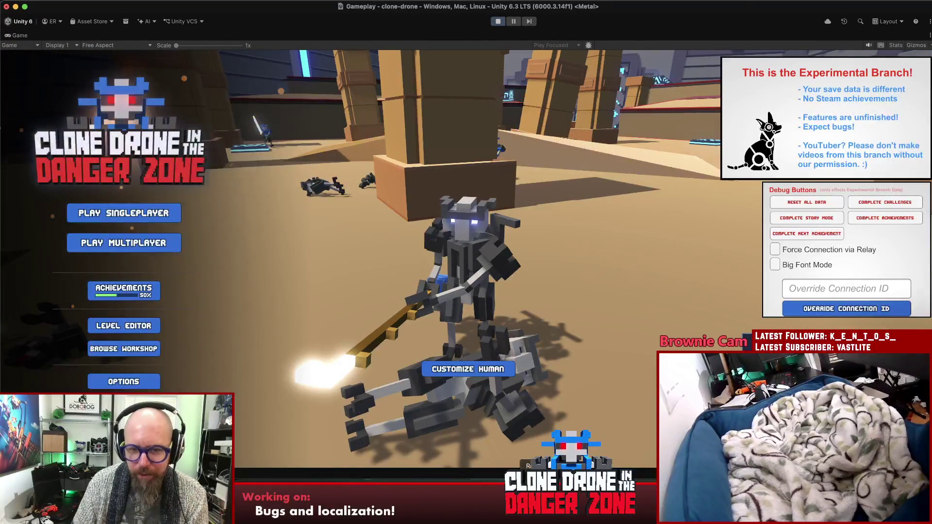
key("super+Tab")
left_click(616, 211)
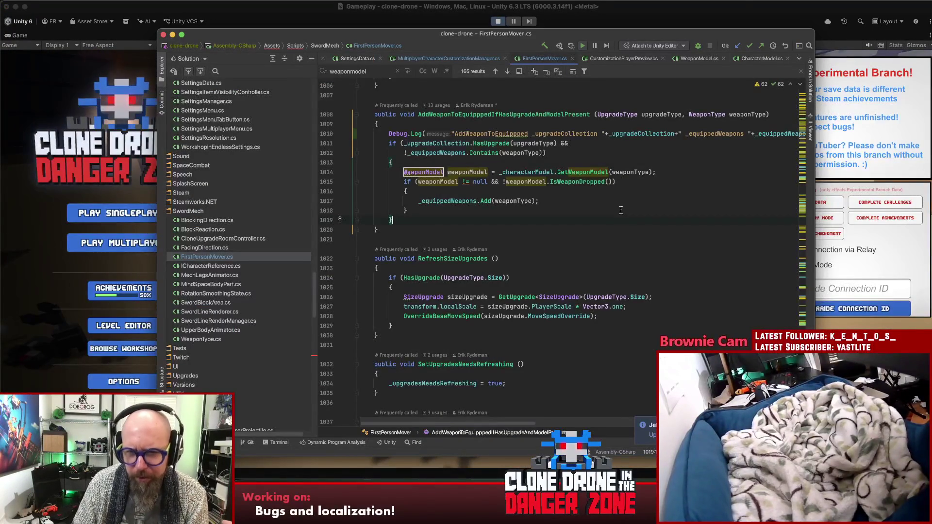
Review the weapon-adding method's condition, then stop Unity's play session and read the console error.
left_click(641, 133)
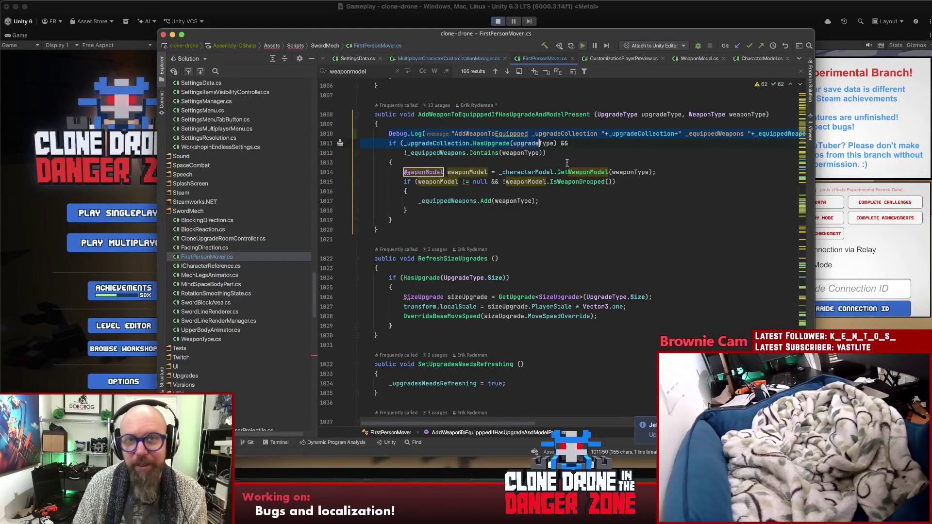
left_click(582, 192)
left_click(607, 153)
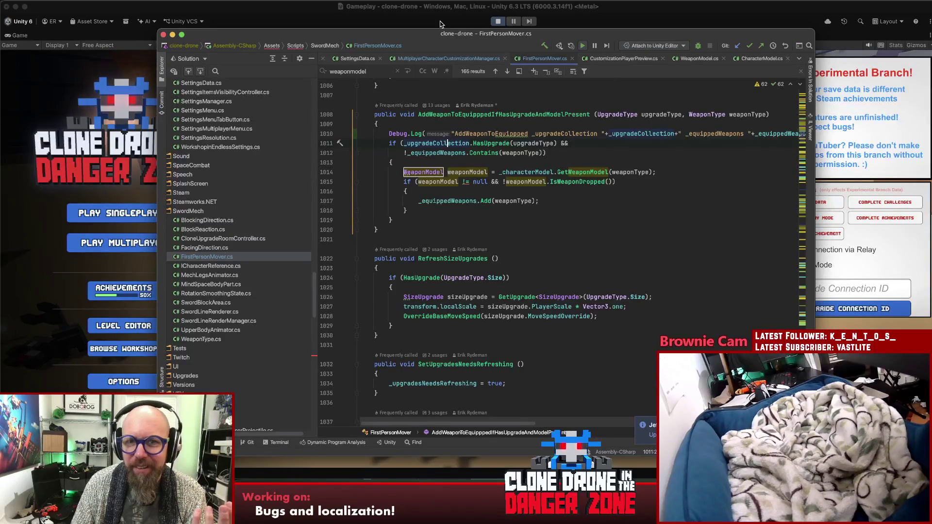
left_click(491, 23)
left_click(498, 22)
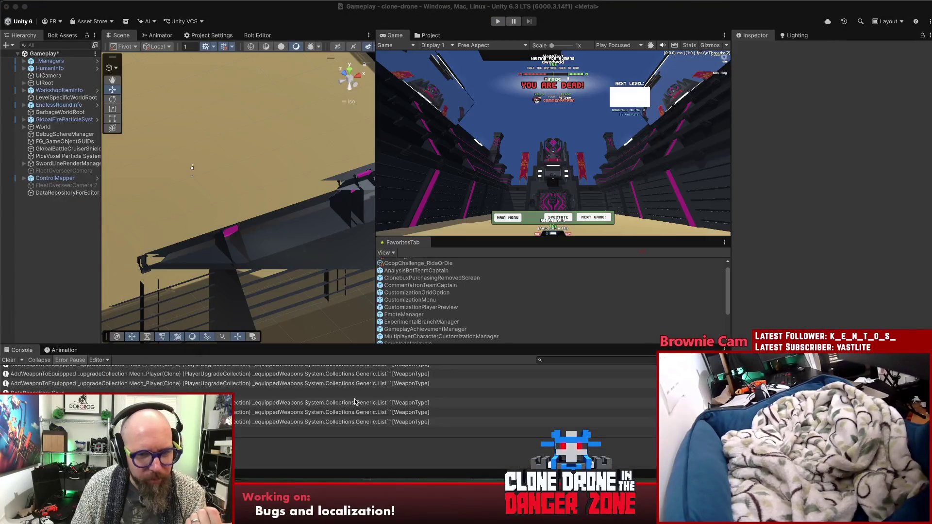
left_click(355, 402)
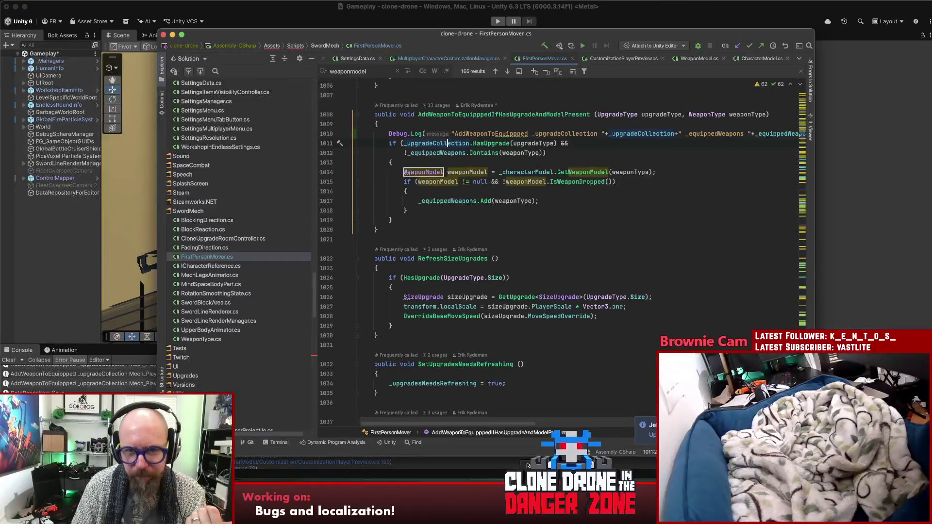
Find all 36 usages of _upgradeCollection with Alt+F7.
left_click(637, 133)
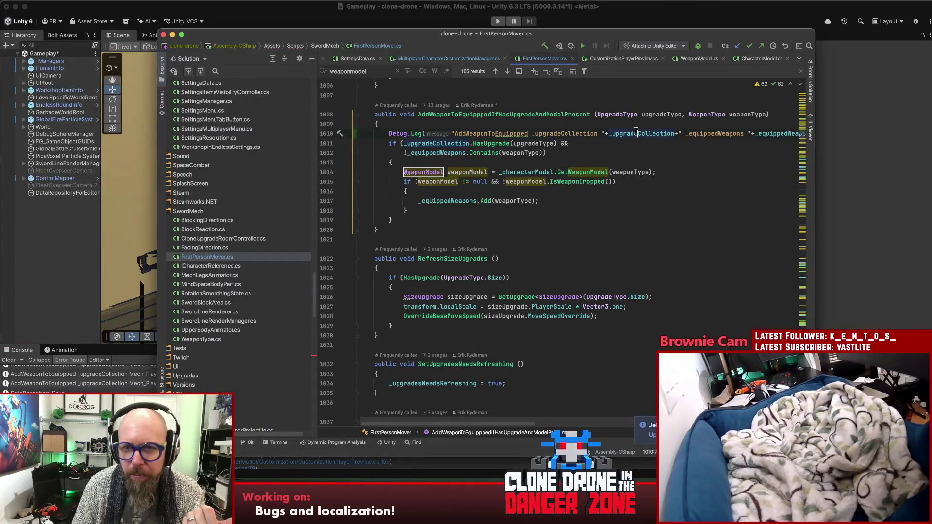
mouse_move(636, 131)
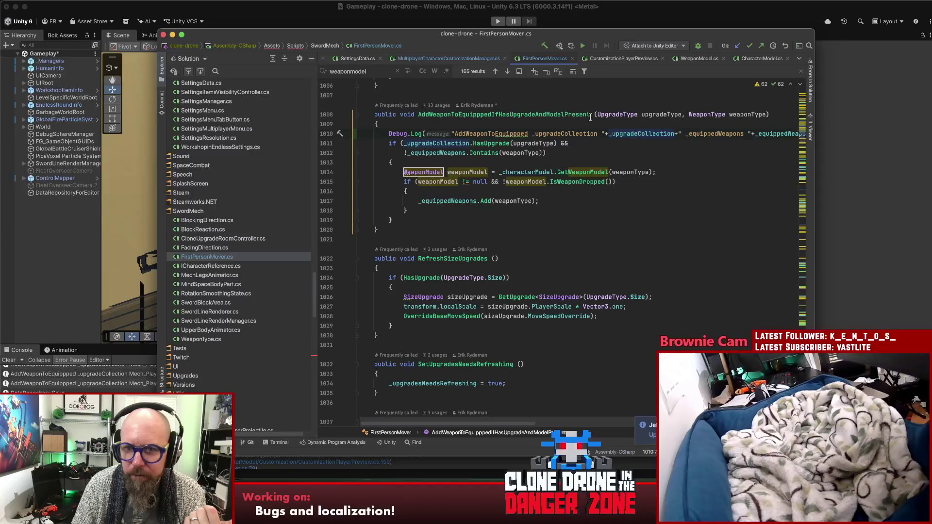
key("alt+F7")
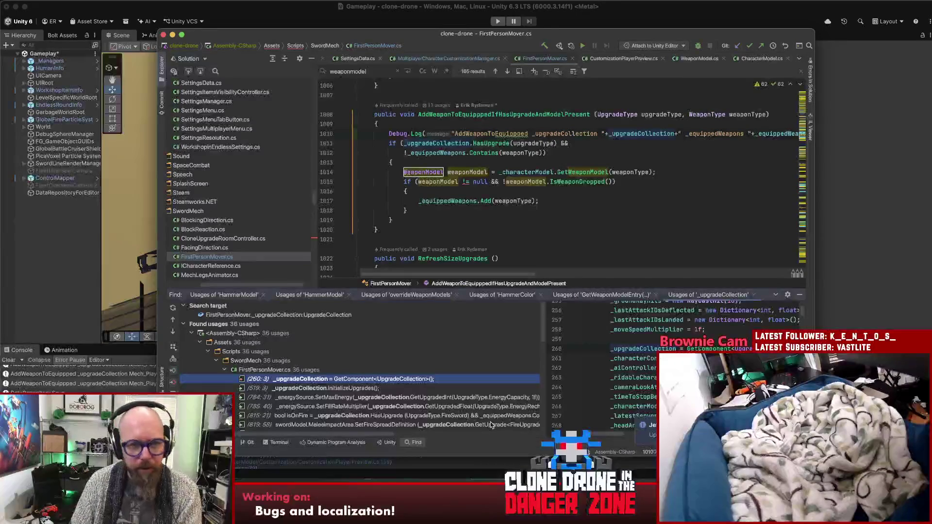
Open the _upgradeCollection assignment on line 260 in Awake, then return to line 1010.
double_click(318, 380)
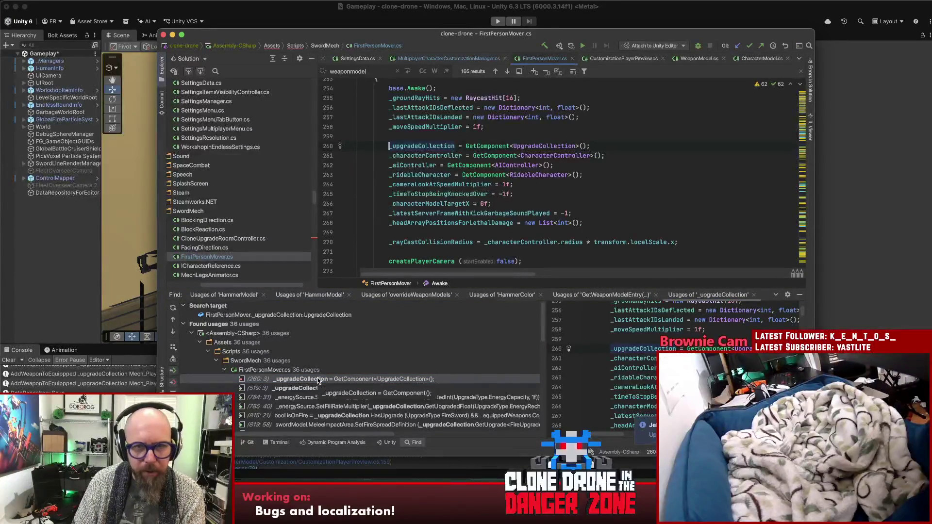
scroll(436, 218, "up", 3)
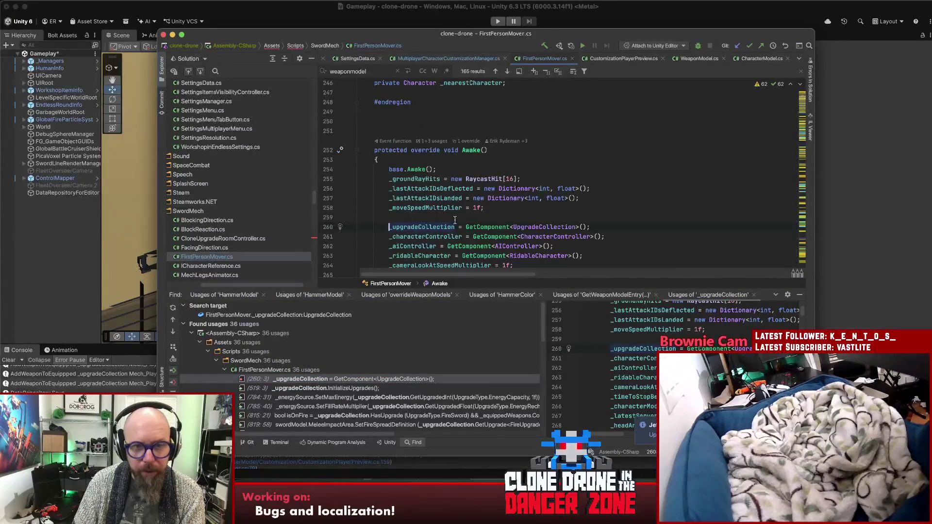
double_click(430, 227)
scroll(558, 244, "down", 3)
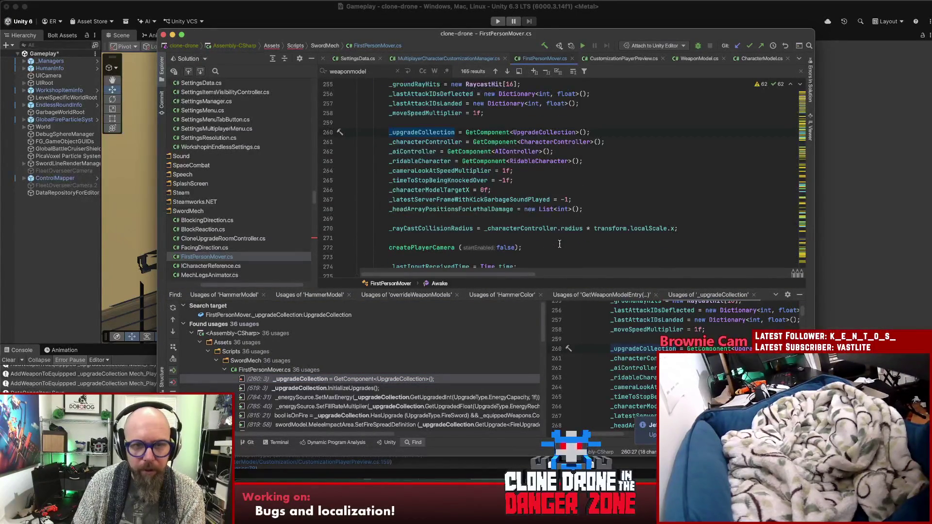
key("super+bracketleft")
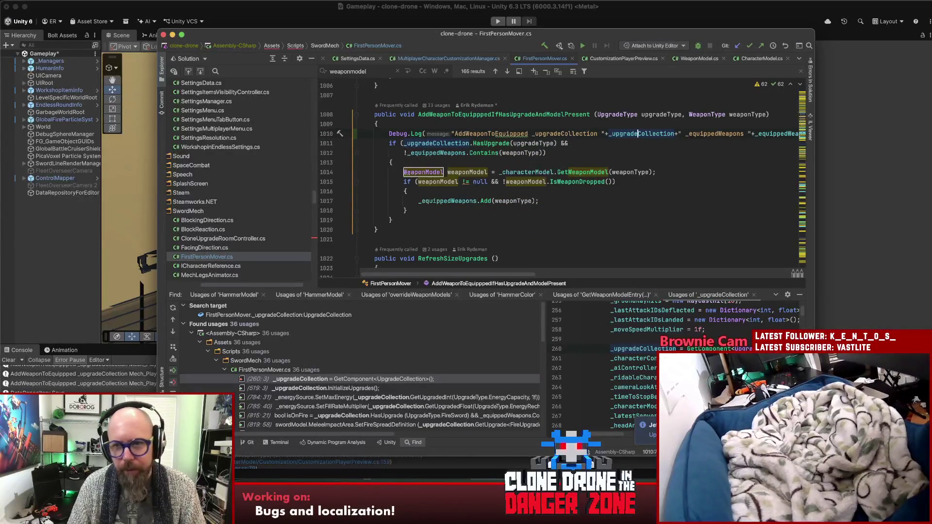
Find usages of _equippedWeapons and open its creation on line 480.
left_click(768, 135)
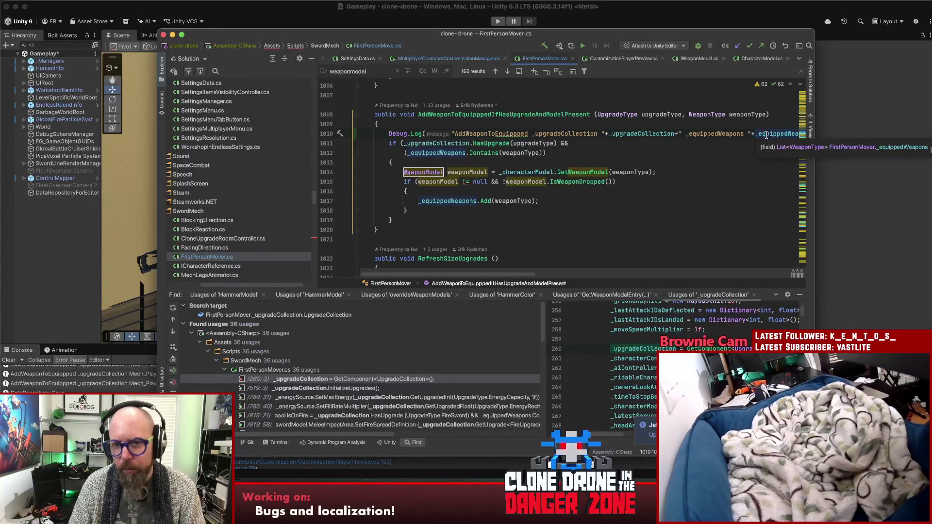
key("alt+F7")
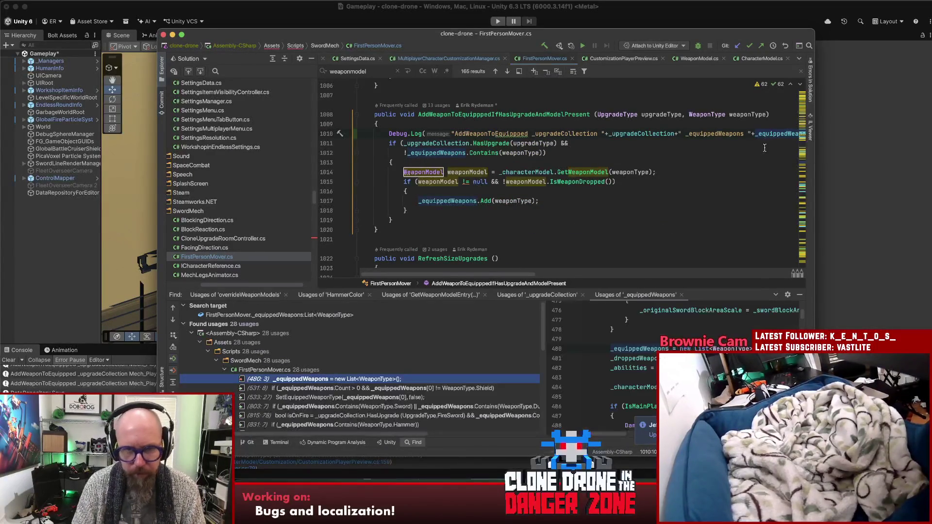
double_click(369, 379)
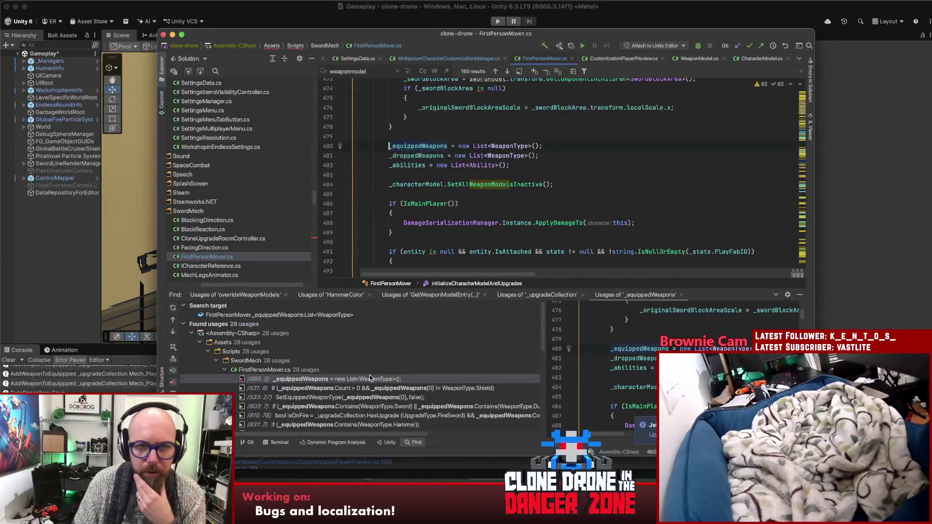
scroll(413, 190, "up", 10)
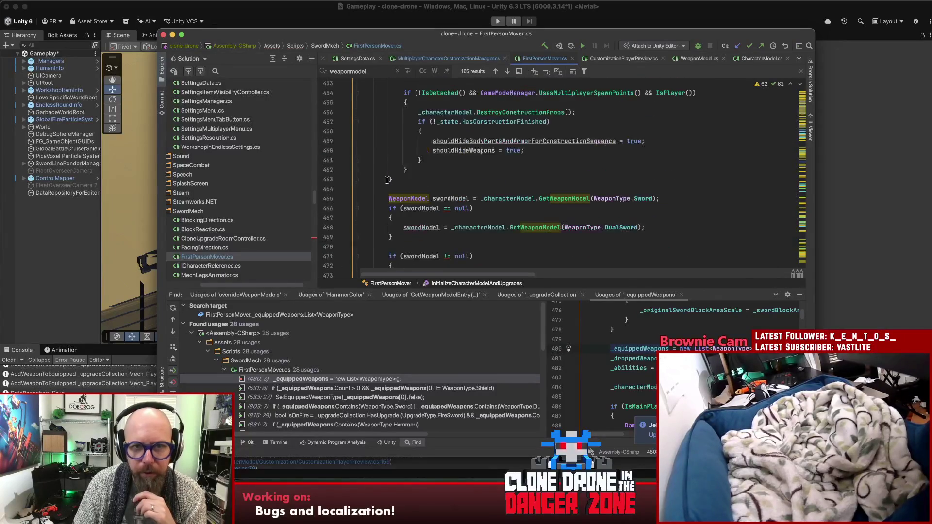
scroll(390, 184, "up", 5)
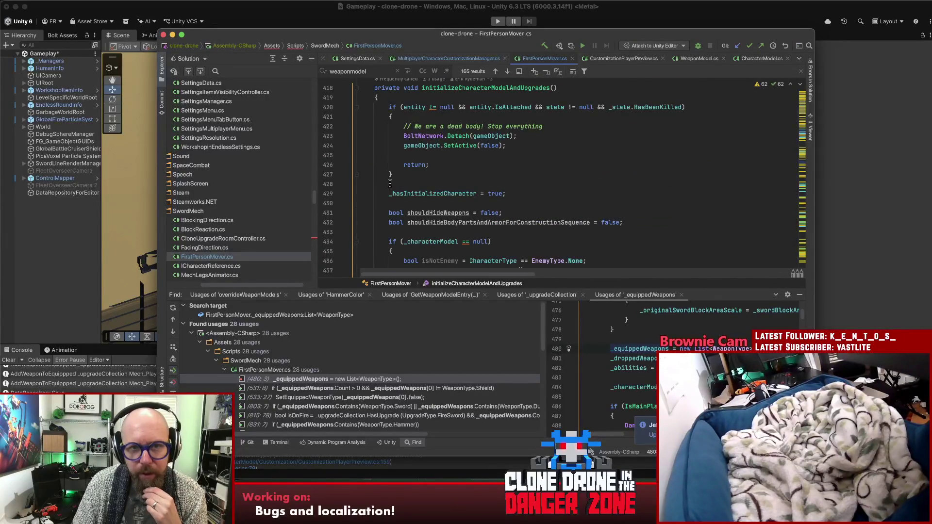
Check where initializeCharacterModelAndUpgrades is called, then return to line 480.
left_click(483, 91)
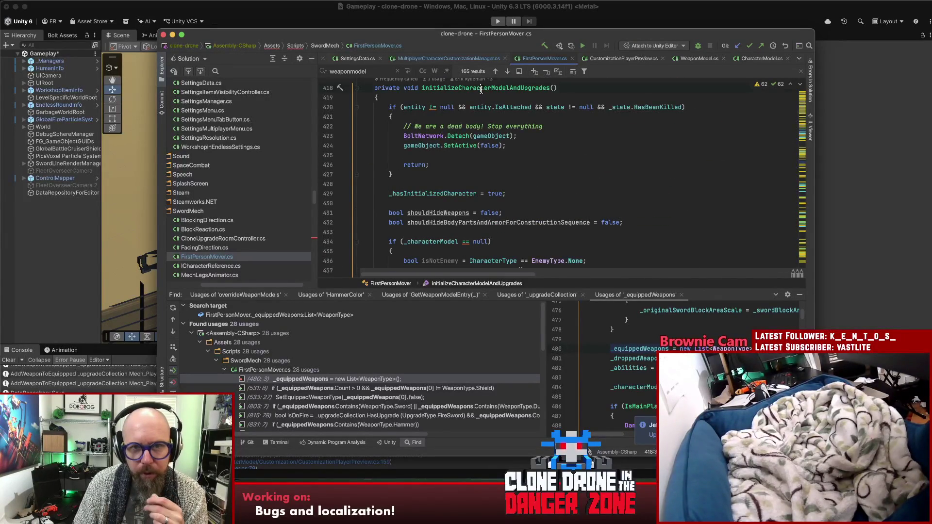
scroll(520, 180, "up", 3)
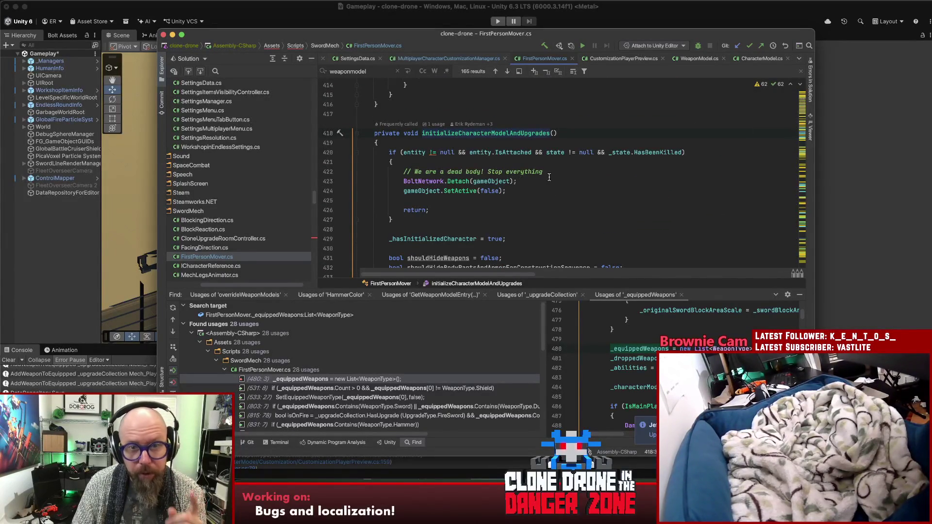
key("super+b")
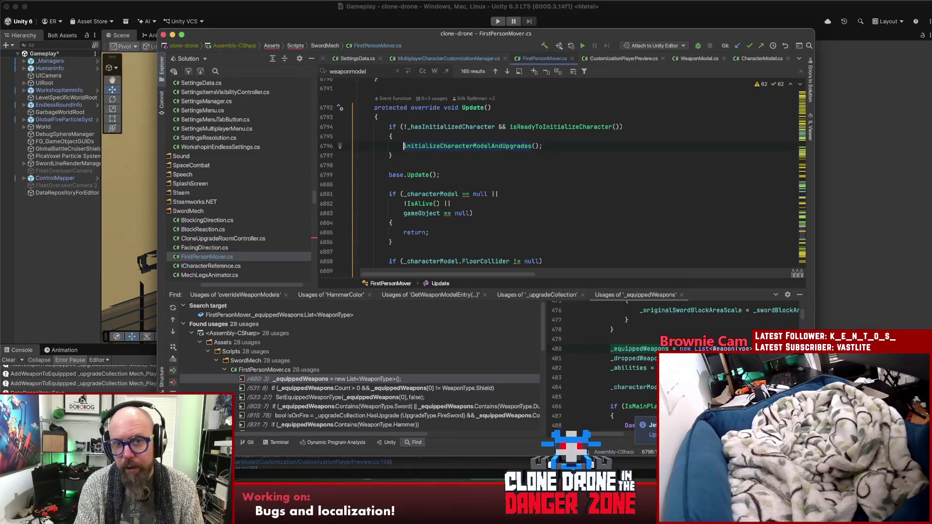
key("super+bracketleft")
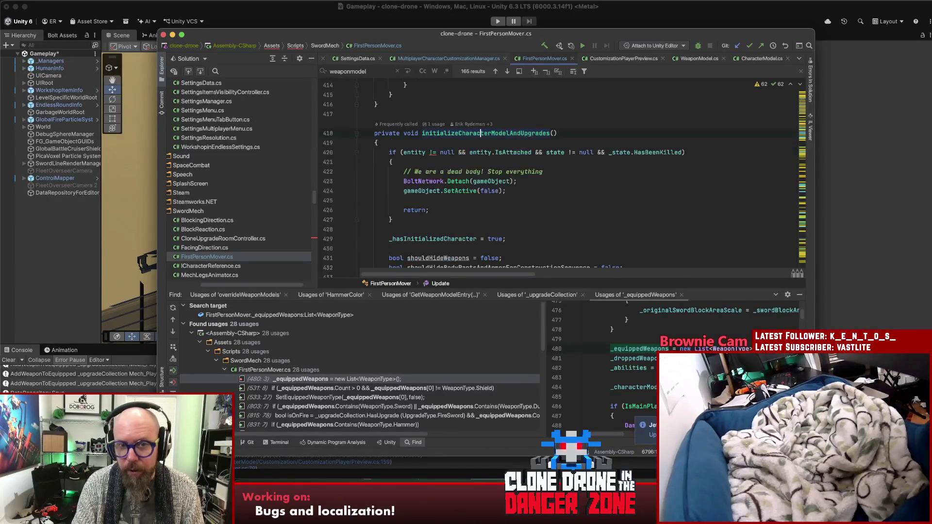
key("super+bracketleft")
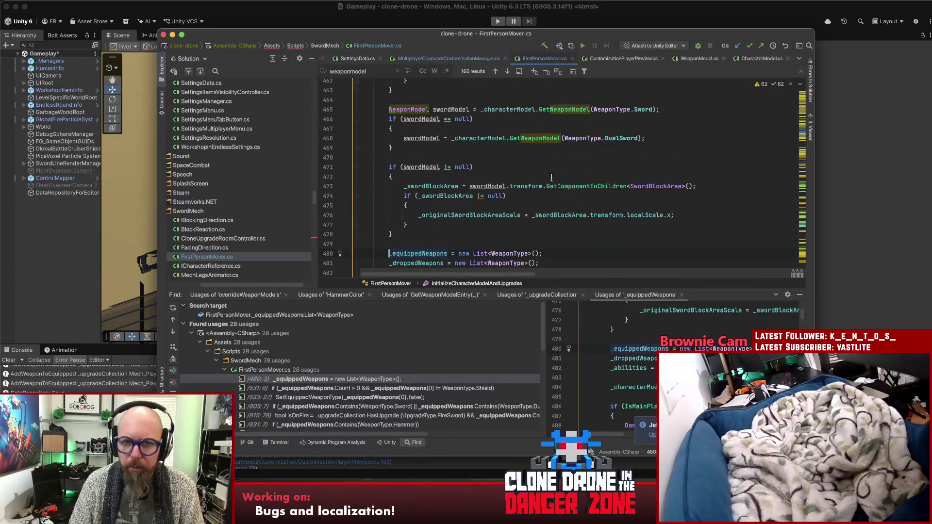
Copy the _equippedWeapons list creation statement and place the caret on Awake's blank line.
scroll(420, 210, "down", 2)
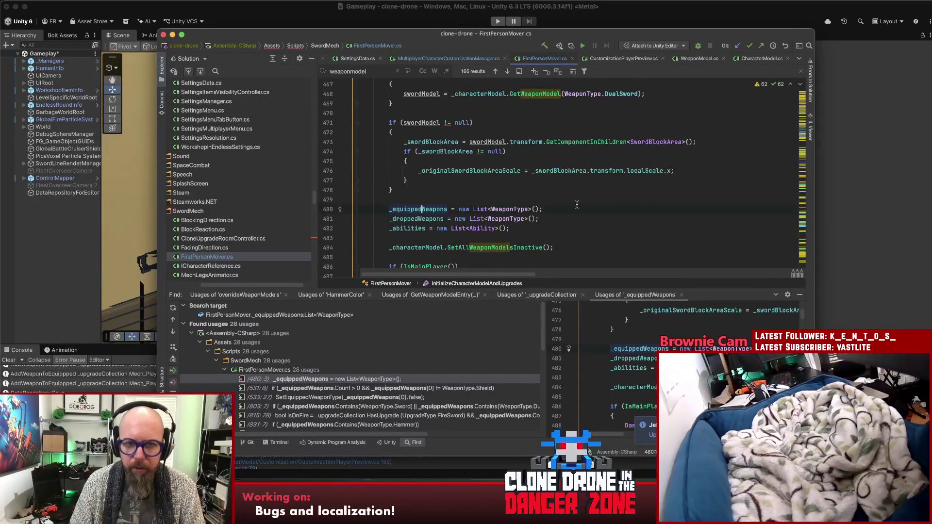
key("shift+alt+Left")
key("shift+alt+Left")
key("shift+alt+Left")
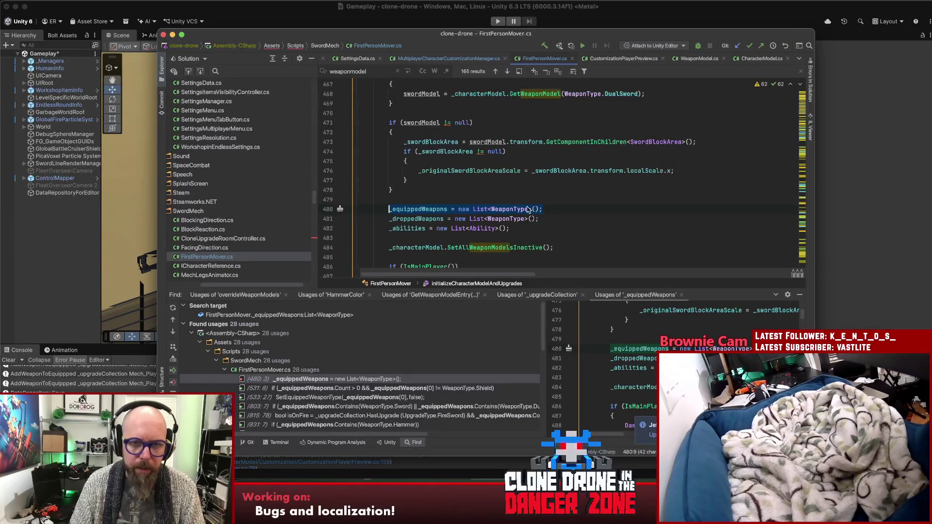
scroll(457, 216, "up", 15)
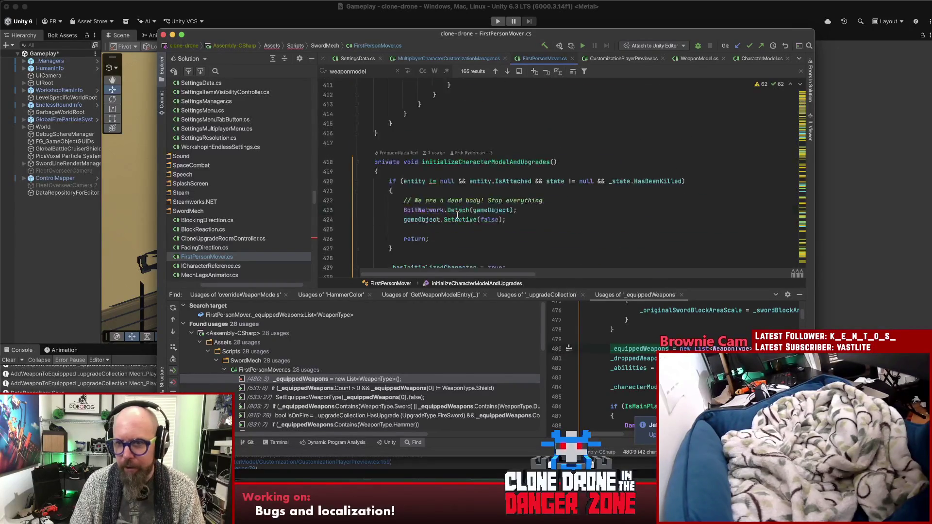
scroll(457, 217, "up", 8)
scroll(458, 216, "down", 10)
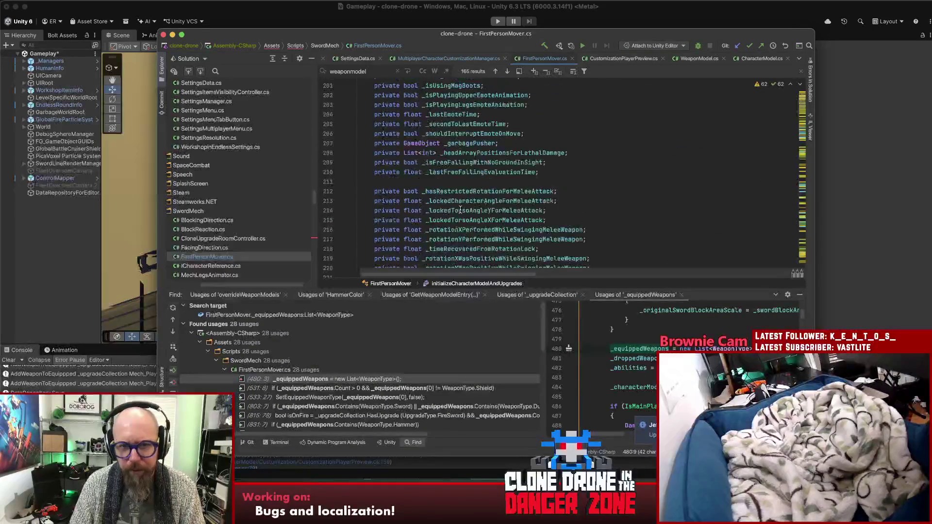
scroll(505, 204, "down", 4)
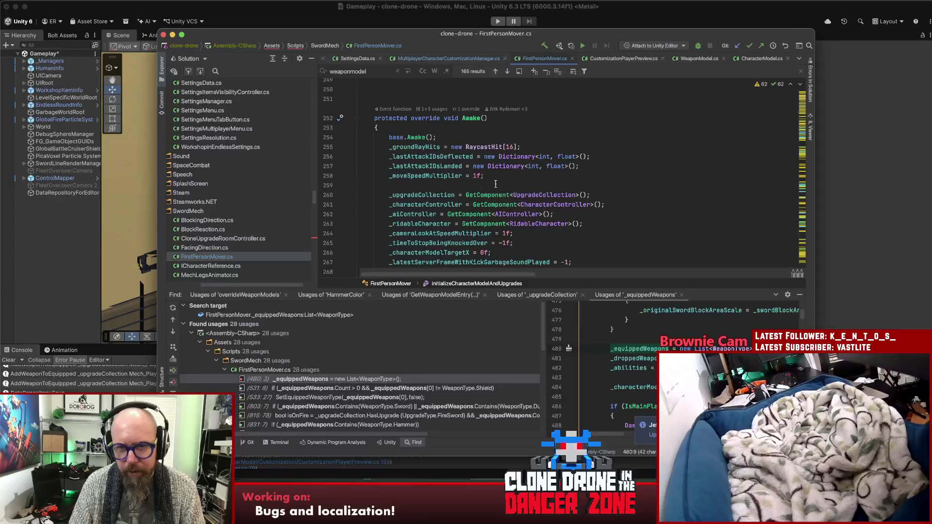
scroll(495, 184, "down", 3)
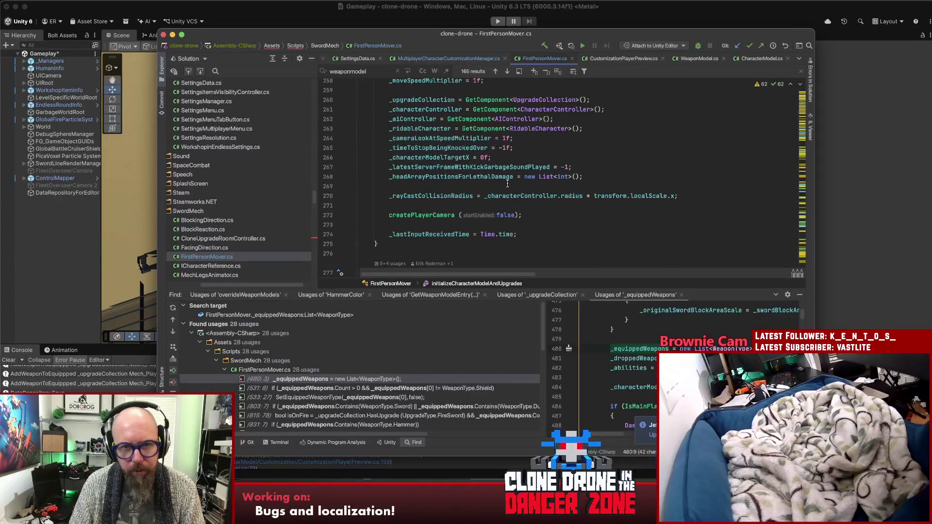
scroll(505, 189, "up", 2)
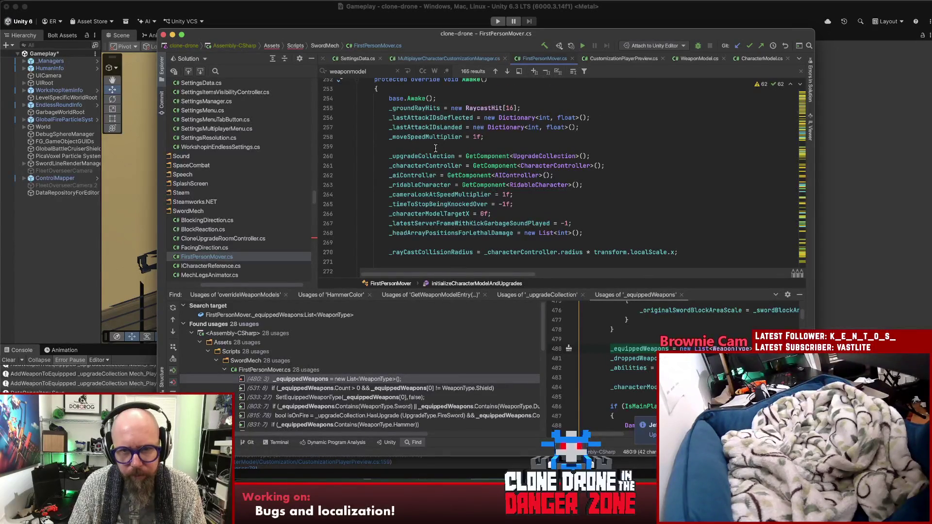
left_click(496, 148)
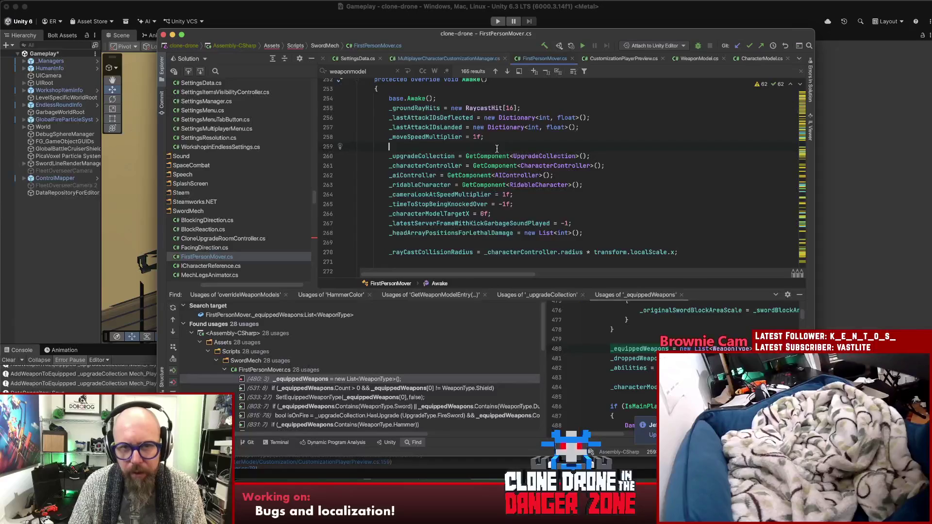
Paste the _equippedWeapons = new List<WeaponType>() statement into Awake as line 260.
key("Return")
type("_equippedWeapons = new List<WeaponType>();")
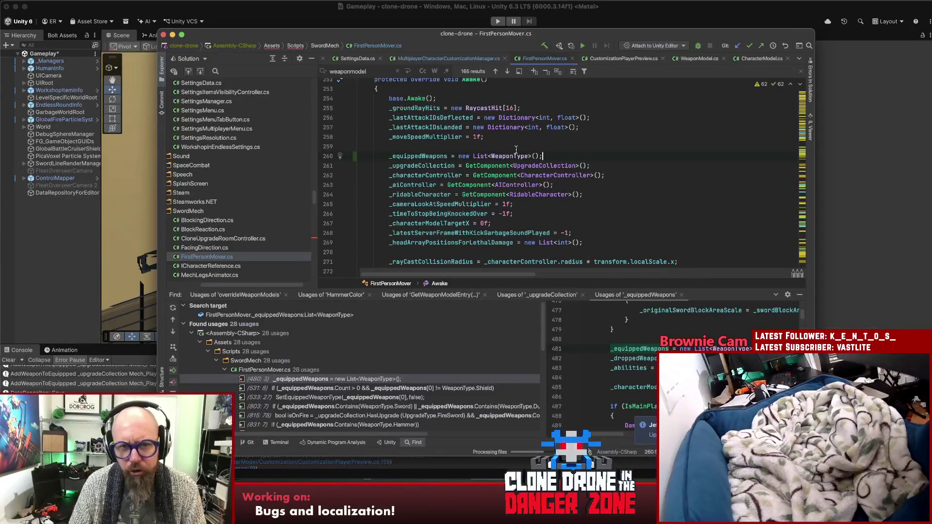
left_click_drag(542, 155, 389, 157)
left_click(426, 158)
left_click(545, 156)
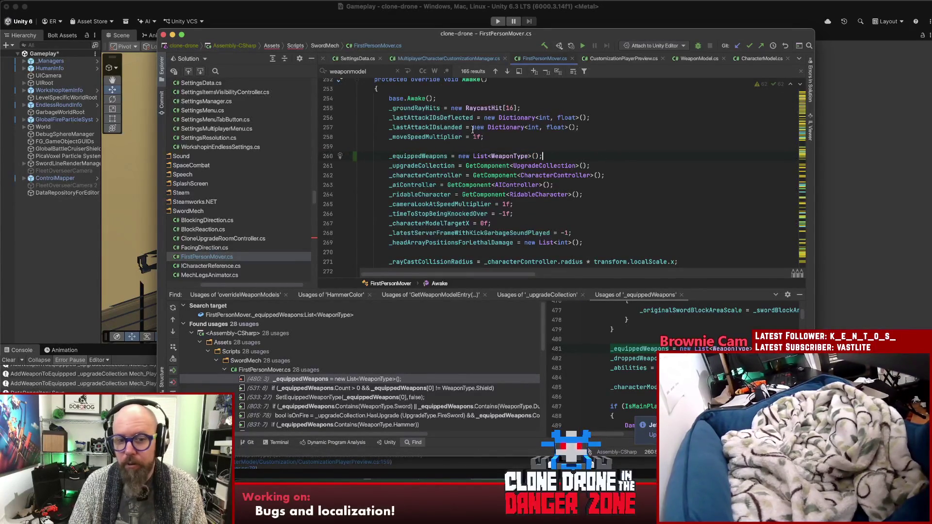
double_click(437, 156)
Search _equippedWeapons and step through its matches to the uses on lines 1013–1018.
key("super+f")
key("Return")
key("Return")
key("Return")
key("Return")
key("Return")
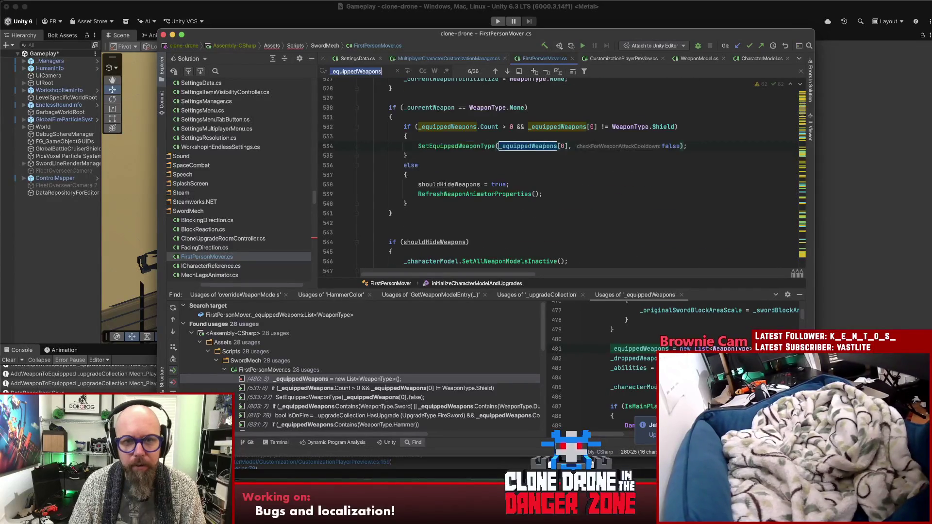
key("Return")
key("Return")
key("Return")
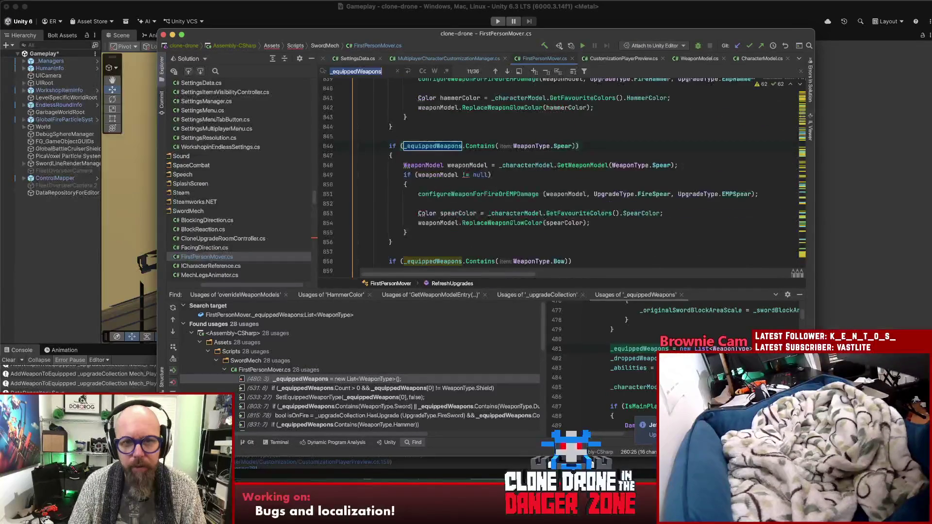
key("Return")
key("Return")
key("Return")
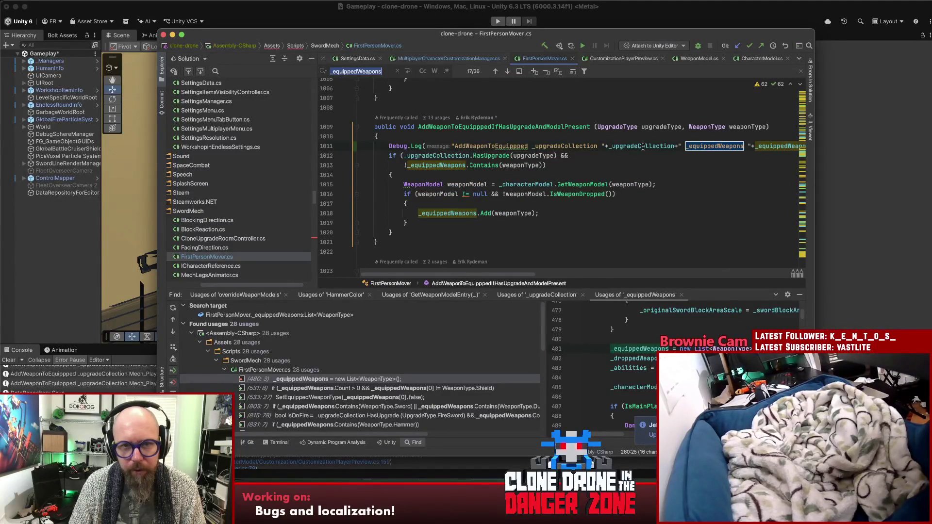
left_click(481, 166)
left_click(529, 166)
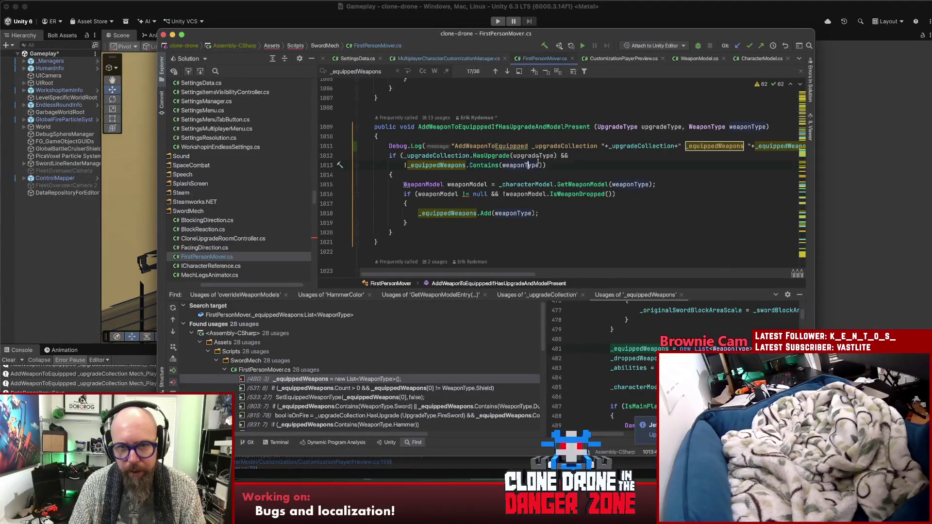
left_click(675, 184)
key("super+g")
key("super+g")
key("super+g")
double_click(512, 213)
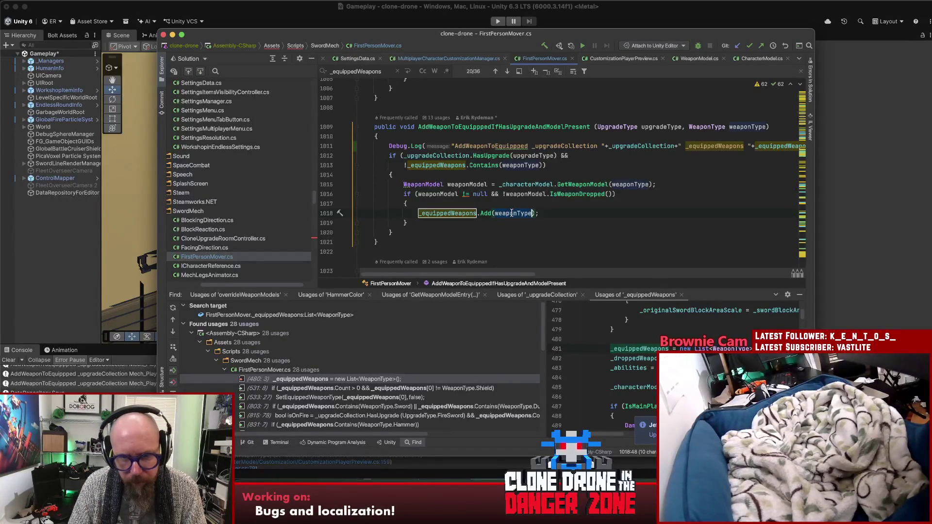
left_click(521, 213)
Comment out the Debug.Log line with // and let Unity recompile.
left_click(389, 146)
type("//")
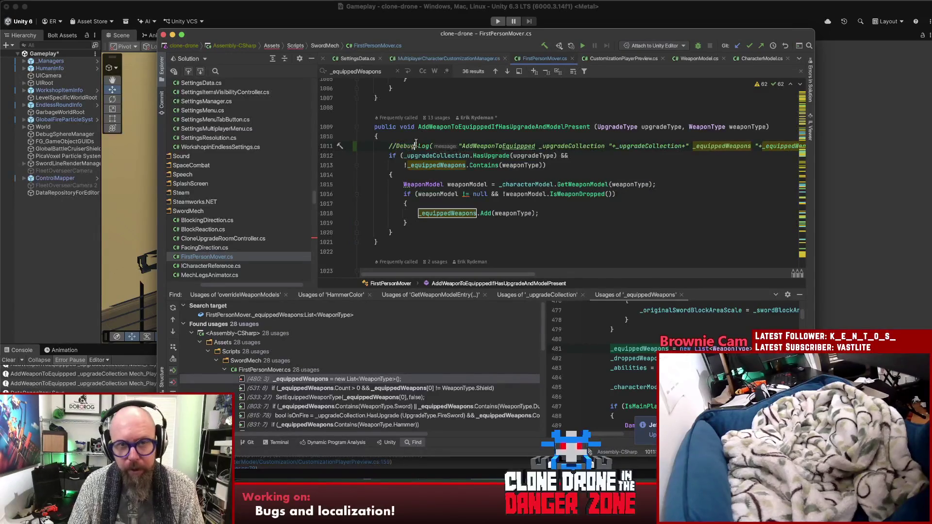
left_click(94, 253)
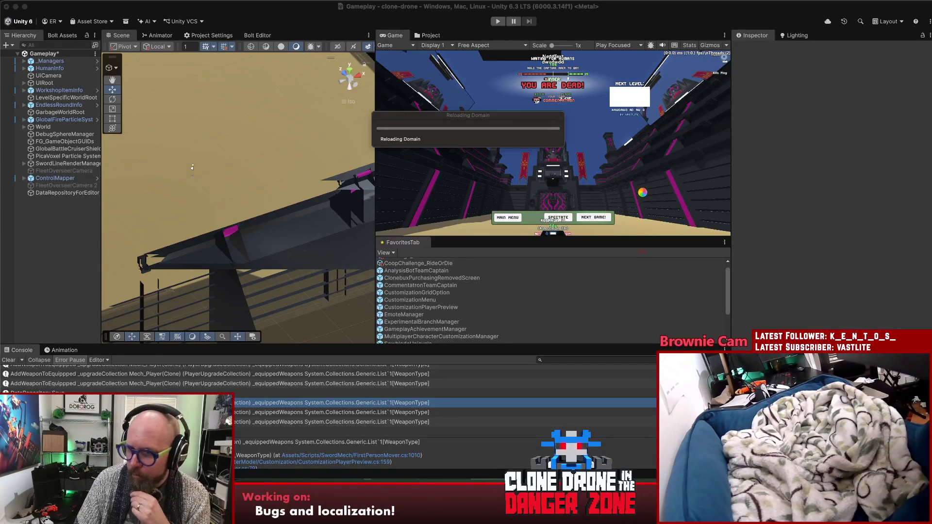
While Unity compiles, look through MultiplayerCharacterCustomizationManager.cs and FirstPersonMover.cs in Rider.
key("super+Tab")
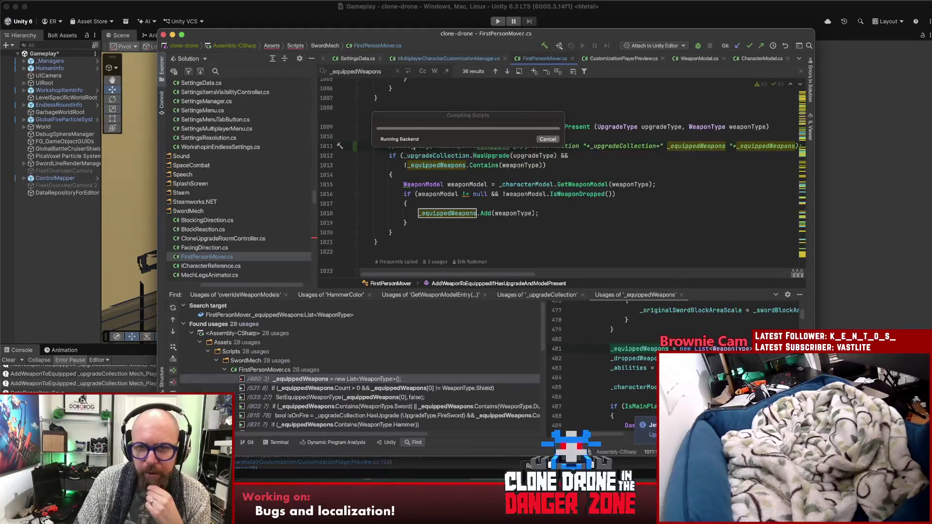
scroll(645, 179, "up", 2)
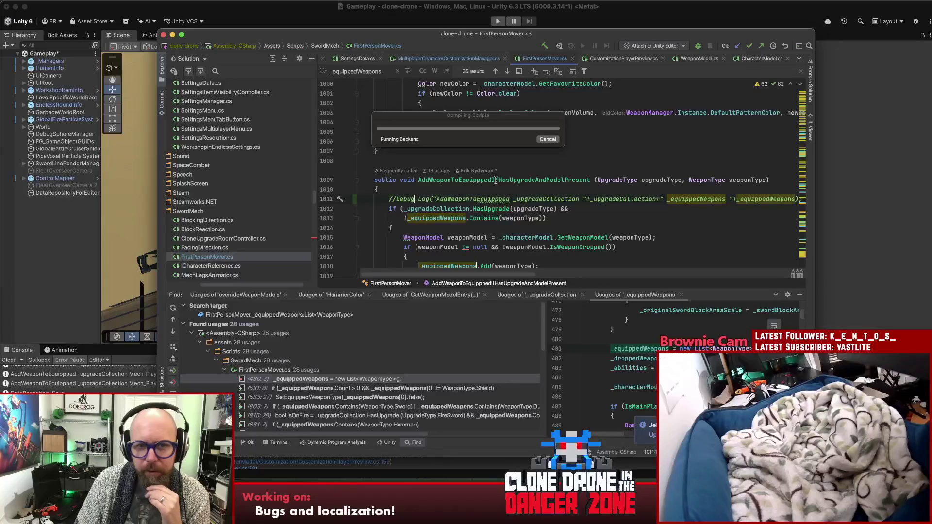
left_click(440, 58)
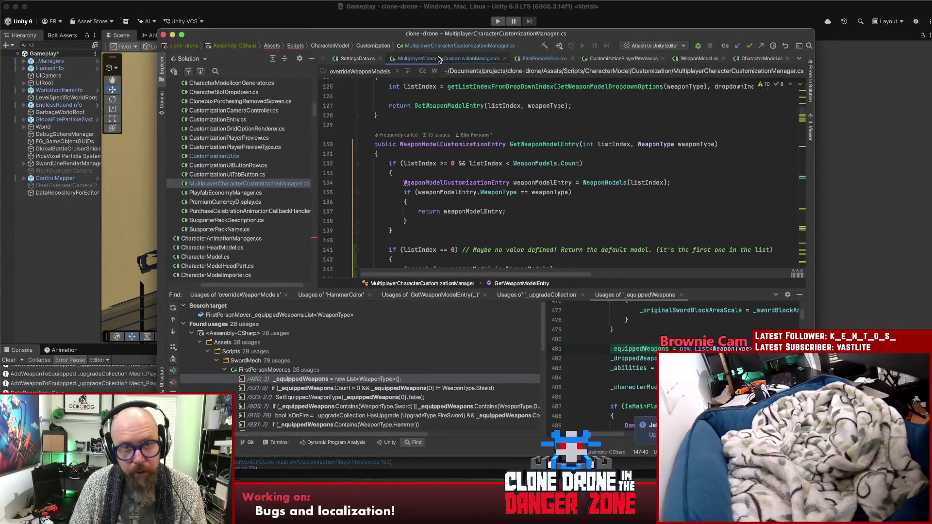
left_click(543, 59)
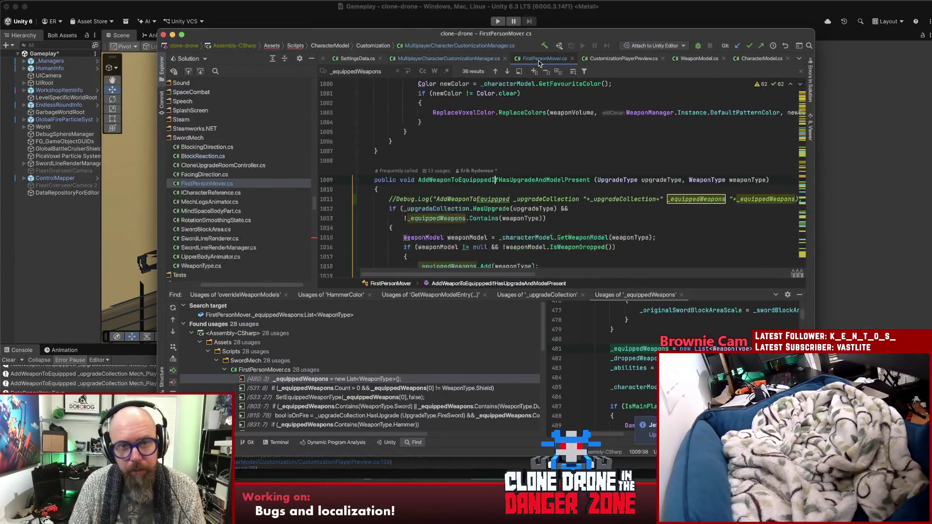
Trace the weapon-adding method's usage to the _spawnedPlayer.IsAlive check on line 129 of CustomizationPlayerPreview.cs.
left_click(433, 173)
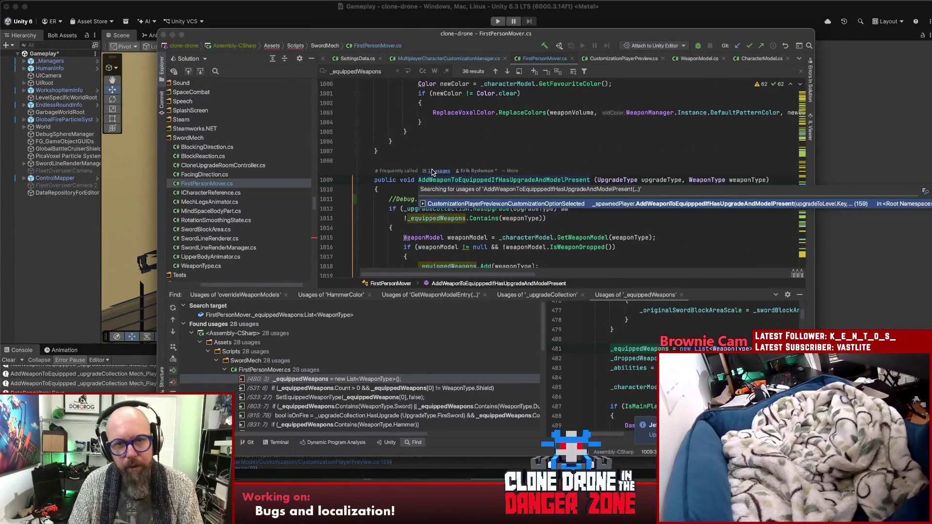
left_click(533, 203)
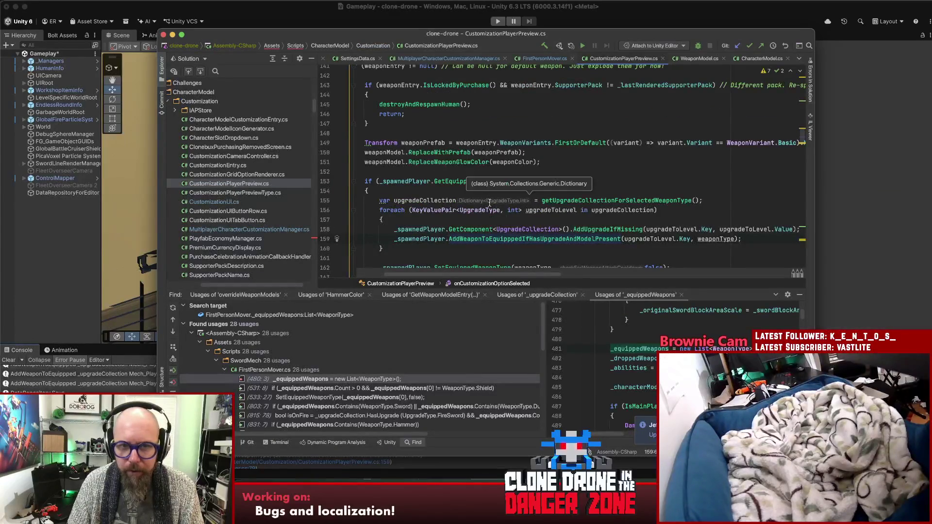
scroll(481, 262, "up", 2)
scroll(482, 262, "left", 3)
scroll(476, 231, "up", 5)
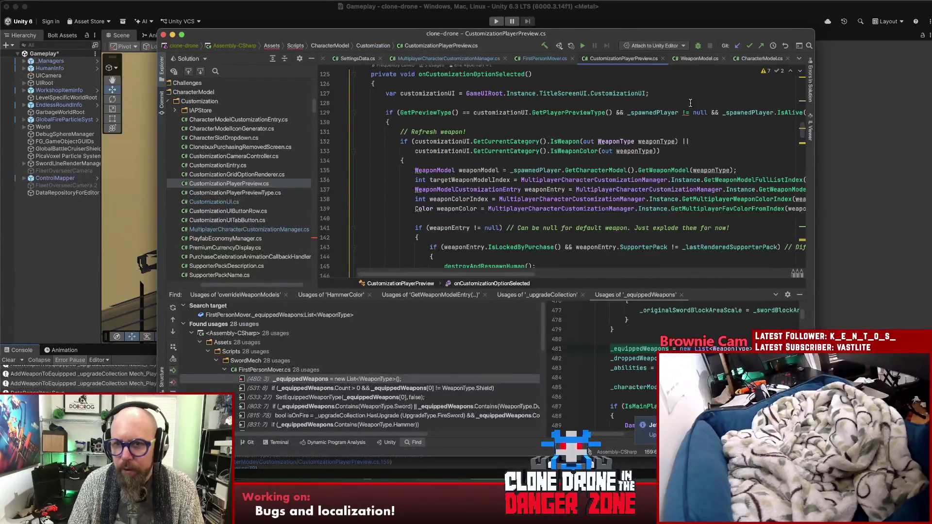
double_click(656, 112)
scroll(583, 194, "right", 5)
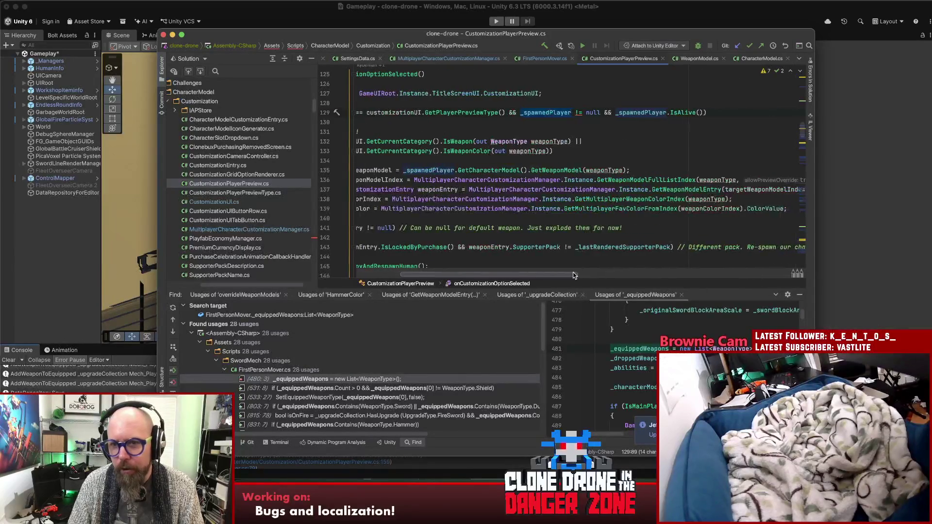
double_click(684, 112)
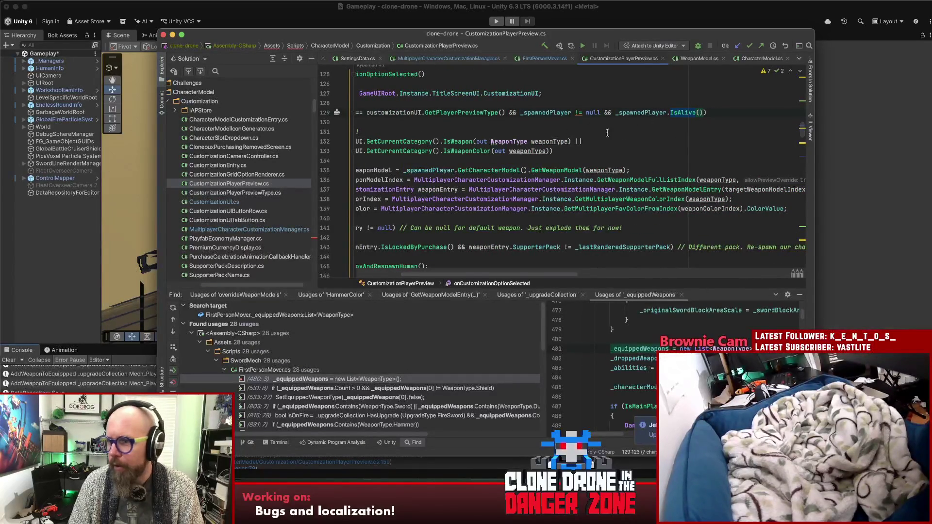
scroll(539, 274, "left", 5)
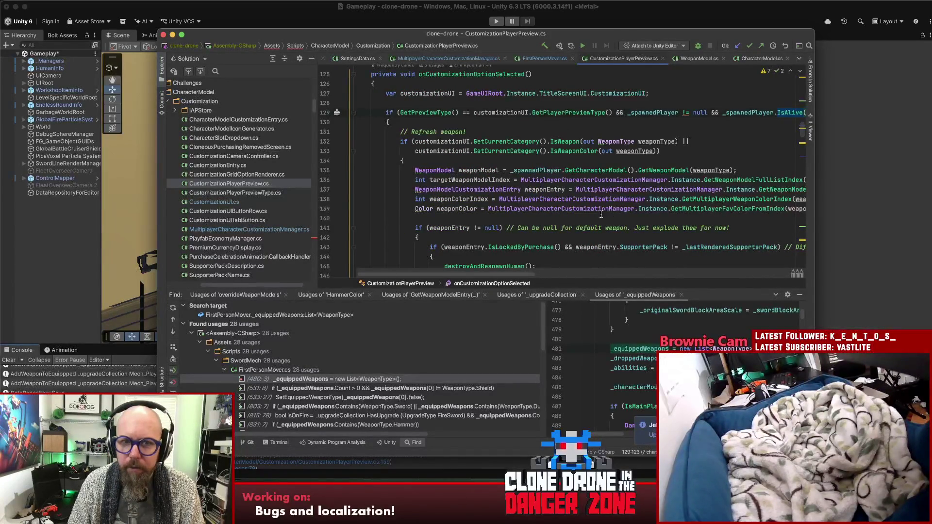
left_click(83, 265)
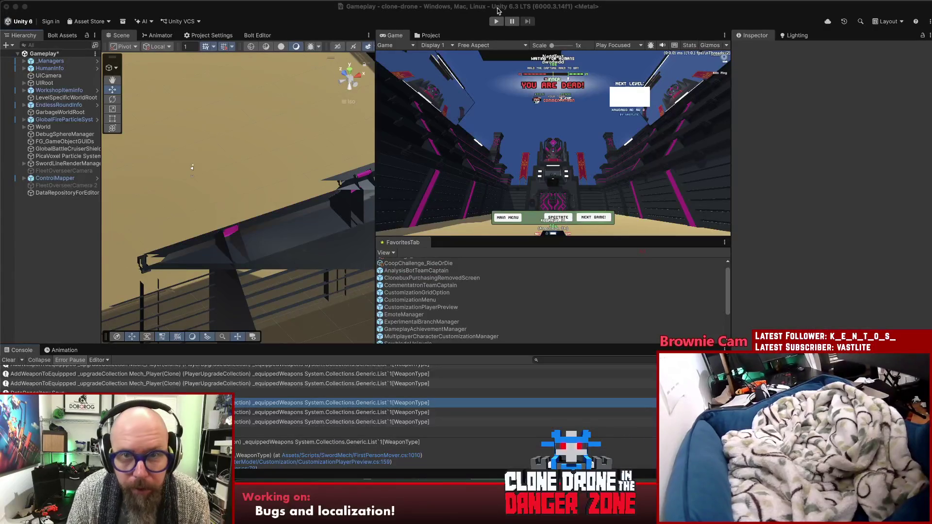
Run the game with the Game view maximized and go to the Customize Human screen.
left_click(499, 21)
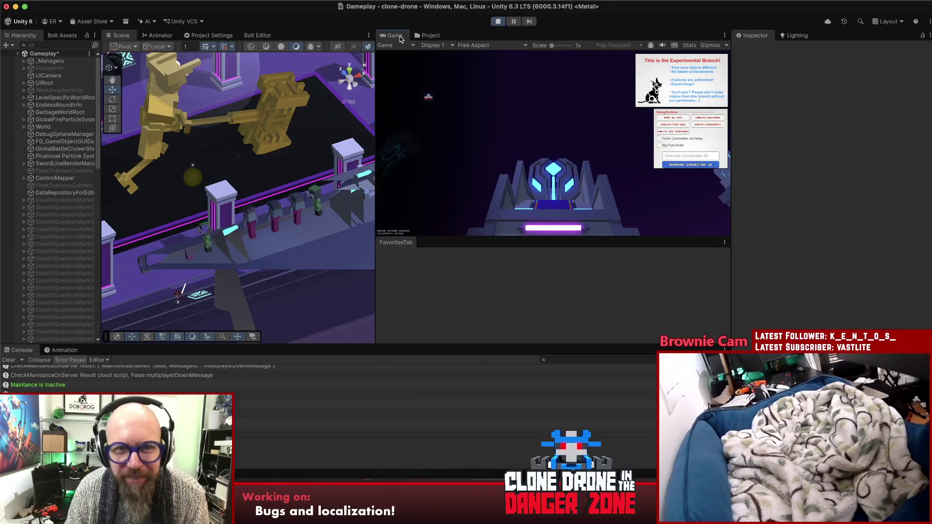
key("shift+space")
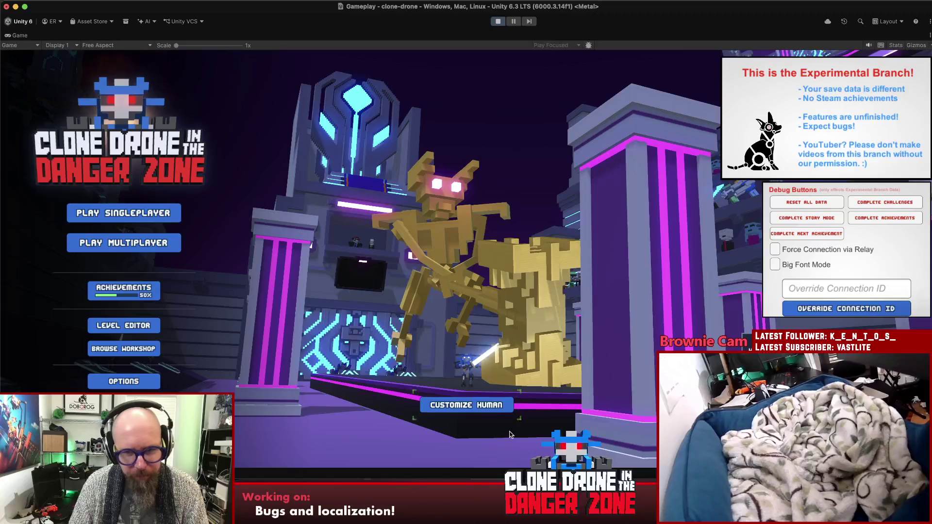
left_click(496, 410)
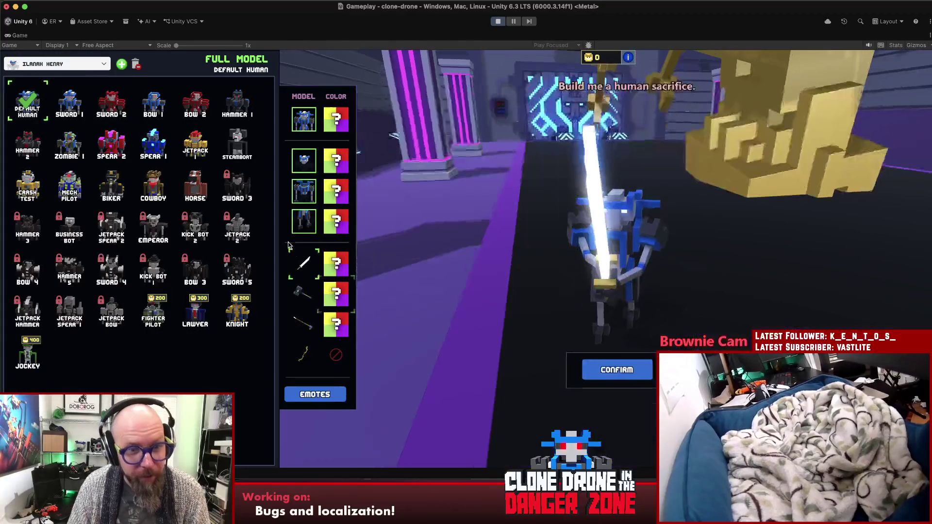
Cycle the sword variants through Glow Sword, Rapier, Sawtooth Sword and Umbrella.
left_click(305, 263)
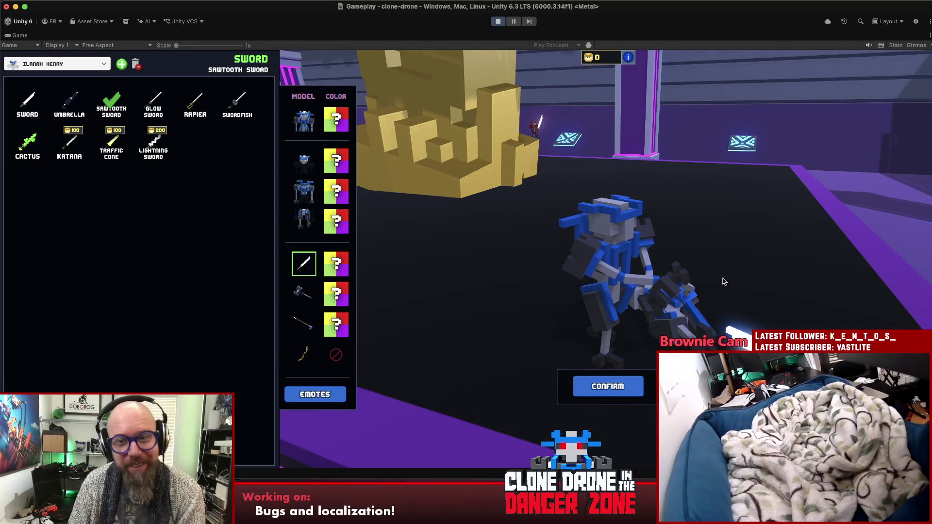
left_click(155, 103)
left_click(194, 106)
left_click(112, 102)
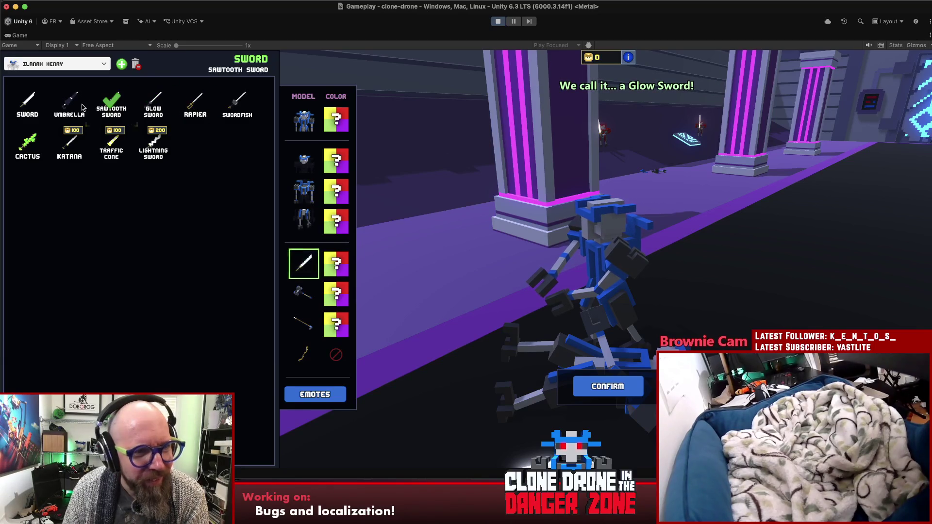
left_click(73, 107)
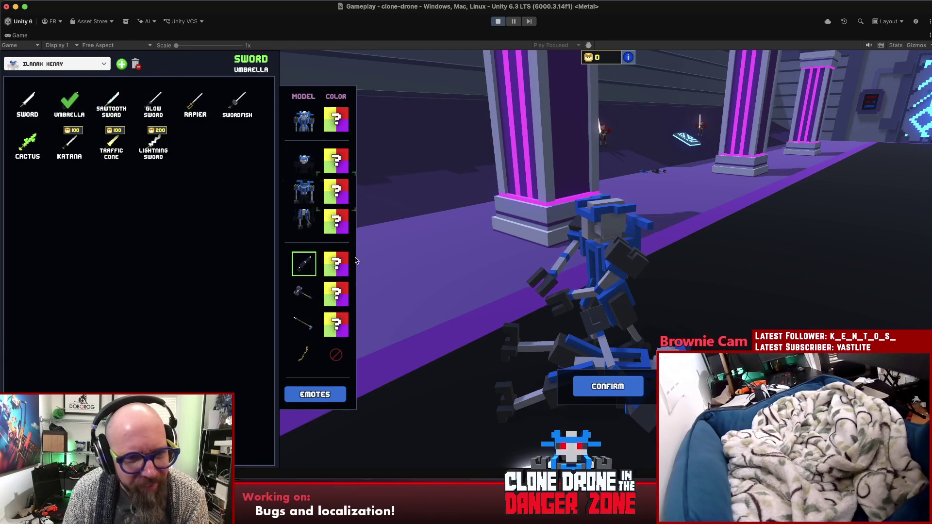
Equip the Picnic Hammer, then the Treasure Hammer, from the hammer variants.
left_click(298, 288)
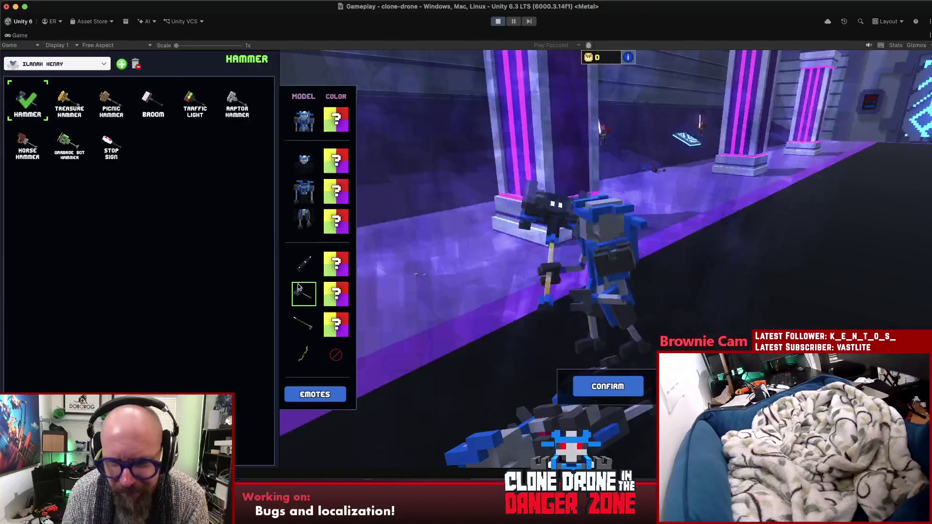
left_click(105, 100)
left_click(77, 100)
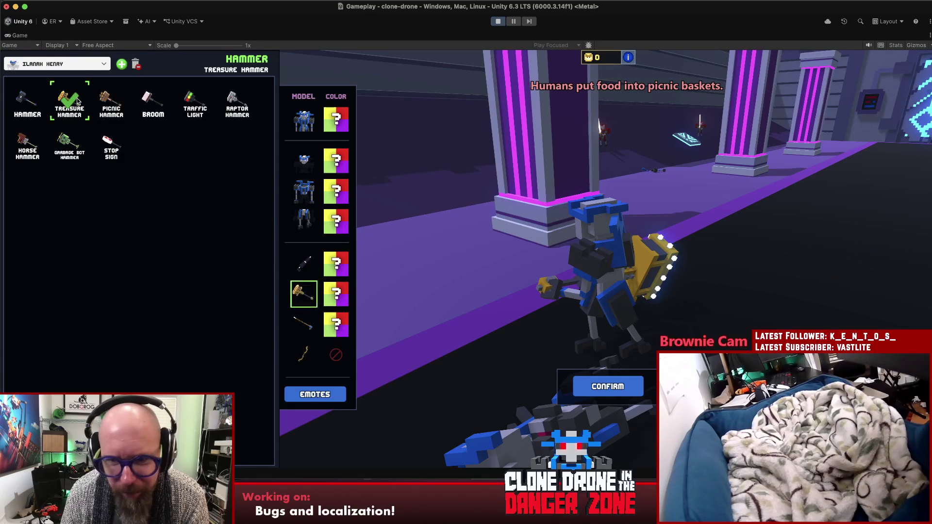